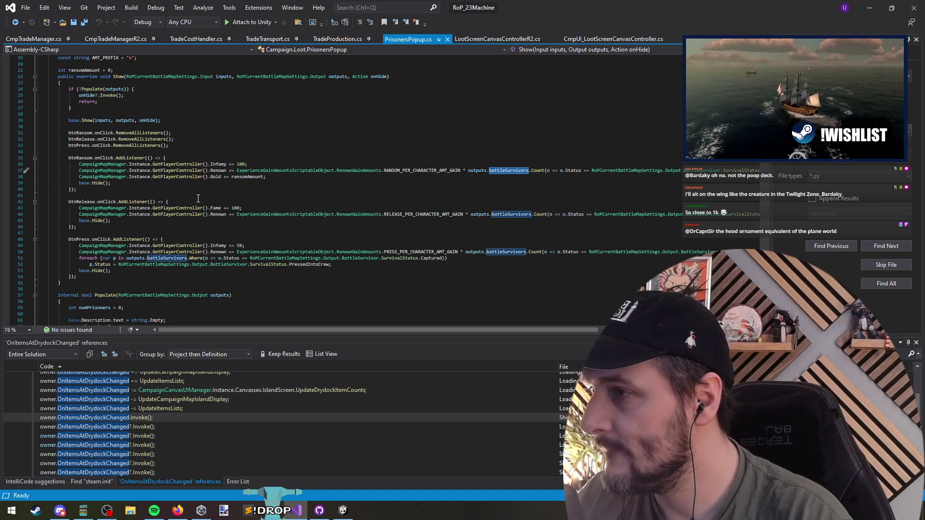
Glance at the Unity editor, then highlight the ransomAmount and base Show uses in PrisonersPopup
{"action": "left_click", "coordinate": [877, 6]}
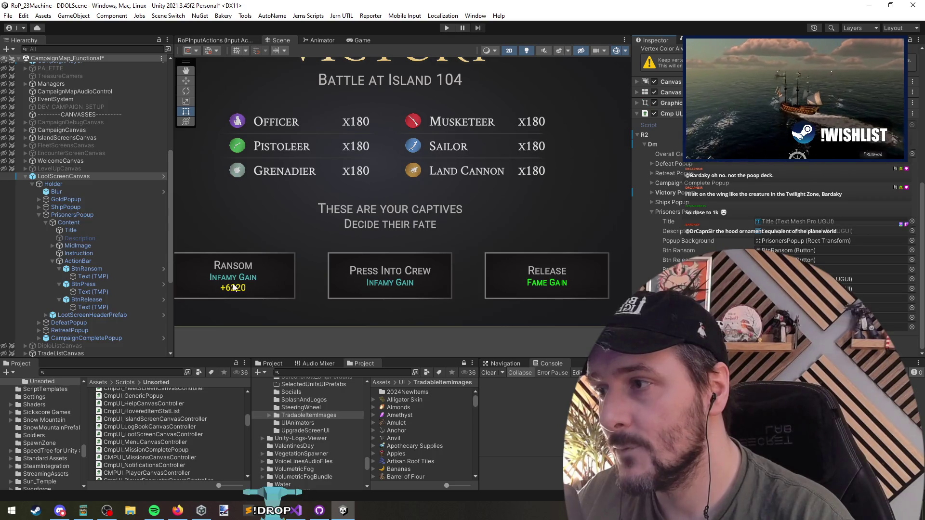
{"action": "key", "text": "alt+Tab"}
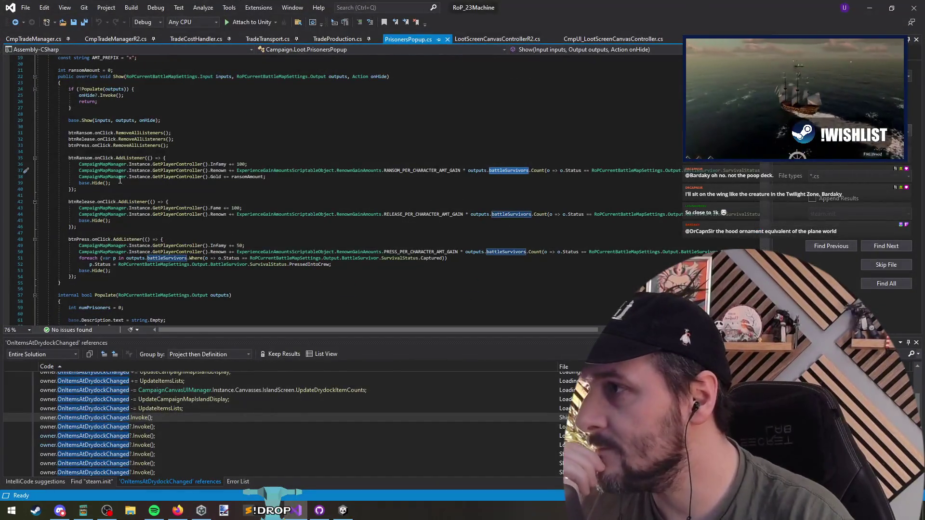
{"action": "left_click", "coordinate": [251, 177]}
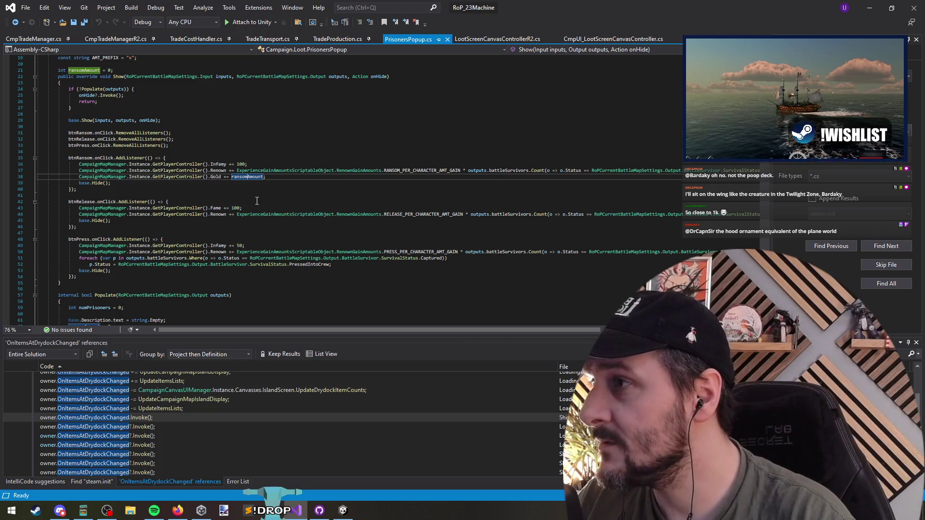
{"action": "left_click", "coordinate": [84, 121]}
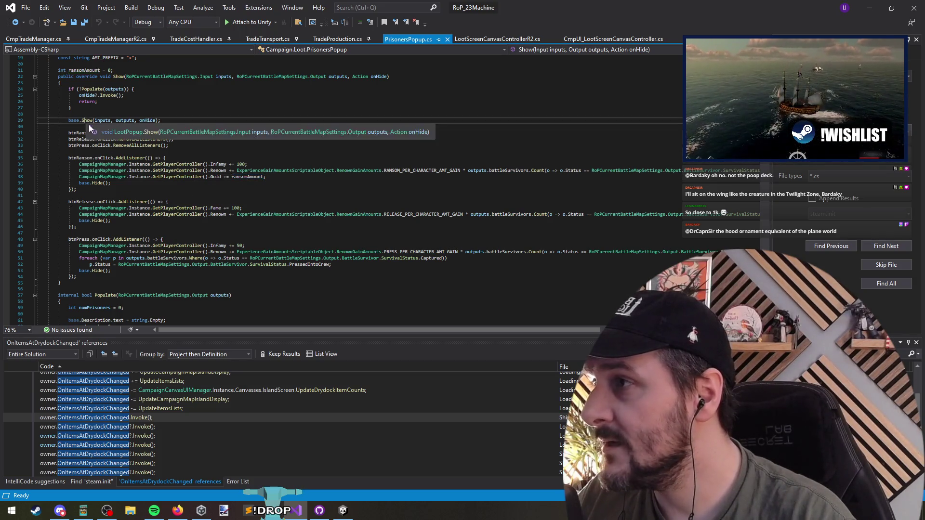
Find all references to btnRansom on line 31
{"action": "left_click", "coordinate": [77, 133]}
{"action": "right_click", "coordinate": [79, 133]}
{"action": "key", "text": "Escape"}
{"action": "key", "text": "shift+F12"}
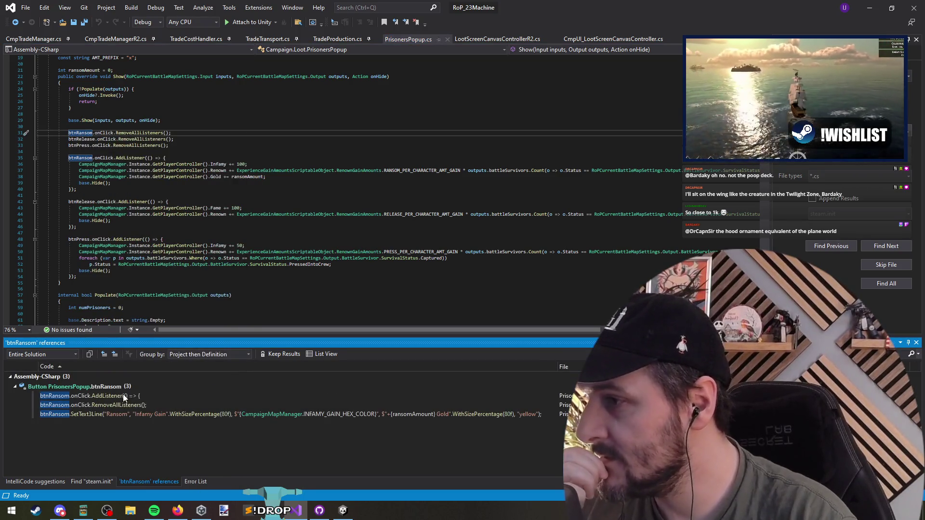
Jump to the btnRansom SetText3Line reference and inspect the ransomAmount calculation on line 81
{"action": "double_click", "coordinate": [123, 415]}
{"action": "scroll", "coordinate": [198, 241], "scroll_direction": "up", "scroll_amount": 10}
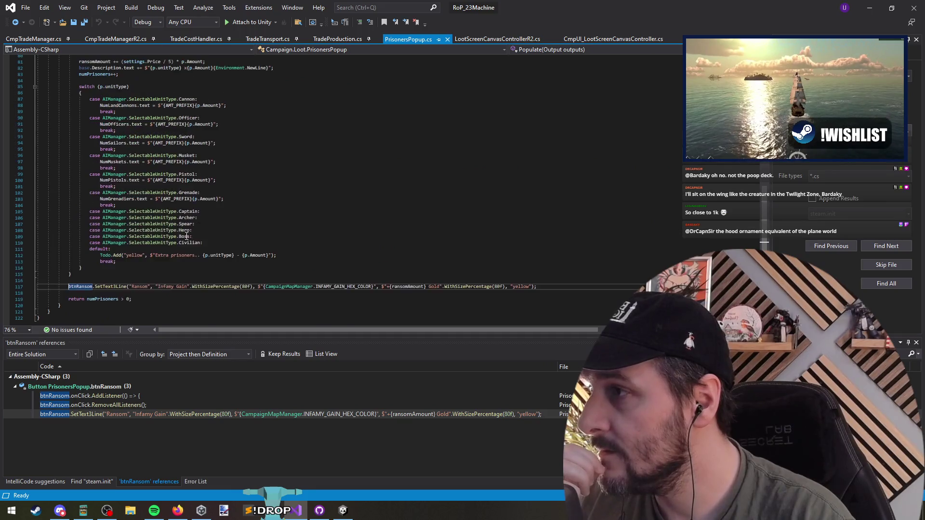
{"action": "scroll", "coordinate": [198, 251], "scroll_direction": "up", "scroll_amount": 5}
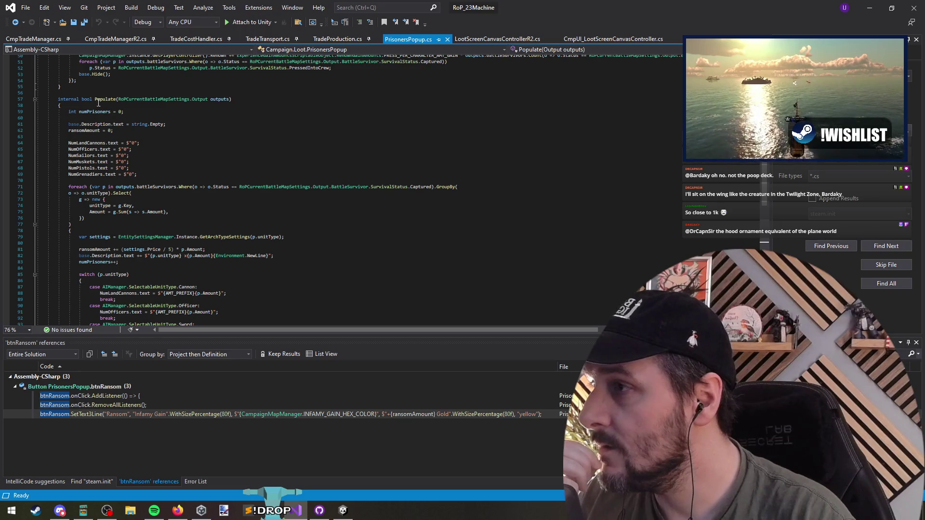
{"action": "left_click", "coordinate": [188, 231]}
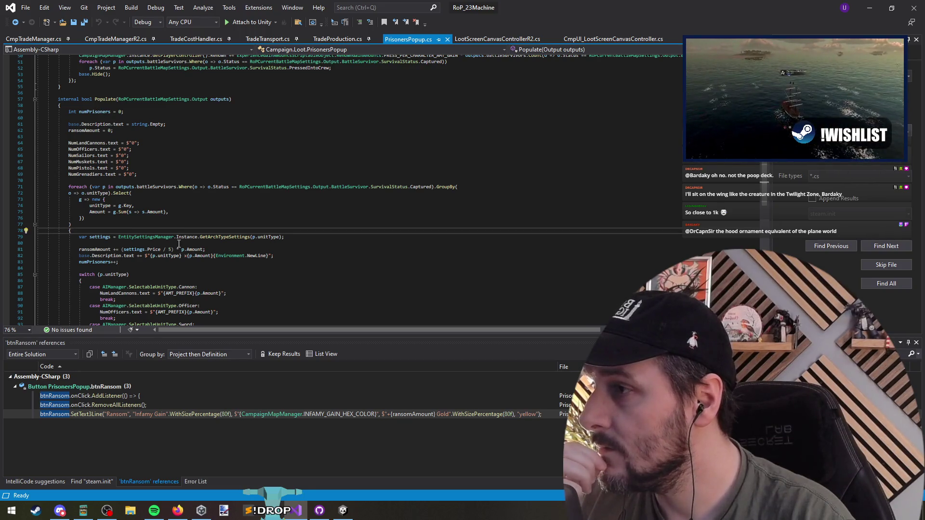
{"action": "left_click_drag", "start_coordinate": [205, 249], "coordinate": [73, 250]}
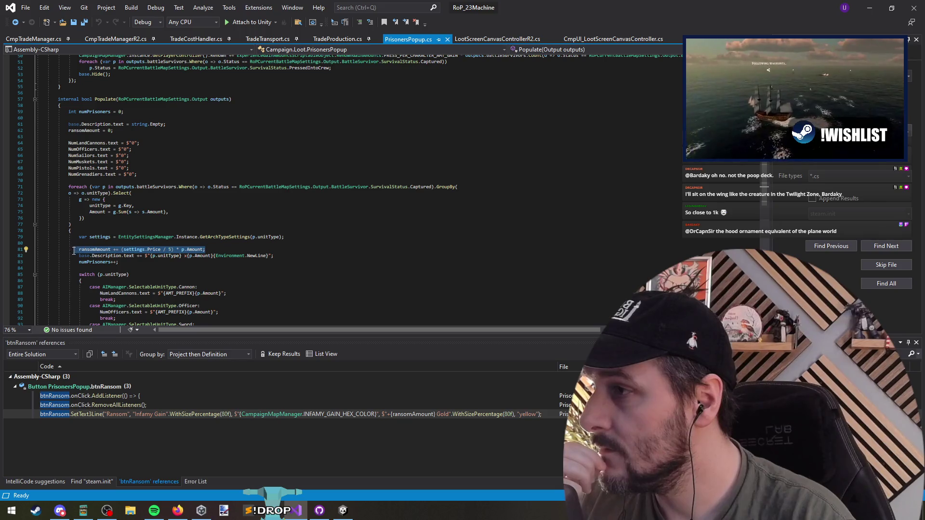
{"action": "left_click", "coordinate": [184, 269]}
Select 'Infamy' in the SetText3Line label, then shrink Visual Studio to reveal Unity
{"action": "scroll", "coordinate": [184, 269], "scroll_direction": "down", "scroll_amount": 9}
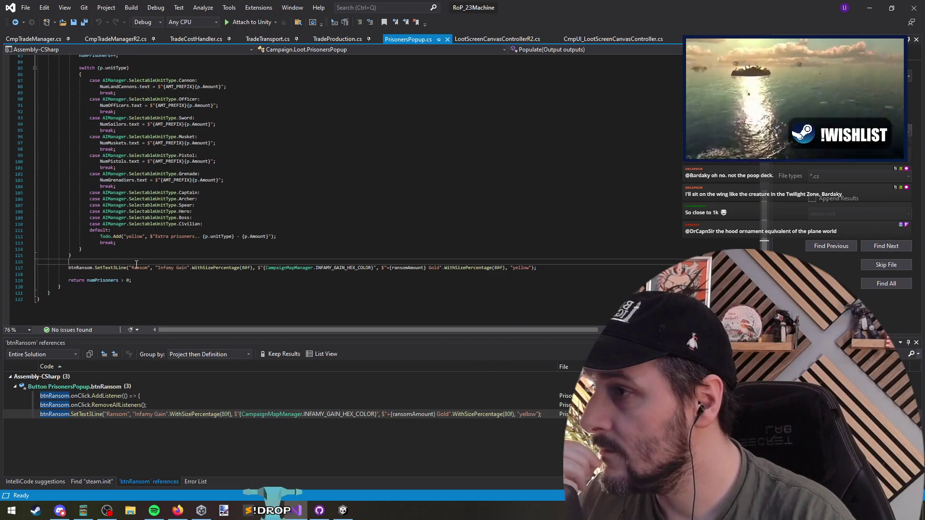
{"action": "left_click", "coordinate": [169, 299]}
{"action": "scroll", "coordinate": [223, 249], "scroll_direction": "down", "scroll_amount": 1}
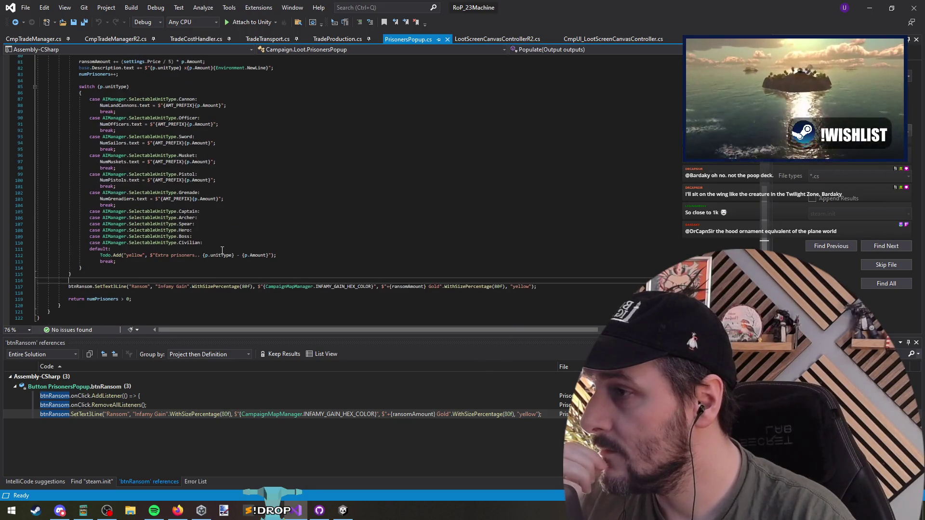
{"action": "left_click", "coordinate": [101, 288]}
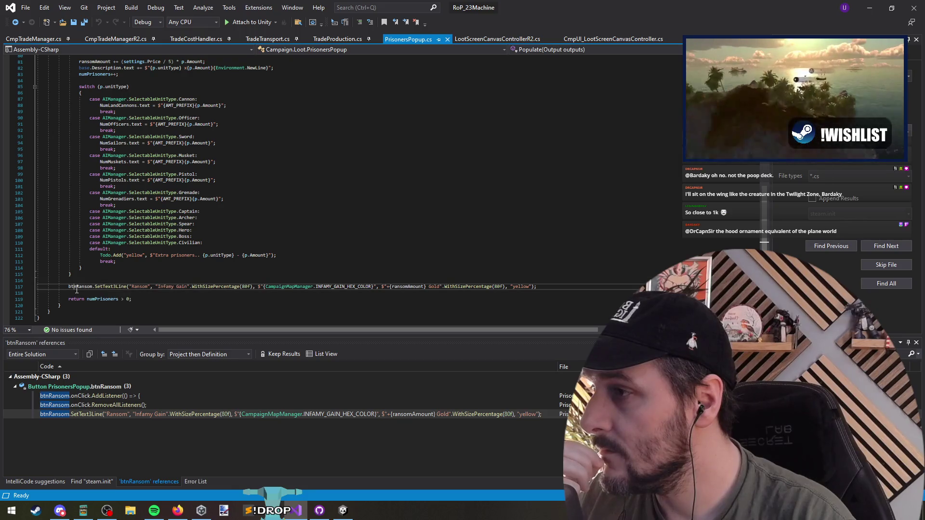
{"action": "double_click", "coordinate": [165, 287]}
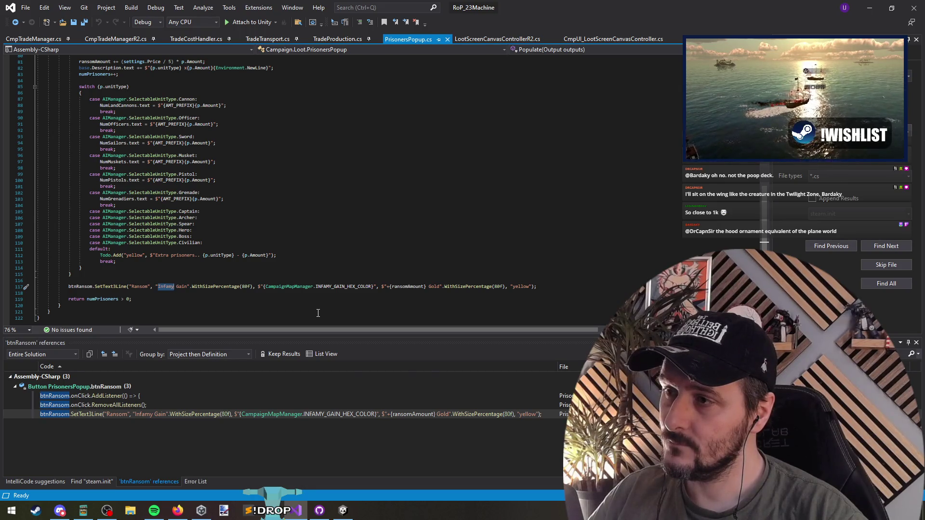
{"action": "key", "text": "super+Down"}
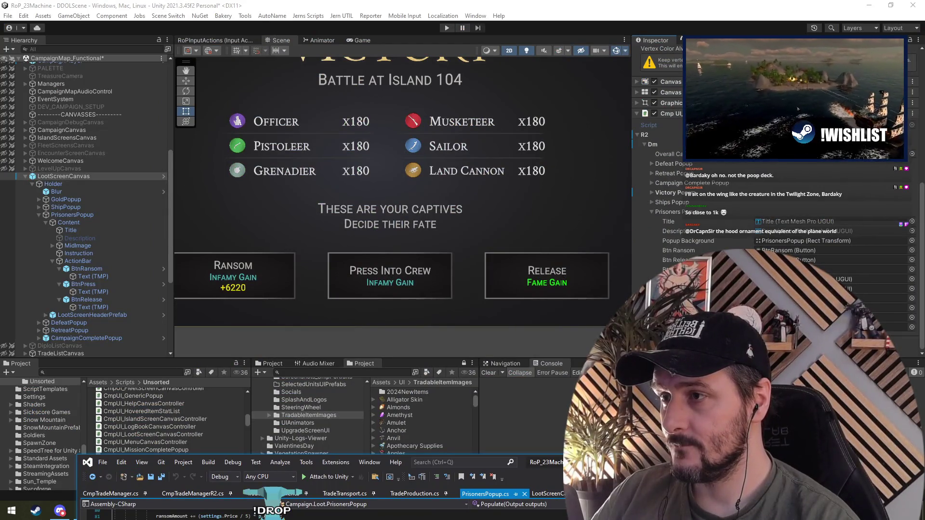
Check the Prisoners popup's Infamy Gain +6220, then maximize Visual Studio over Unity again
{"action": "mouse_move", "coordinate": [521, 462]}
{"action": "left_mouse_down"}
{"action": "mouse_move", "coordinate": [506, 310]}
{"action": "mouse_move", "coordinate": [532, 366]}
{"action": "mouse_move", "coordinate": [534, 439]}
{"action": "left_mouse_up"}
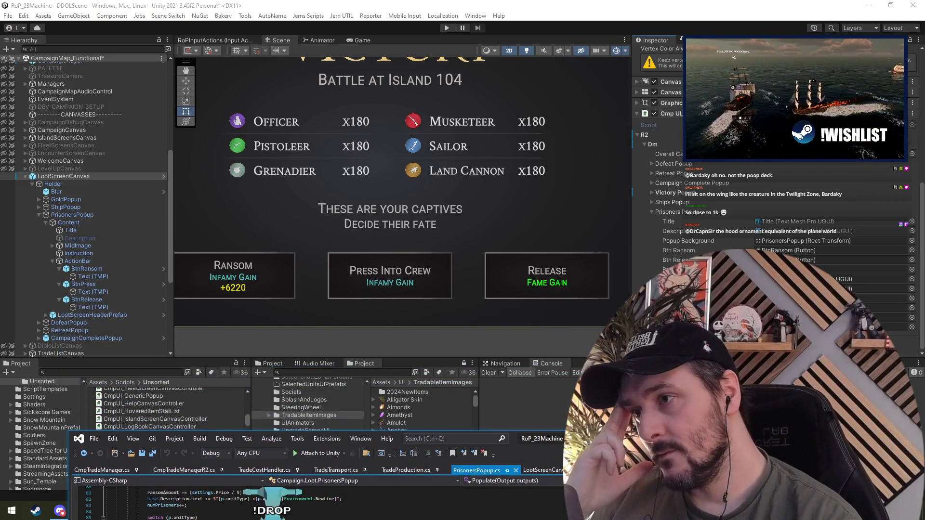
{"action": "left_click_drag", "start_coordinate": [535, 438], "coordinate": [535, 435]}
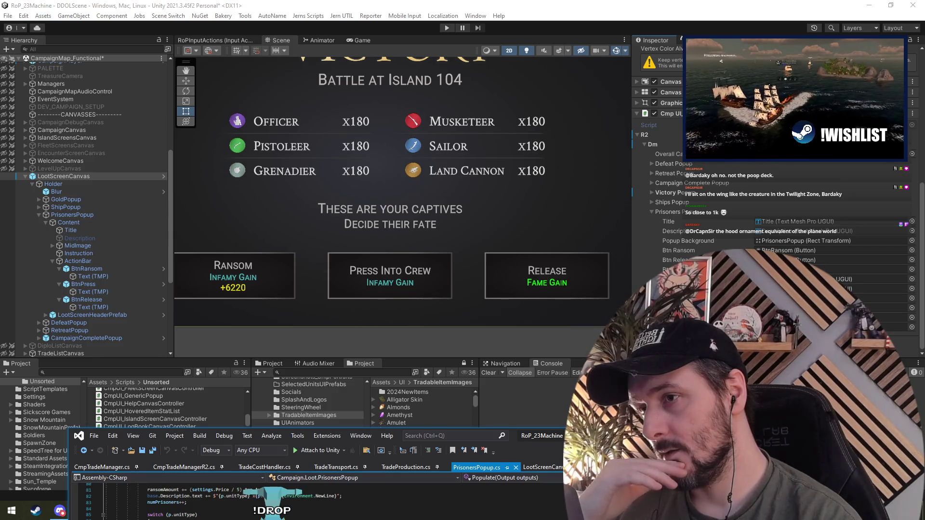
{"action": "left_click_drag", "start_coordinate": [602, 436], "coordinate": [433, 1]}
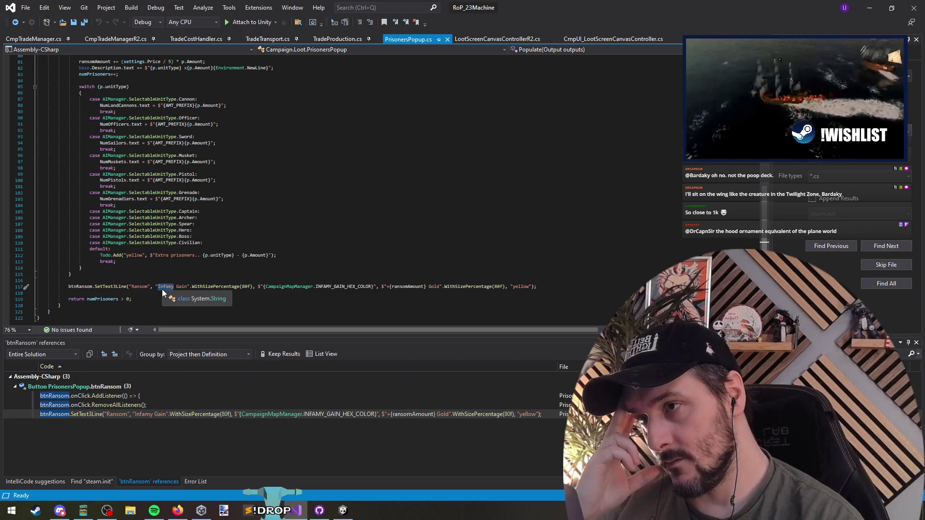
Inspect line 117's "yellow" argument, then go to SetText3Line's definition in IslandDrydockScreenDisplayMembers.cs
{"action": "mouse_move", "coordinate": [351, 284]}
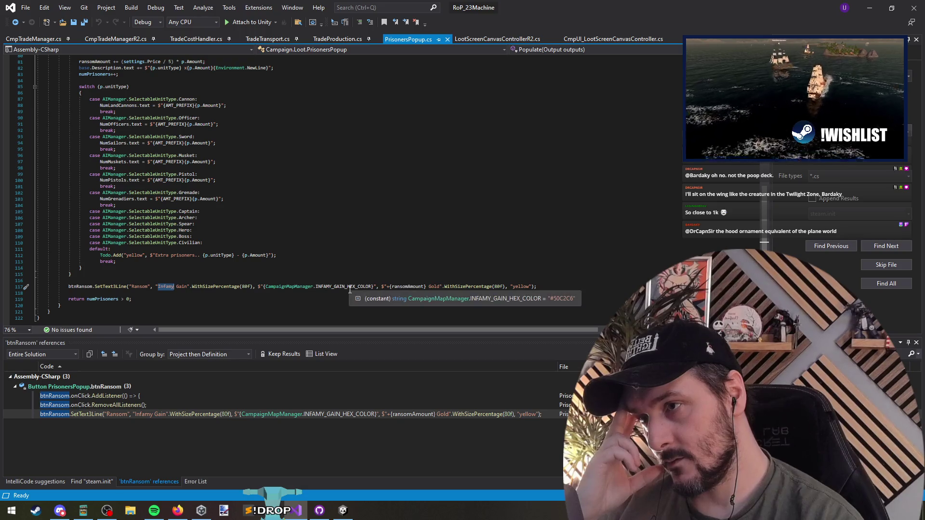
{"action": "mouse_move", "coordinate": [418, 290]}
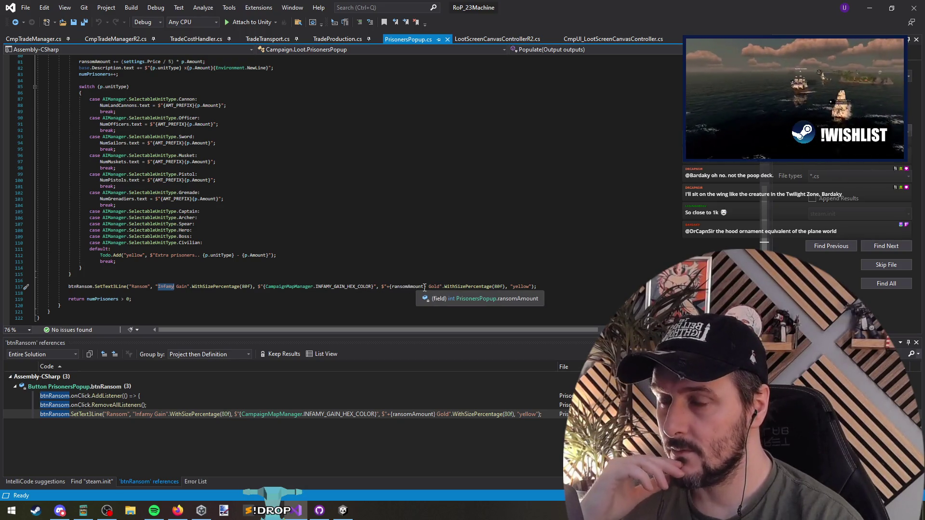
{"action": "left_click", "coordinate": [533, 288]}
{"action": "left_click_drag", "start_coordinate": [533, 288], "coordinate": [505, 288]}
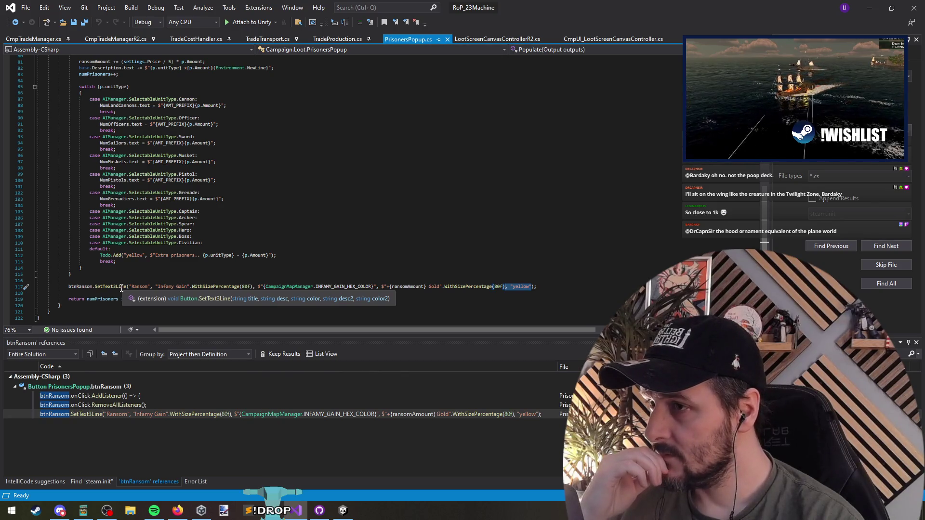
{"action": "left_click", "coordinate": [115, 287], "text": "ctrl"}
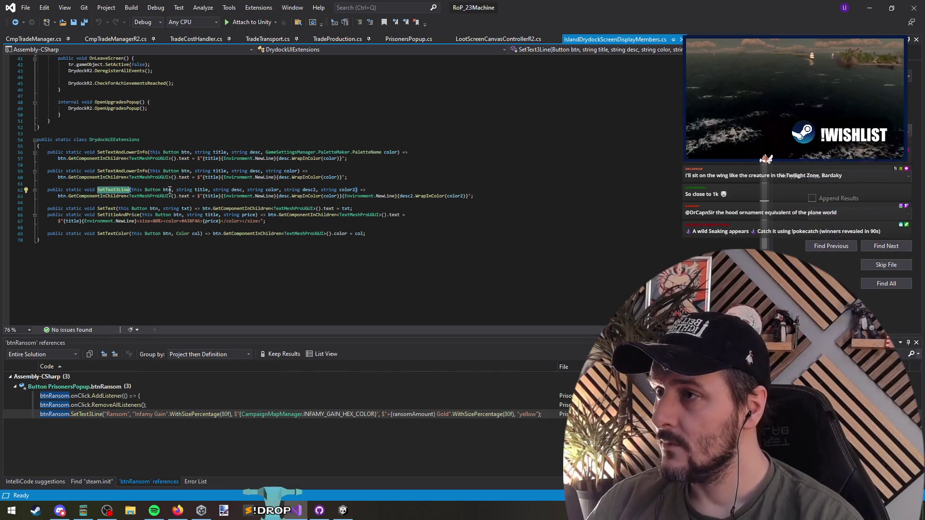
Duplicate the SetText3Line definition directly below itself
{"action": "key", "text": "Home"}
{"action": "key", "text": "shift+Down"}
{"action": "key", "text": "shift+Down"}
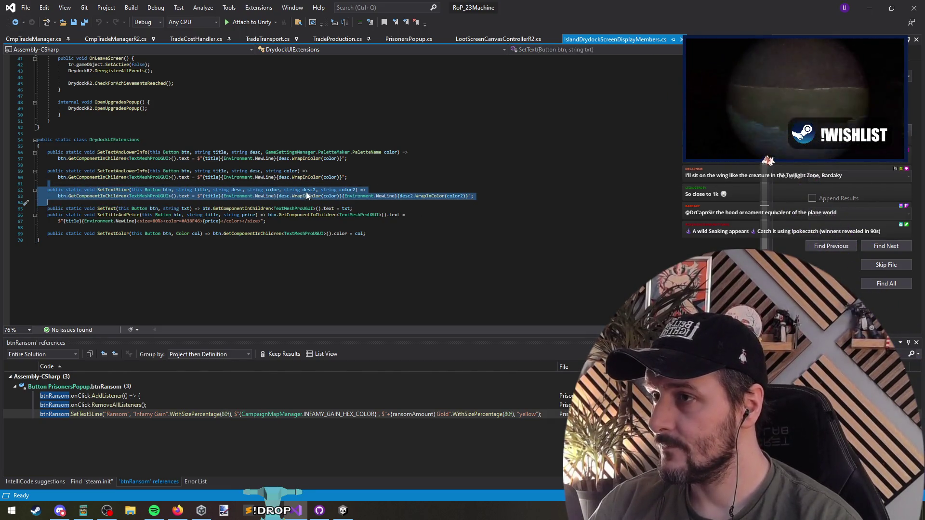
{"action": "key", "text": "ctrl+c"}
{"action": "key", "text": "Return"}
{"action": "key", "text": "ctrl+v"}
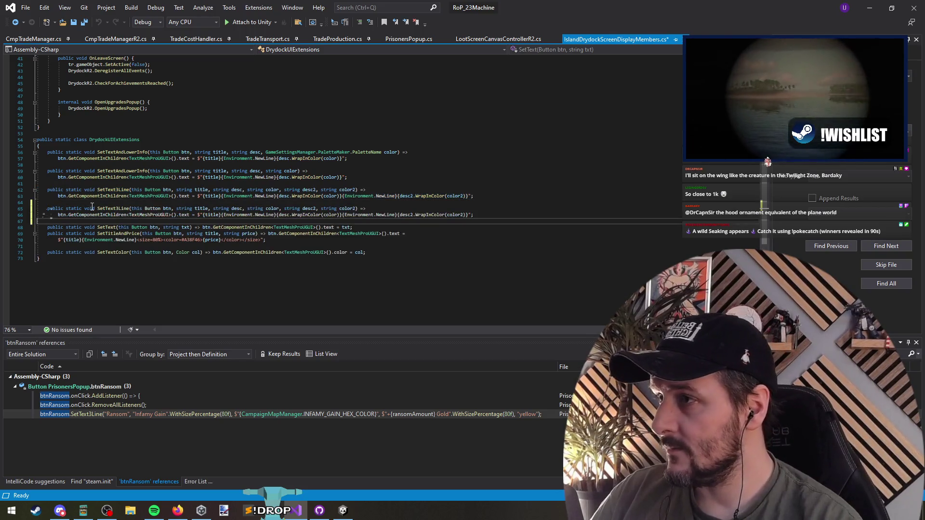
Change the copy's color2 type from string to GameSettingsManager.PaletteMaker.PaletteName
{"action": "double_click", "coordinate": [327, 209]}
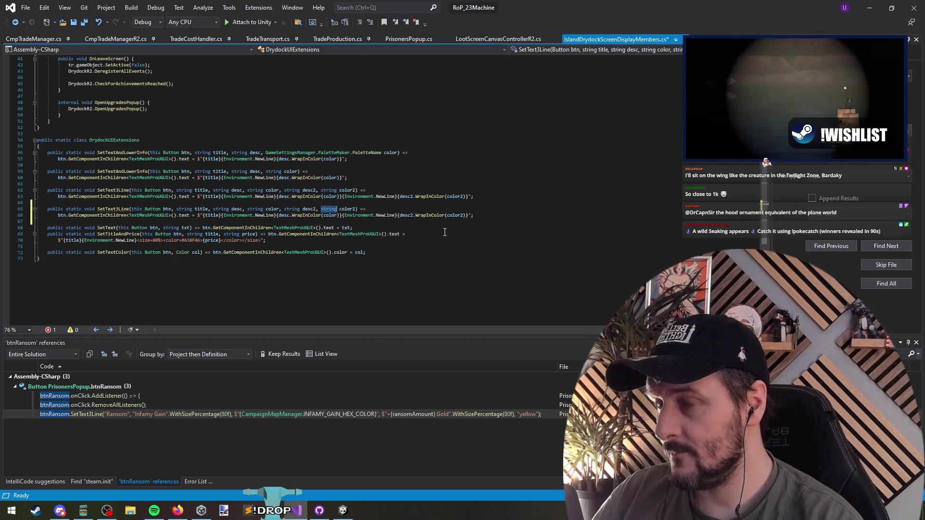
{"action": "type", "text": "Palette"}
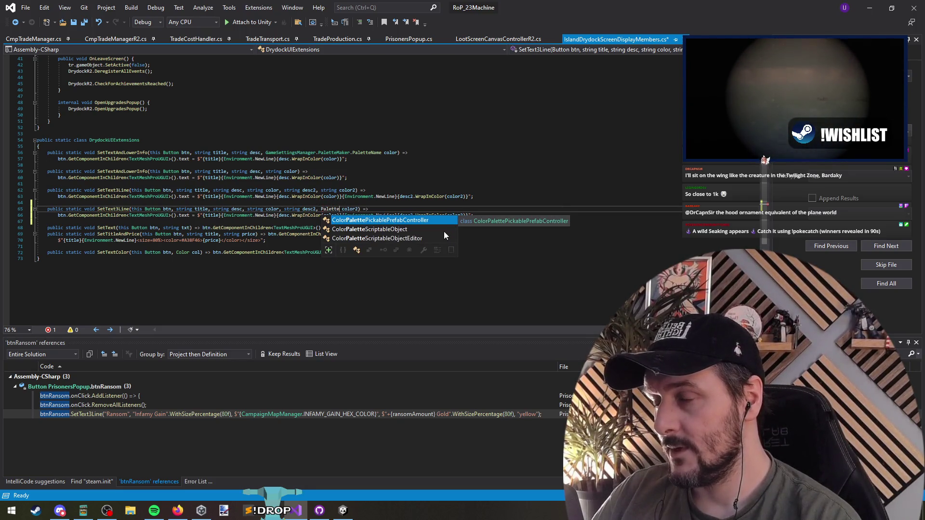
{"action": "key", "text": "ctrl+Left"}
{"action": "type", "text": "GameSettings"}
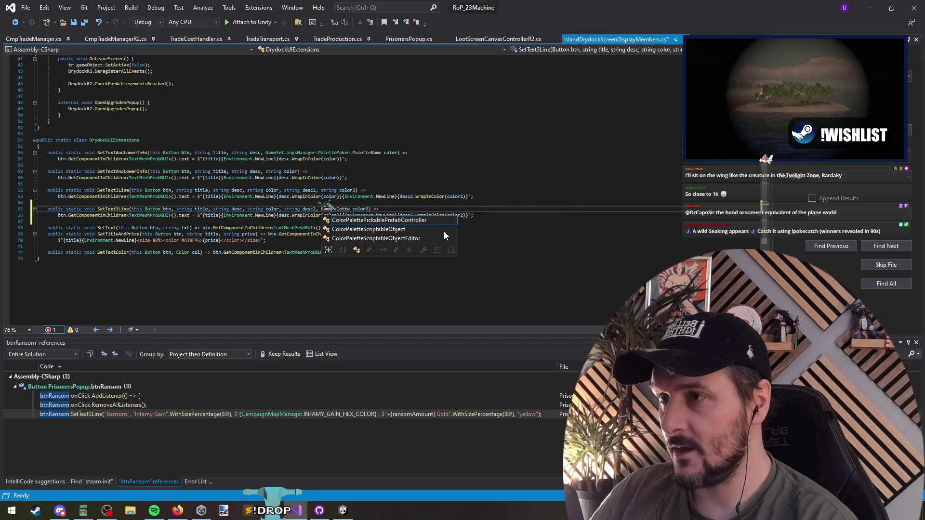
{"action": "type", "text": "Manager.PaletteMaker"}
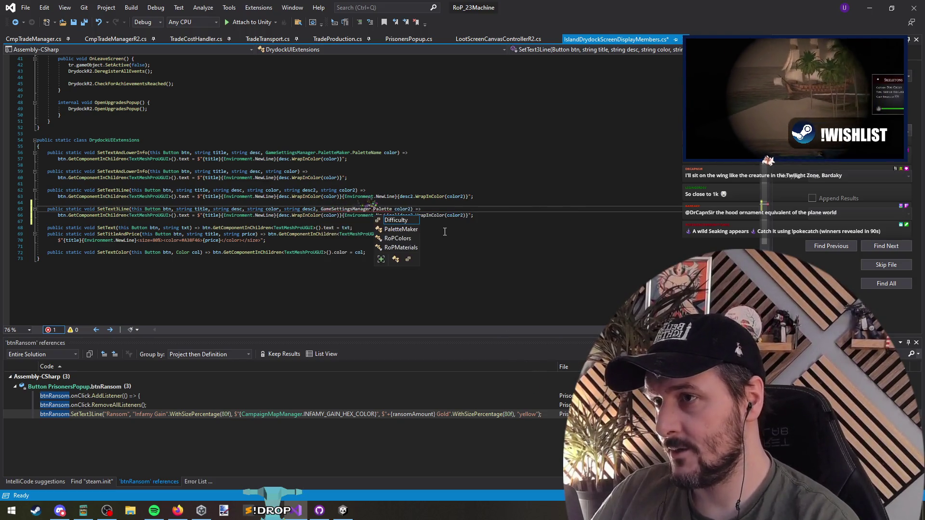
{"action": "type", "text": ".PaletteNamePalette"}
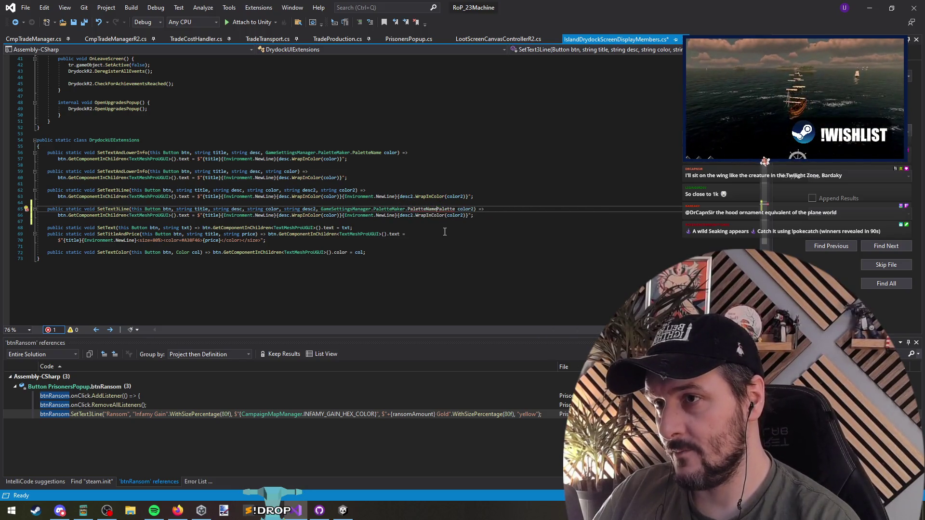
{"action": "key", "text": "ctrl+Delete"}
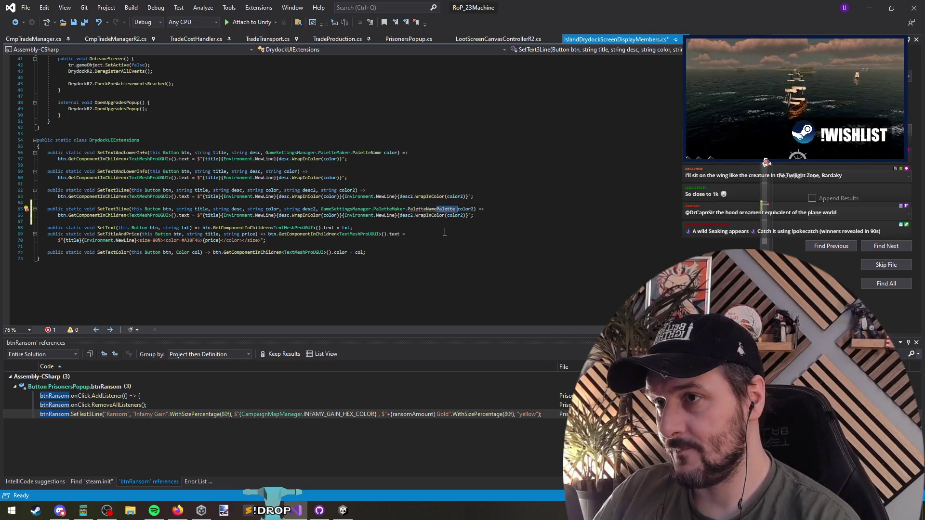
Make the first color parameter a PaletteName too, save, and return to PrisonersPopup.cs
{"action": "key", "text": "ctrl+shift+Left"}
{"action": "key", "text": "ctrl+shift+Left"}
{"action": "key", "text": "ctrl+shift+Left"}
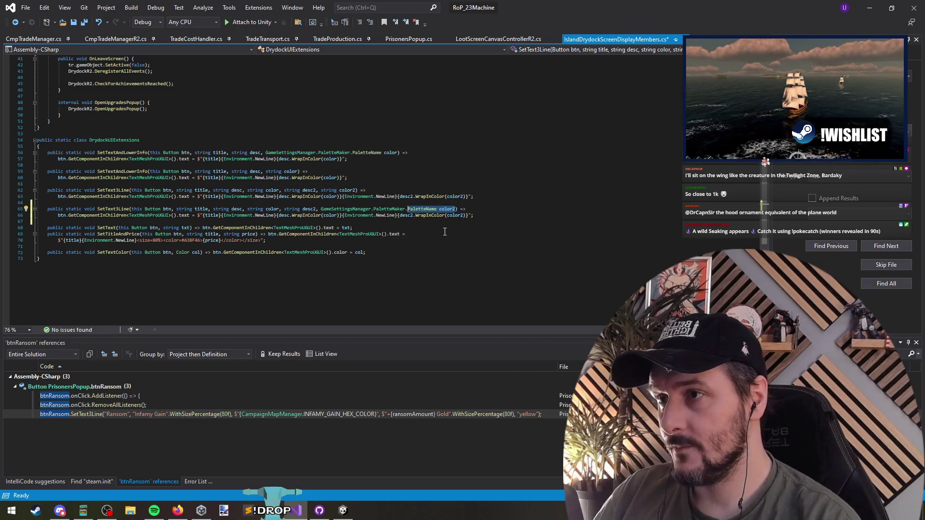
{"action": "key", "text": "ctrl+Left"}
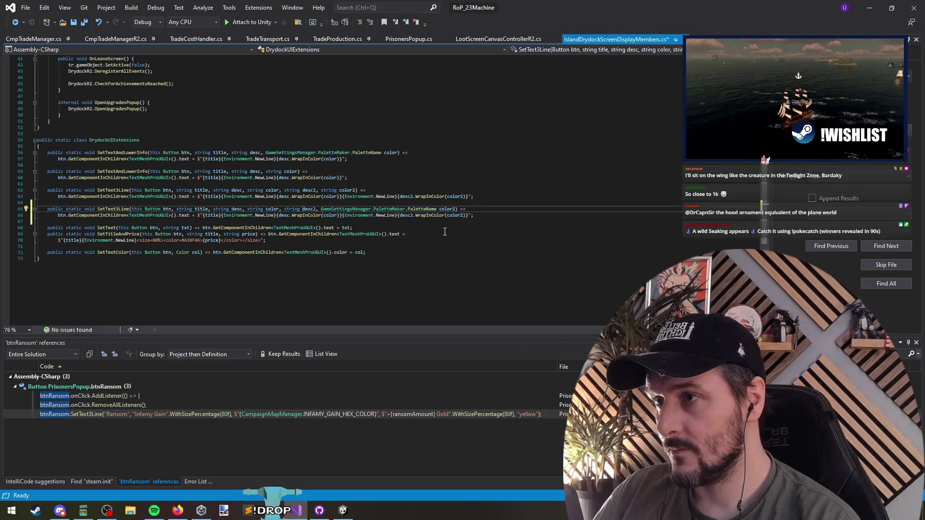
{"action": "key", "text": "ctrl+Left"}
{"action": "key", "text": "ctrl+shift+Right"}
{"action": "key", "text": "ctrl+shift+Right"}
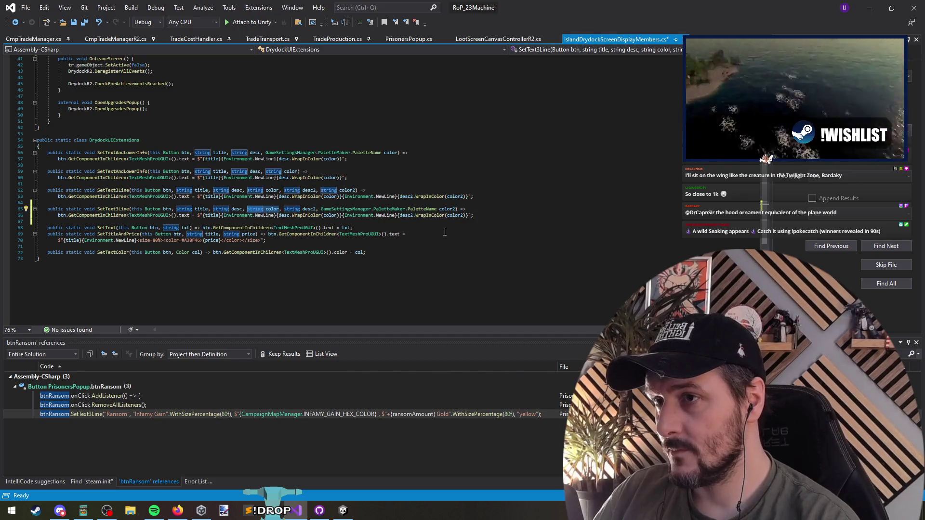
{"action": "key", "text": "ctrl+v"}
{"action": "key", "text": "BackSpace"}
{"action": "key", "text": "ctrl+Left"}
{"action": "key", "text": "ctrl+Left"}
{"action": "key", "text": "ctrl+Left"}
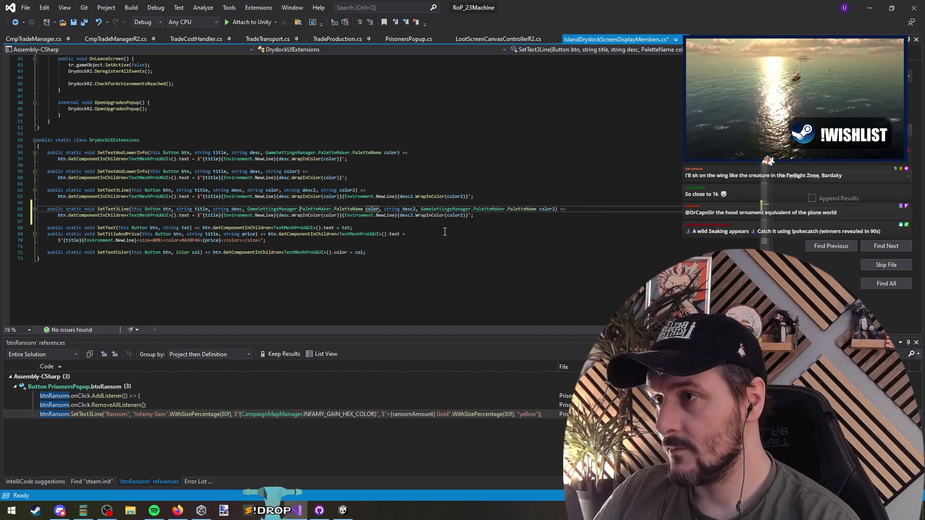
{"action": "key", "text": "ctrl+s"}
{"action": "key", "text": "ctrl+minus"}
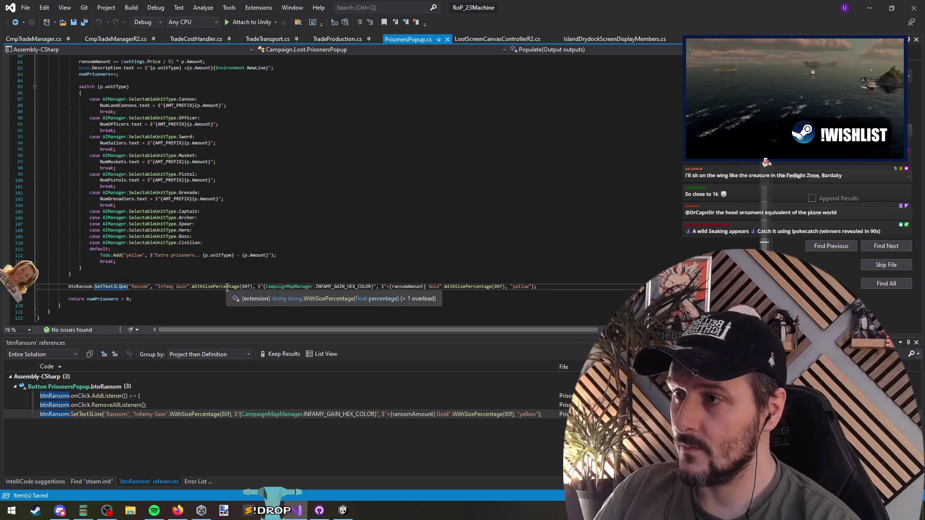
Break the btnRansom.SetText3Line arguments onto separate lines
{"action": "scroll", "coordinate": [154, 273], "scroll_direction": "down", "scroll_amount": 1}
{"action": "left_click", "coordinate": [131, 268]}
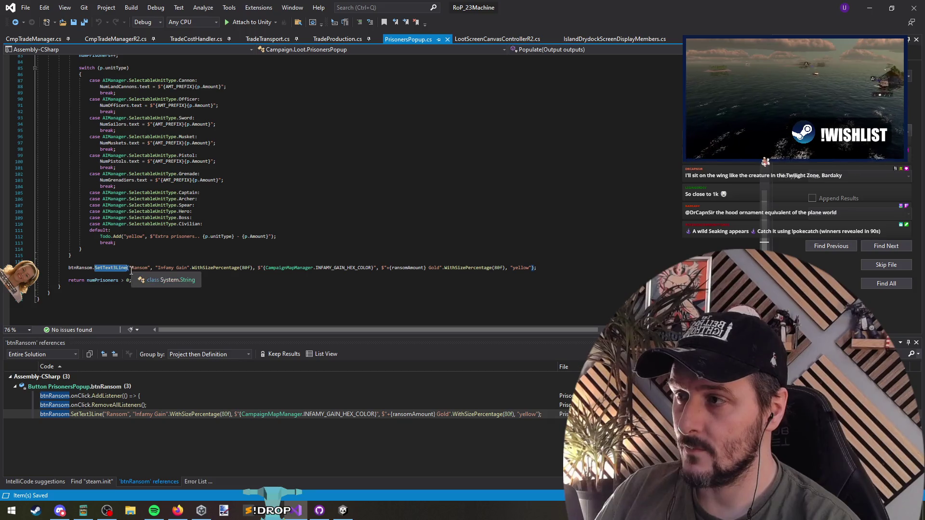
{"action": "key", "text": "Return"}
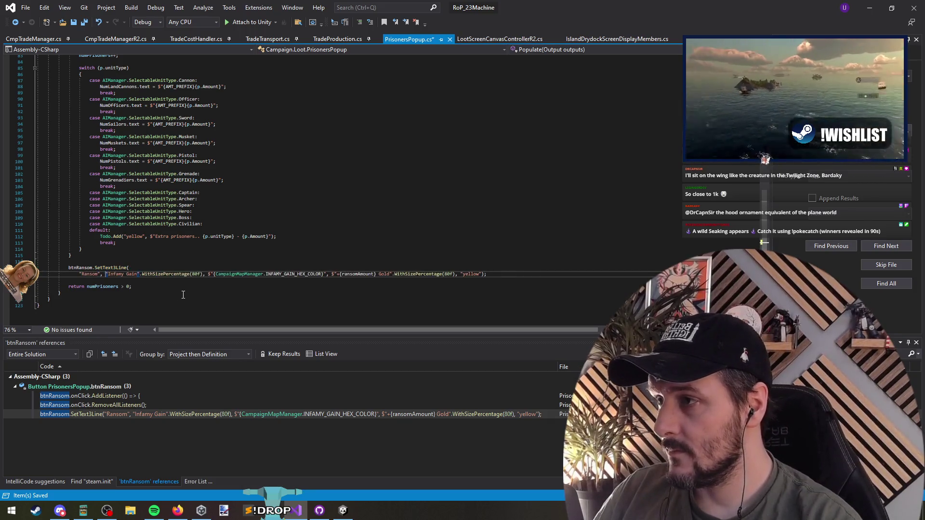
{"action": "key", "text": "Return"}
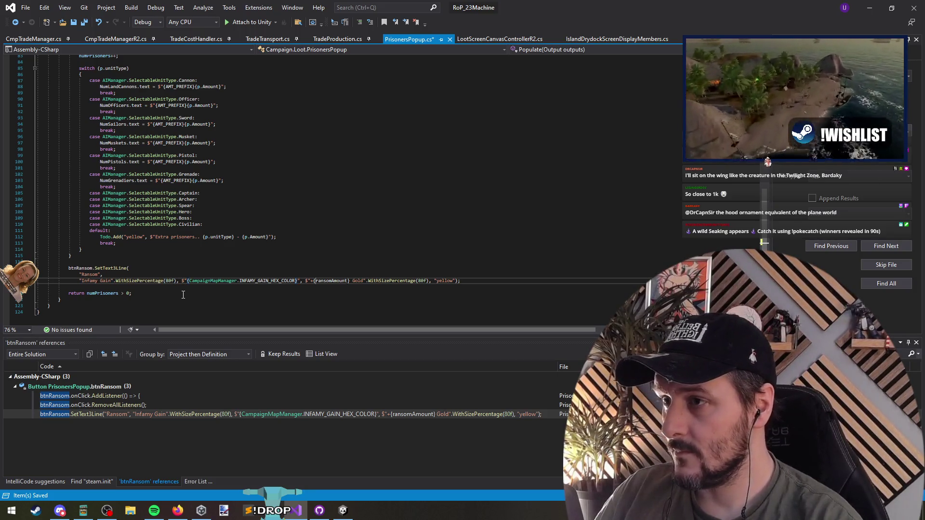
{"action": "key", "text": "Return"}
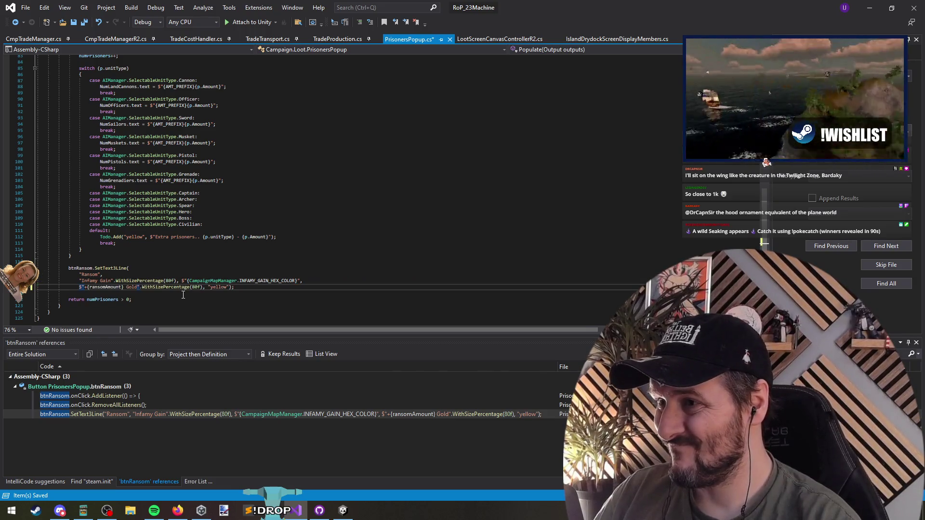
{"action": "key", "text": "Down"}
Put the call's closing parenthesis on its own line and save PrisonersPopup.cs
{"action": "key", "text": "Up"}
{"action": "key", "text": "End"}
{"action": "key", "text": "Left"}
{"action": "key", "text": "Left"}
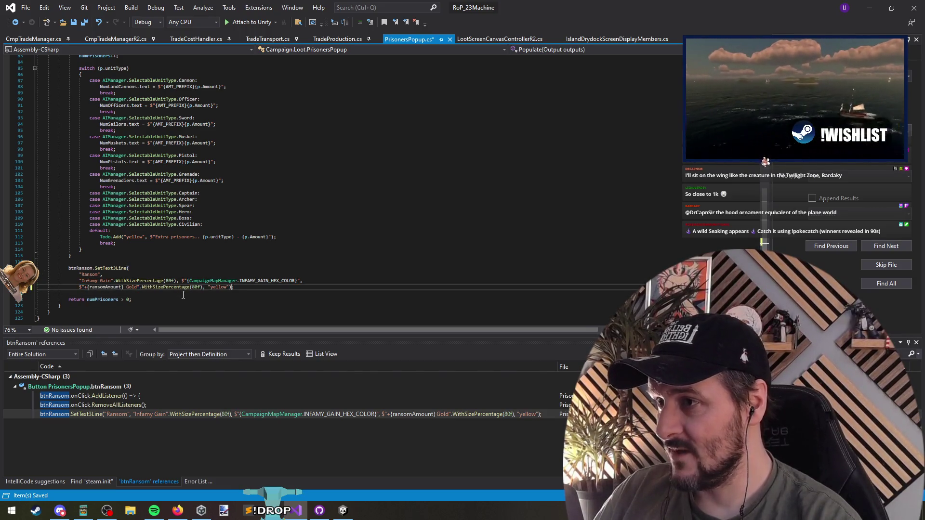
{"action": "key", "text": "Return"}
{"action": "key", "text": "Down"}
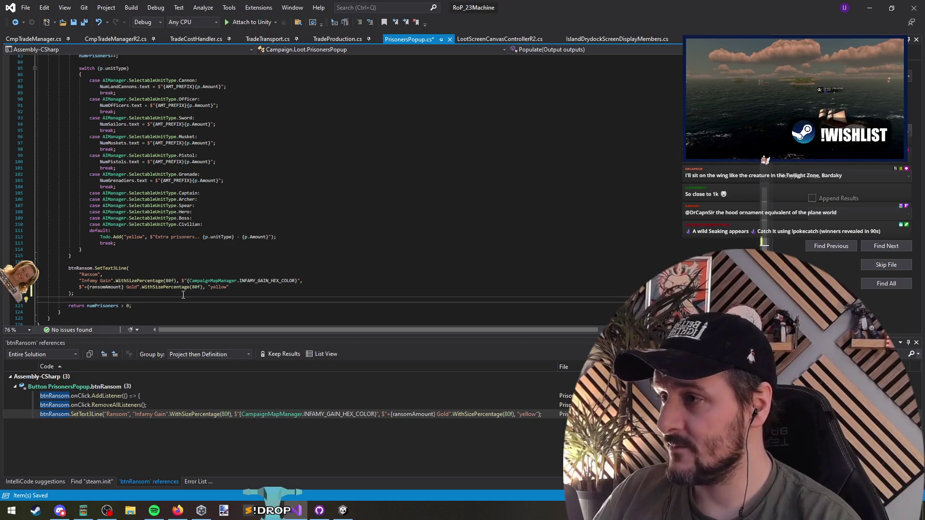
{"action": "key", "text": "Up"}
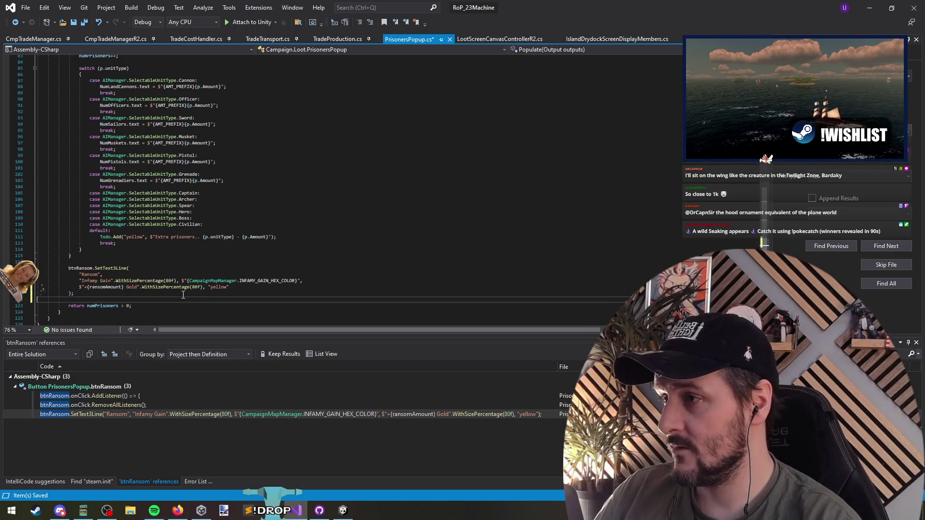
{"action": "key", "text": "Up"}
{"action": "key", "text": "Up"}
{"action": "key", "text": "Up"}
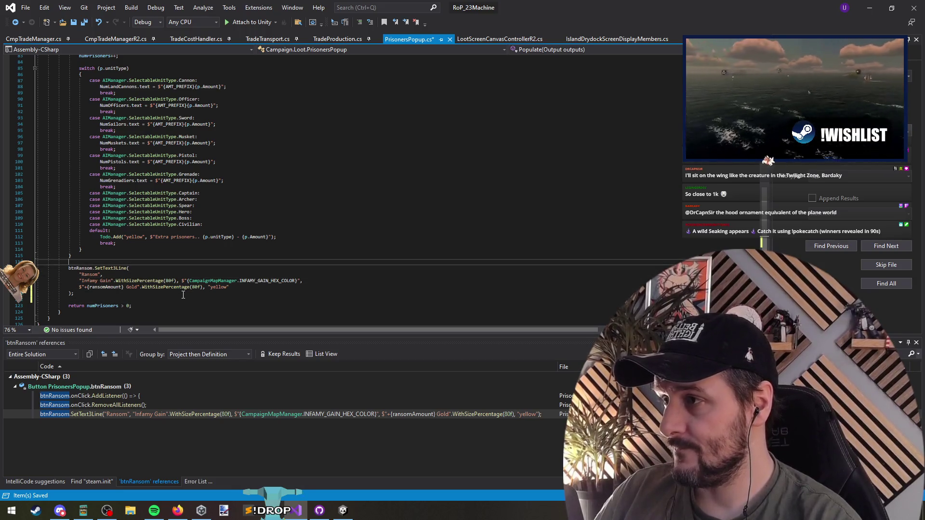
{"action": "key", "text": "ctrl+s"}
After checking another window, select the INFAMY_GAIN_HEX_COLOR argument on the Infamy Gain line
{"action": "key", "text": "alt+Tab"}
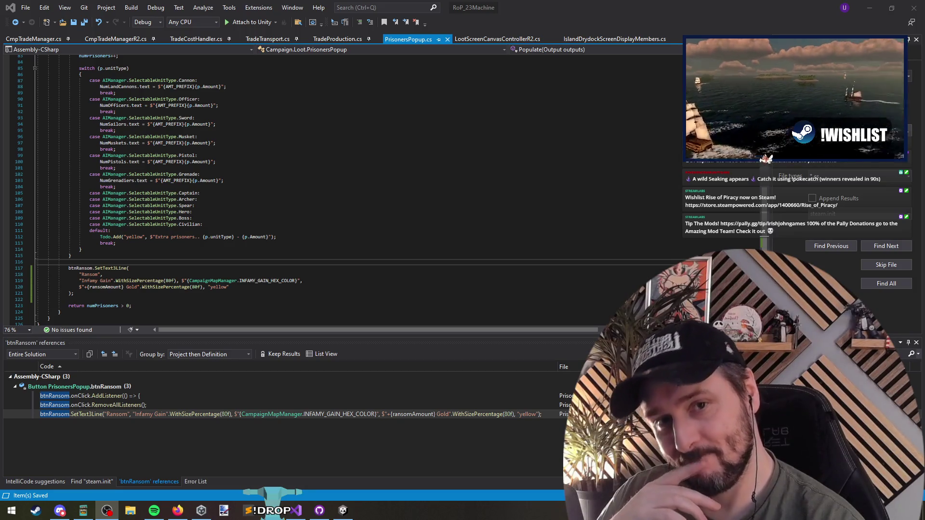
{"action": "left_click", "coordinate": [227, 251]}
{"action": "key", "text": "Down"}
{"action": "key", "text": "Down"}
{"action": "key", "text": "Down"}
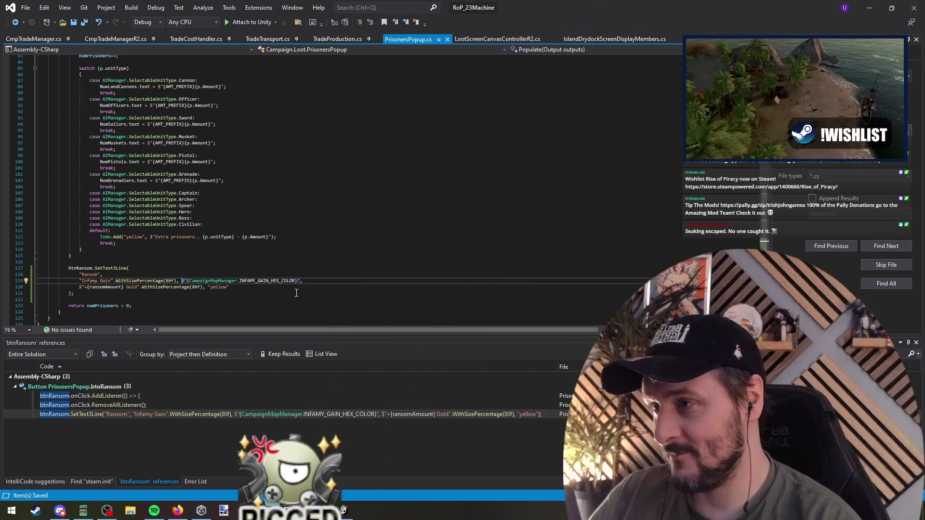
{"action": "left_click_drag", "start_coordinate": [181, 280], "coordinate": [301, 280]}
Replace INFAMY_GAIN_HEX_COLOR with PaletteName.Silver and restore down Visual Studio to show Unity's popup
{"action": "key", "text": "Delete"}
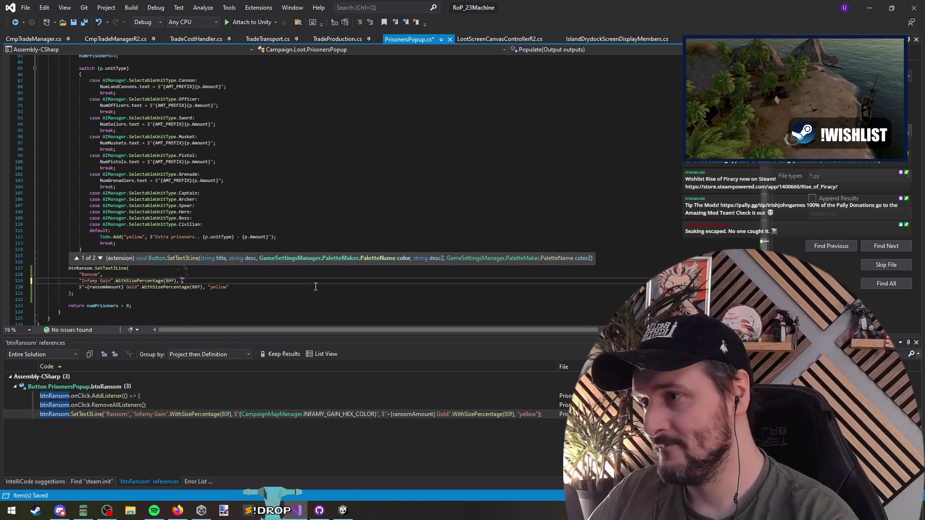
{"action": "key", "text": "ctrl+shift+space"}
{"action": "key", "text": "ctrl+space"}
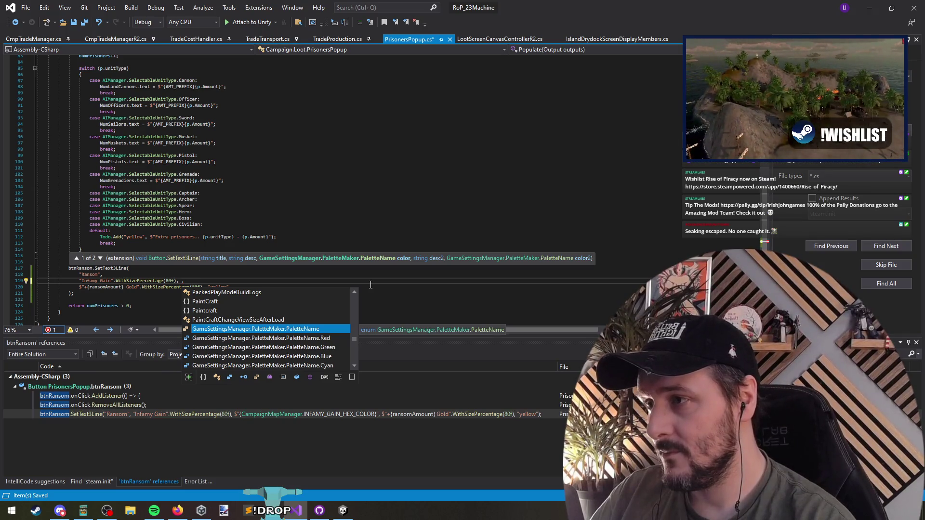
{"action": "key", "text": "Down"}
{"action": "key", "text": "Down"}
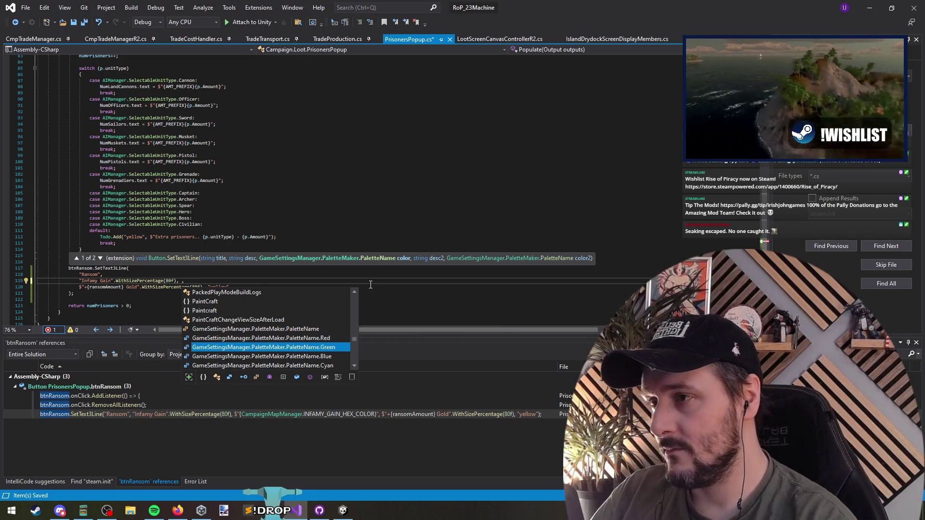
{"action": "type", "text": "silv"}
{"action": "key", "text": "Tab"}
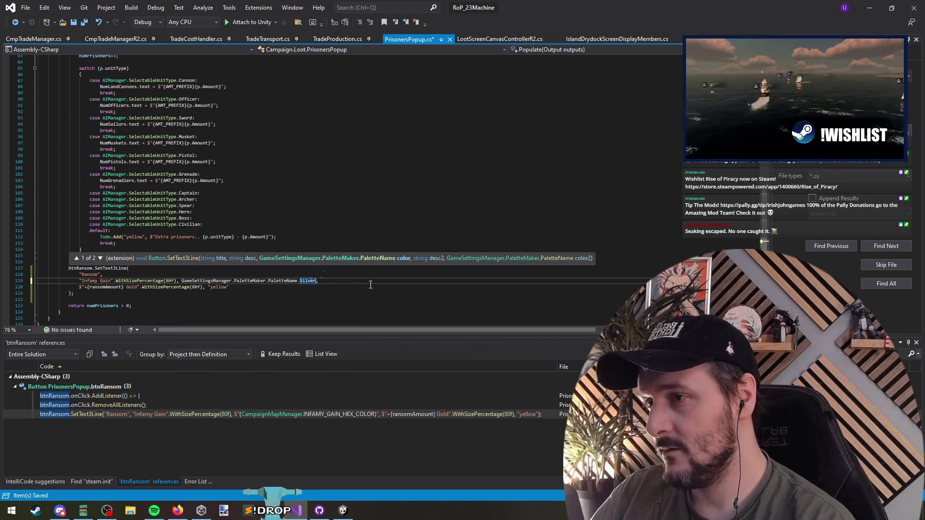
{"action": "key", "text": "Home"}
{"action": "mouse_move", "coordinate": [540, 8]}
{"action": "left_mouse_down"}
{"action": "mouse_move", "coordinate": [554, 46]}
{"action": "mouse_move", "coordinate": [559, 409]}
{"action": "mouse_move", "coordinate": [427, 382]}
{"action": "mouse_move", "coordinate": [397, 99]}
{"action": "mouse_move", "coordinate": [410, 348]}
{"action": "mouse_move", "coordinate": [420, 369]}
{"action": "left_mouse_up"}
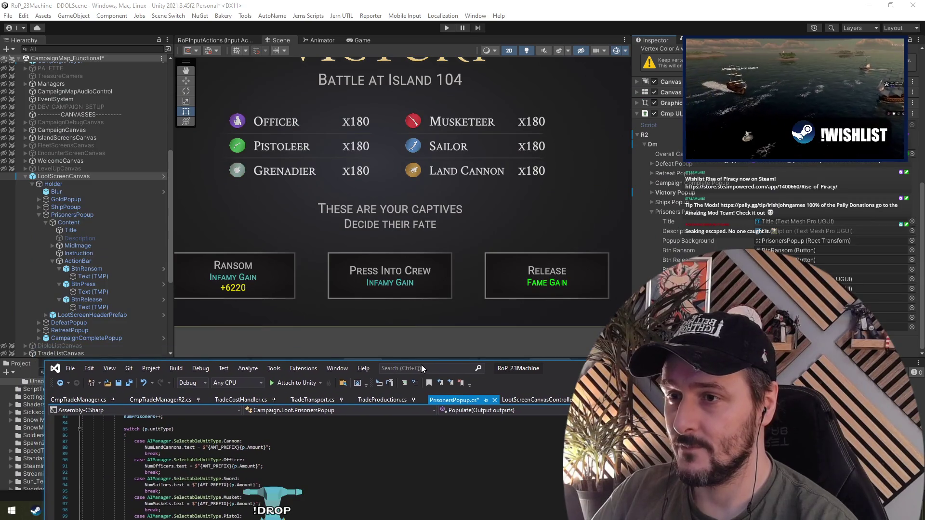
Maximize Visual Studio and change the ransom label from 'Infamy Gain' to 'Renown G'
{"action": "double_click", "coordinate": [421, 366]}
{"action": "left_click_drag", "start_coordinate": [95, 281], "coordinate": [113, 281]}
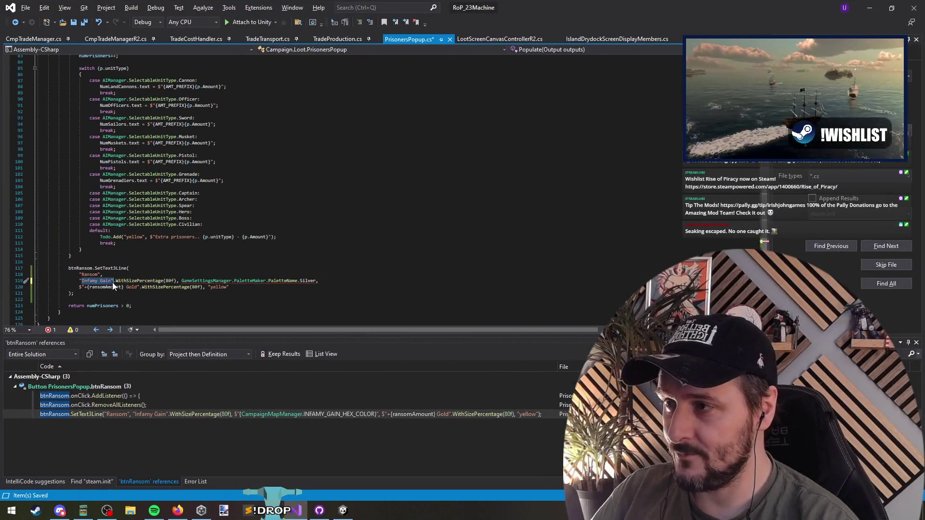
{"action": "key", "text": "BackSpace"}
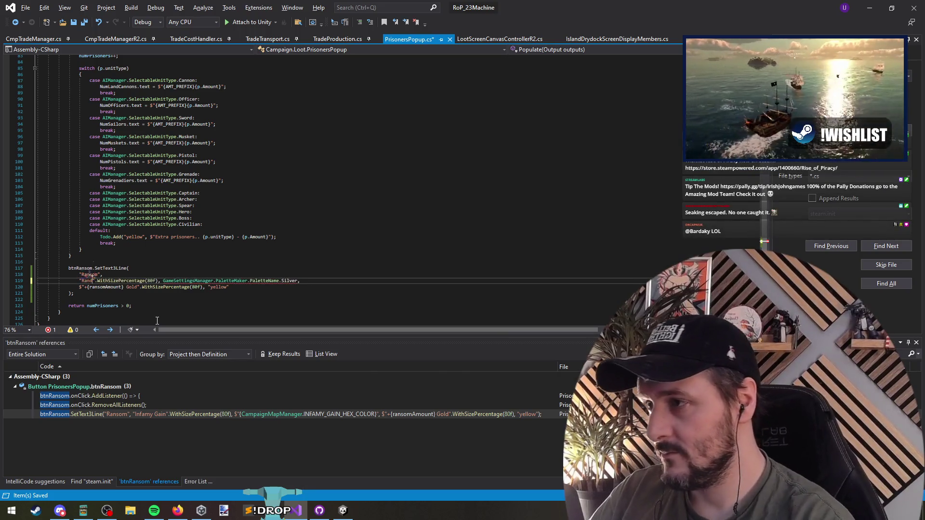
{"action": "type", "text": "Renown"}
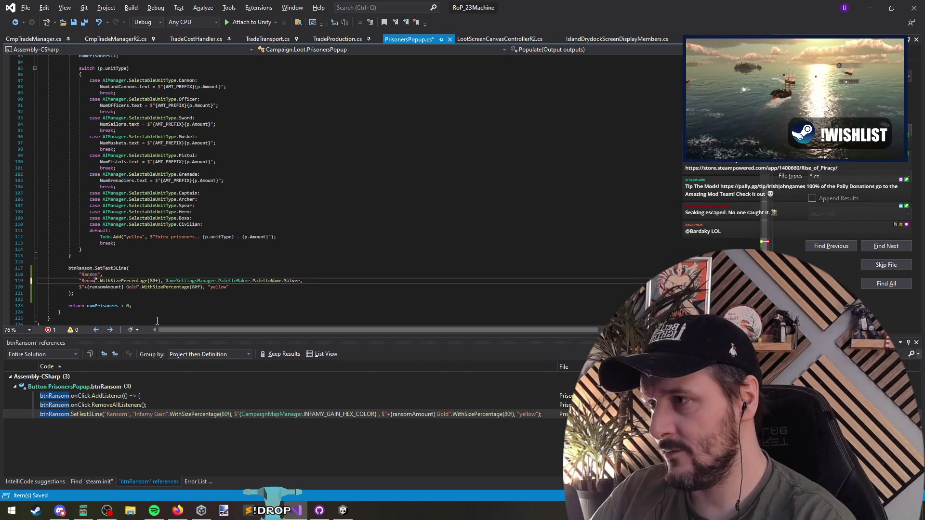
{"action": "type", "text": " G"}
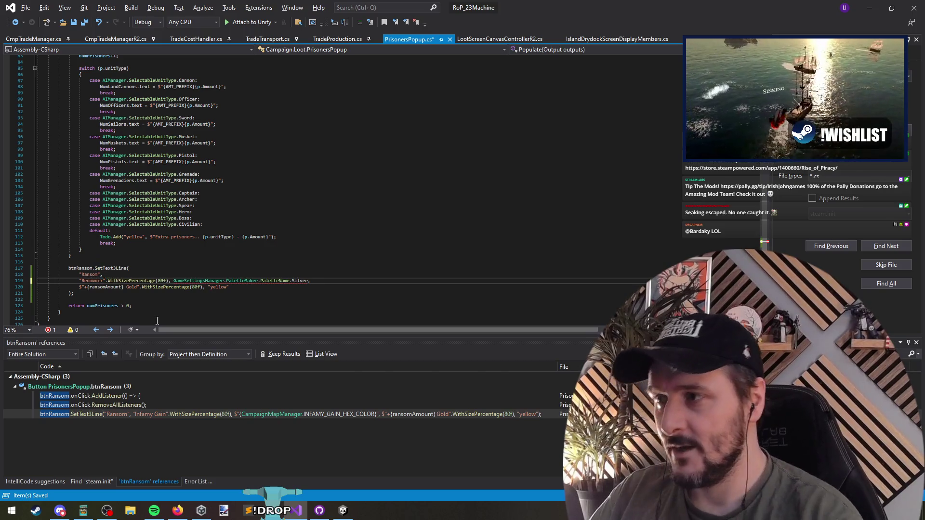
{"action": "double_click", "coordinate": [98, 281]}
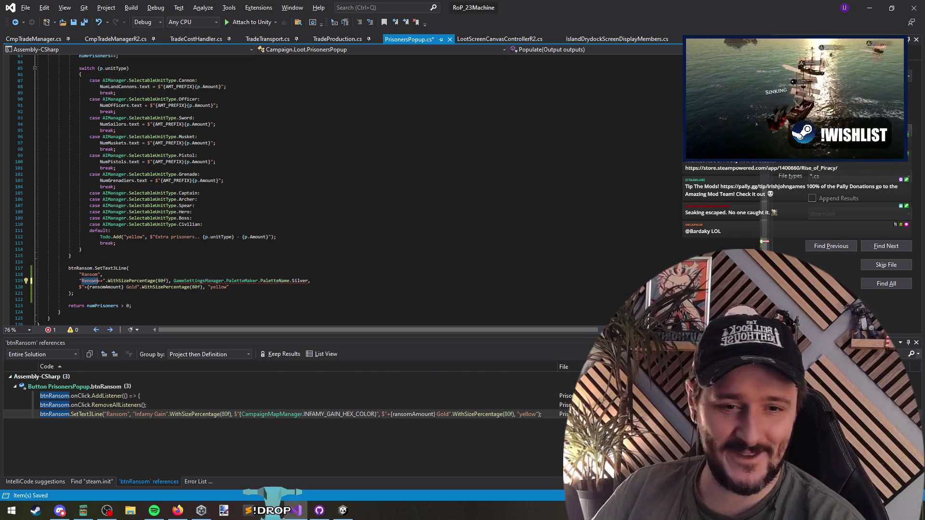
{"action": "key", "text": "alt+Tab"}
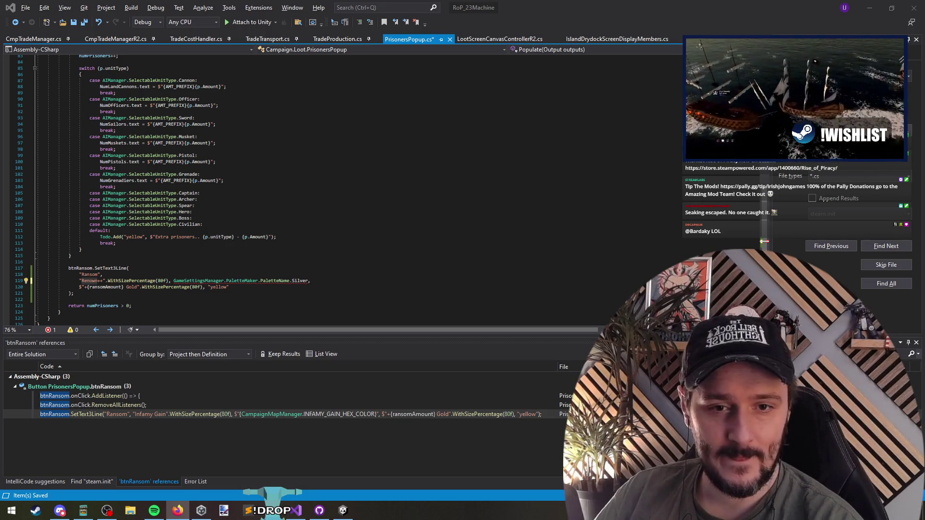
Search the whole solution for Renown and the spelling Renoun
{"action": "key", "text": "ctrl+minus"}
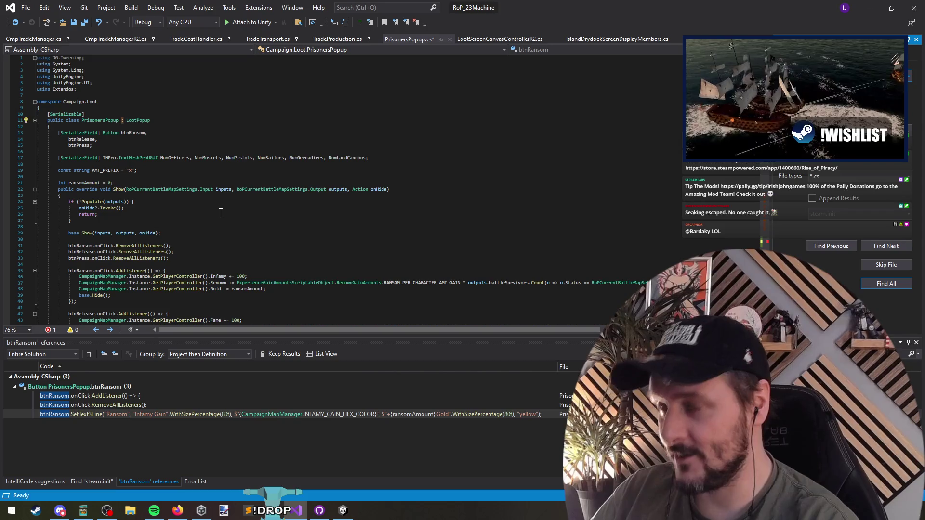
{"action": "key", "text": "Return"}
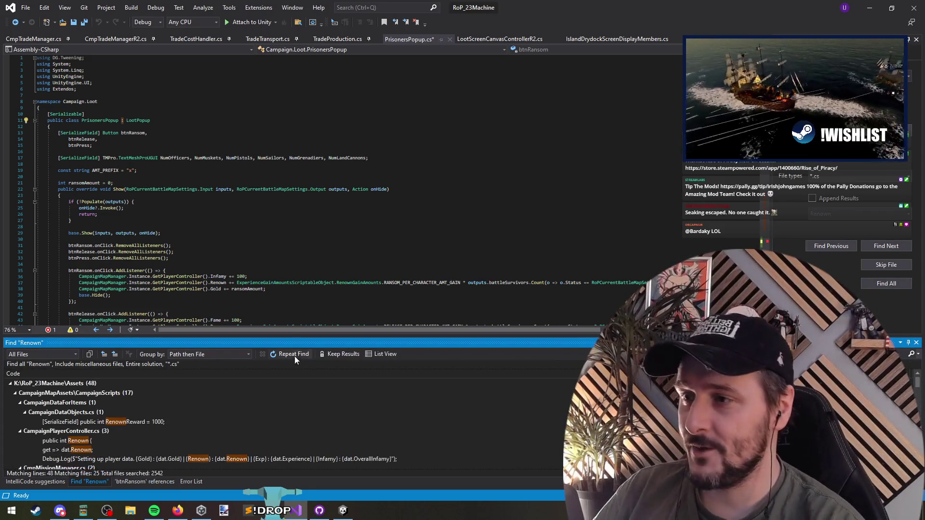
{"action": "scroll", "coordinate": [300, 282], "scroll_direction": "down", "scroll_amount": 5}
{"action": "scroll", "coordinate": [261, 361], "scroll_direction": "up", "scroll_amount": 10}
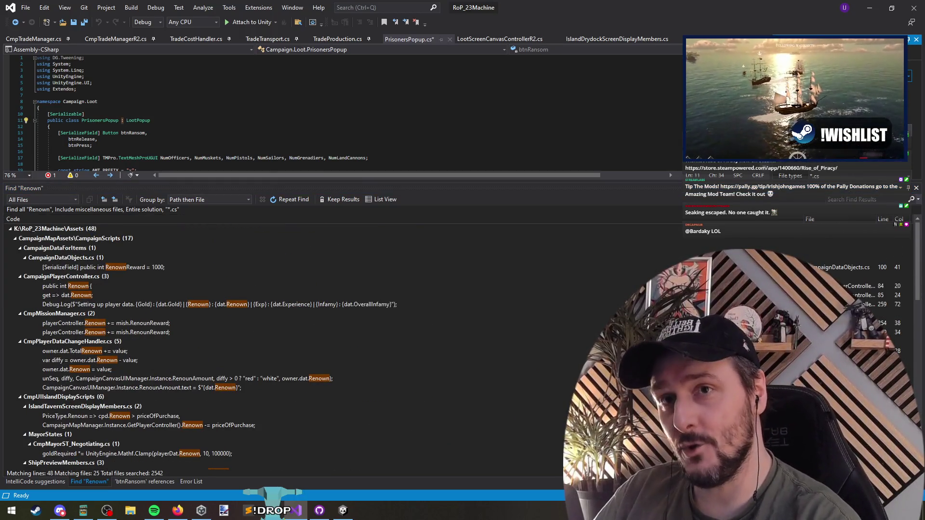
{"action": "key", "text": "Return"}
{"action": "scroll", "coordinate": [235, 309], "scroll_direction": "down", "scroll_amount": 15}
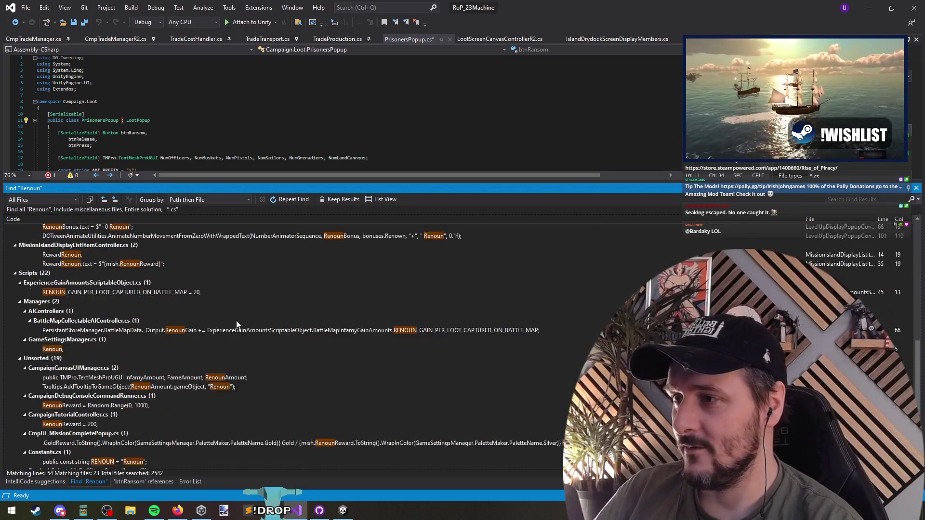
{"action": "scroll", "coordinate": [252, 337], "scroll_direction": "up", "scroll_amount": 15}
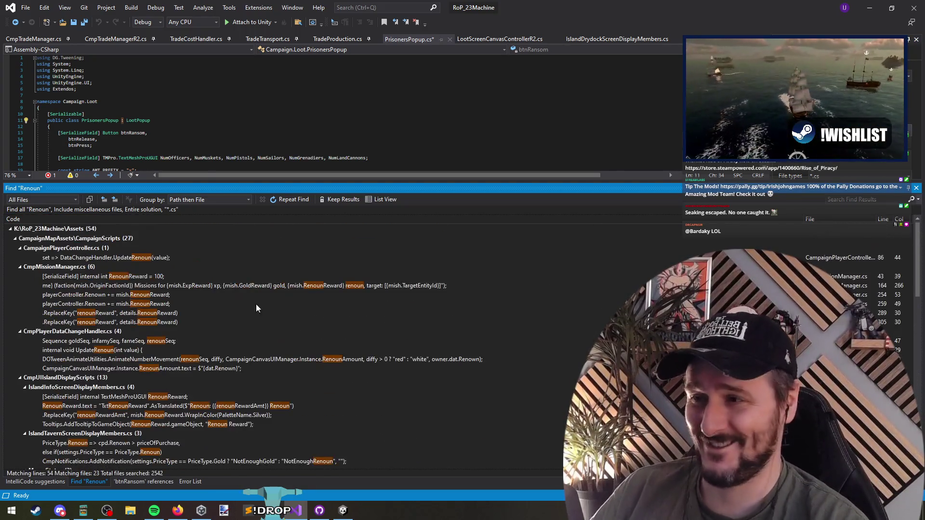
Shrink the find results panel and scroll the code to the btnRansom.SetText3Line call
{"action": "mouse_move", "coordinate": [328, 451]}
{"action": "left_mouse_down"}
{"action": "mouse_move", "coordinate": [294, 466]}
{"action": "mouse_move", "coordinate": [289, 358]}
{"action": "left_mouse_up"}
{"action": "left_click", "coordinate": [236, 234]}
{"action": "left_click", "coordinate": [234, 227]}
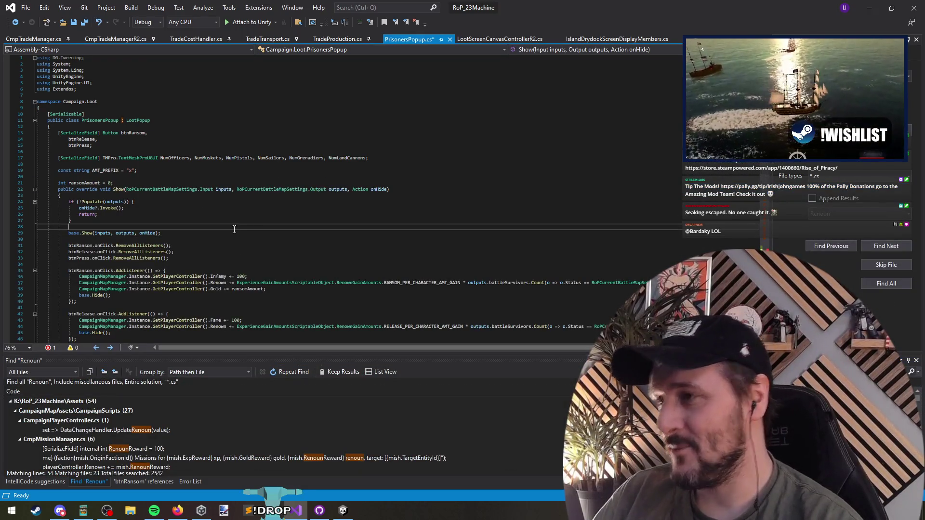
{"action": "scroll", "coordinate": [233, 227], "scroll_direction": "down", "scroll_amount": 20}
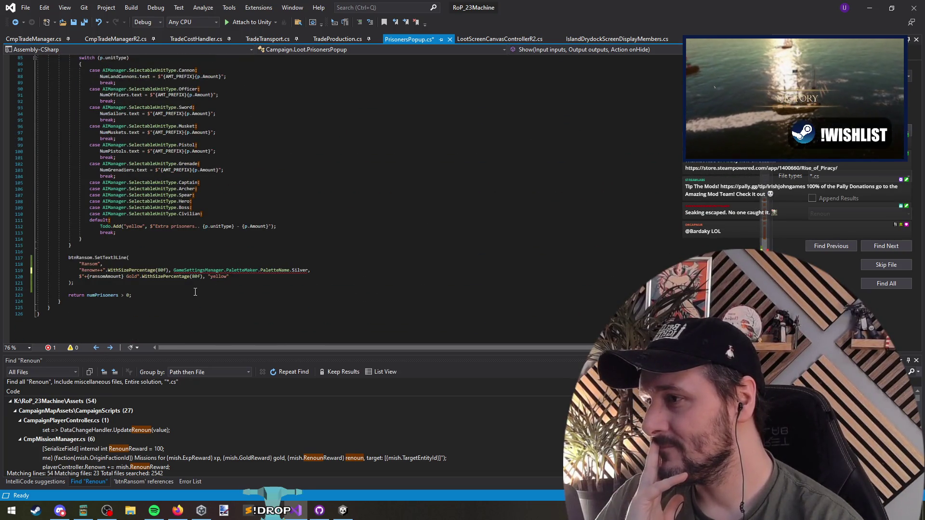
Delete the stray brace after Renown+ in the ransom label
{"action": "left_click", "coordinate": [98, 271]}
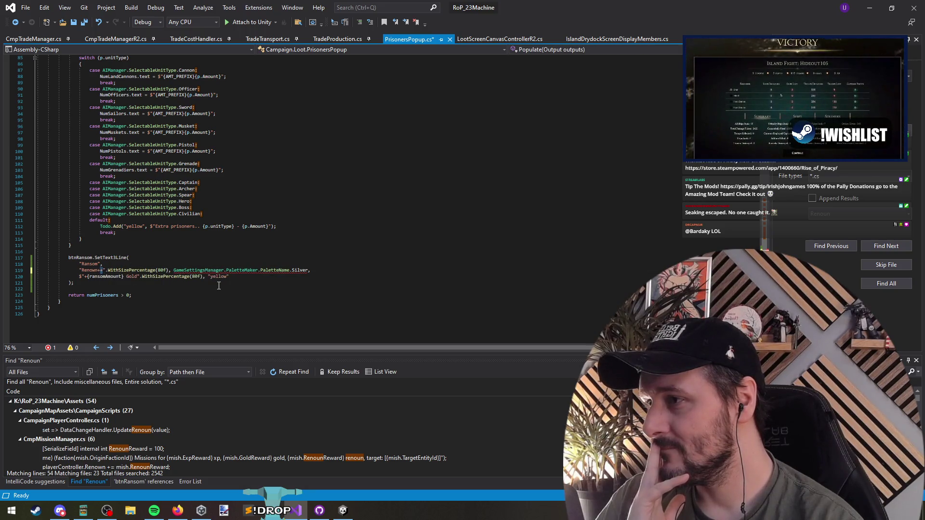
{"action": "key", "text": "BackSpace"}
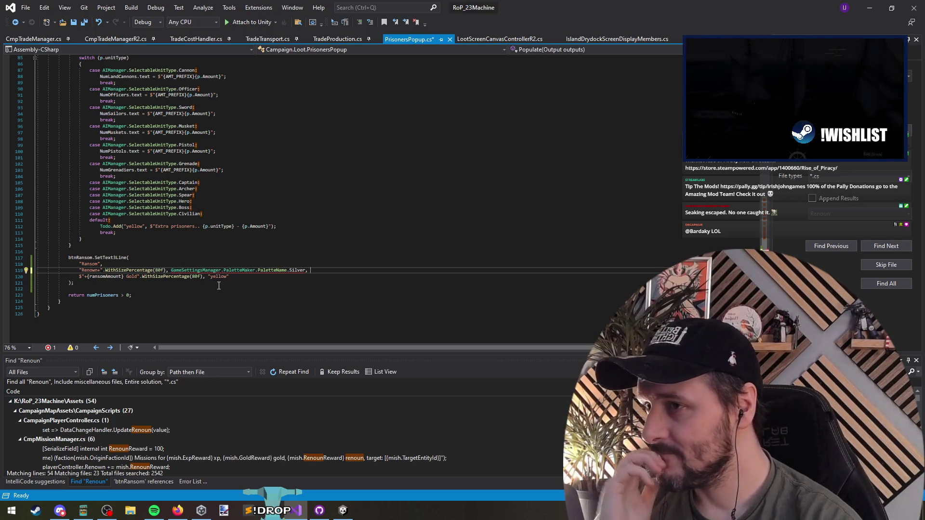
{"action": "key", "text": "End"}
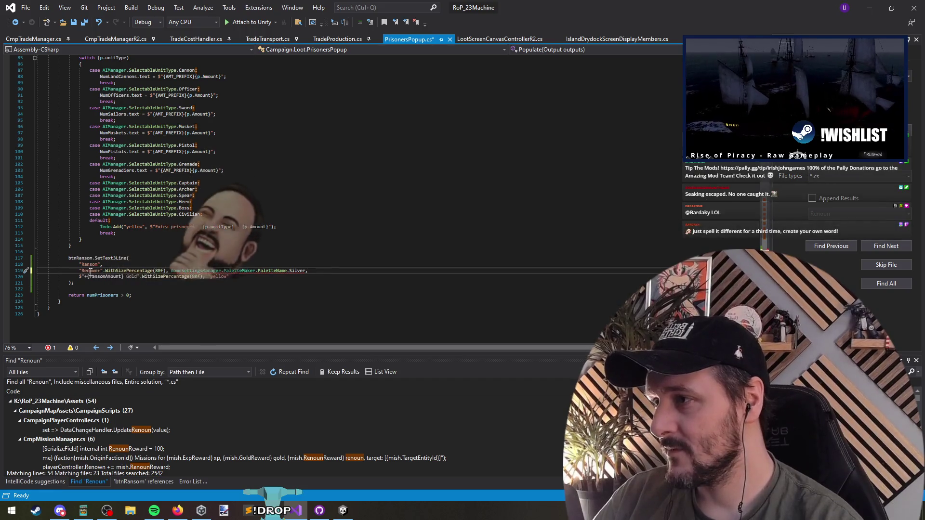
{"action": "double_click", "coordinate": [99, 271]}
Replace the gold amount's "yellow" colour with PaletteName.Gold, then move Visual Studio aside to show Unity
{"action": "left_click", "coordinate": [220, 277]}
{"action": "double_click", "coordinate": [219, 277]}
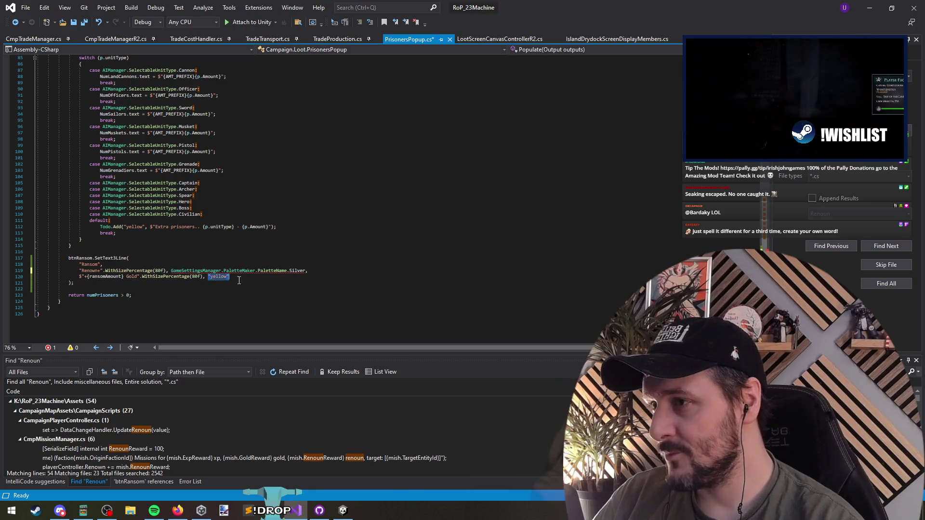
{"action": "key", "text": "BackSpace"}
{"action": "key", "text": "BackSpace"}
{"action": "key", "text": "BackSpace"}
{"action": "key", "text": "shift+End"}
{"action": "key", "text": "ctrl+c"}
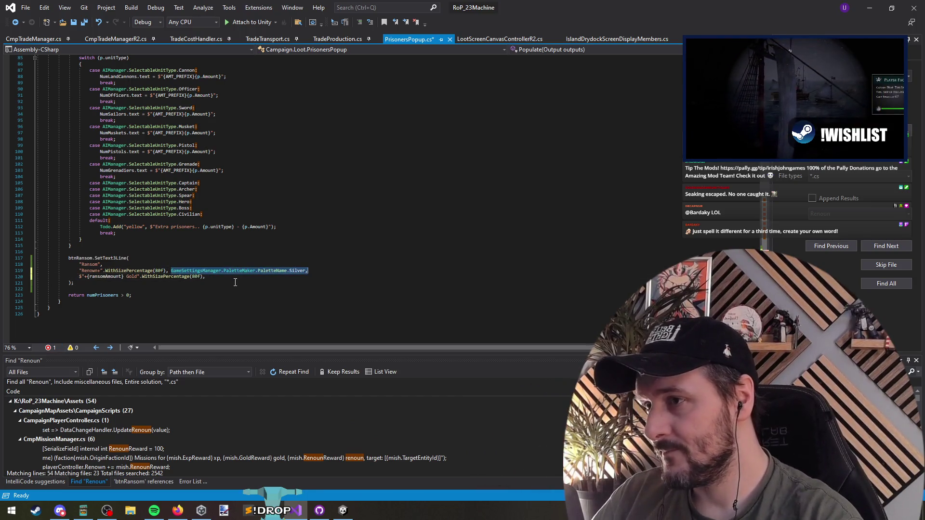
{"action": "key", "text": "Down"}
{"action": "key", "text": "End"}
{"action": "key", "text": "ctrl+v"}
{"action": "key", "text": "BackSpace"}
{"action": "key", "text": "BackSpace"}
{"action": "key", "text": "BackSpace"}
{"action": "type", "text": "Gold"}
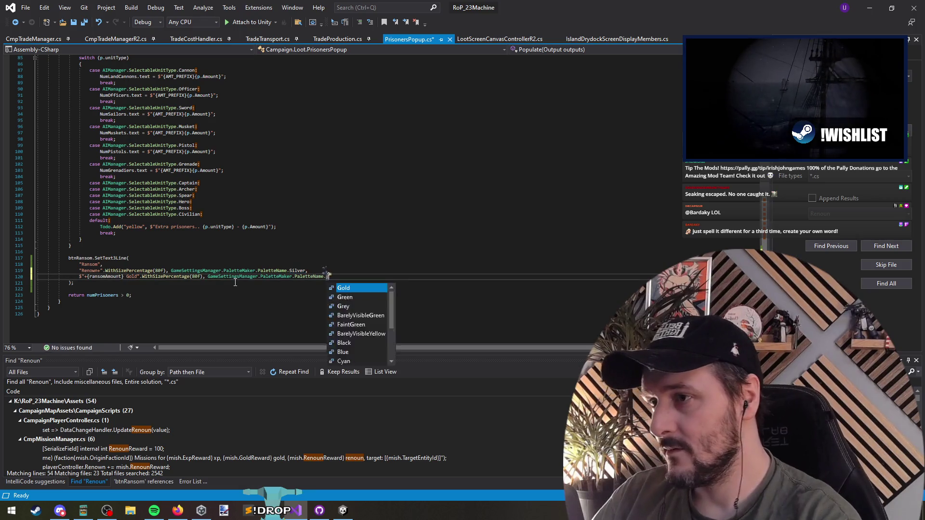
{"action": "key", "text": "Down"}
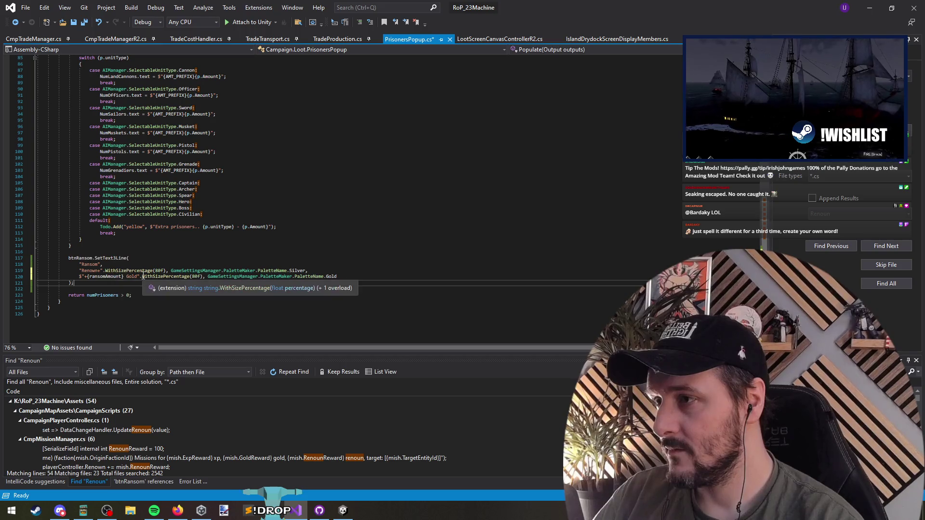
{"action": "mouse_move", "coordinate": [524, 5]}
{"action": "left_mouse_down"}
{"action": "mouse_move", "coordinate": [545, 344]}
{"action": "mouse_move", "coordinate": [524, 383]}
{"action": "left_mouse_up"}
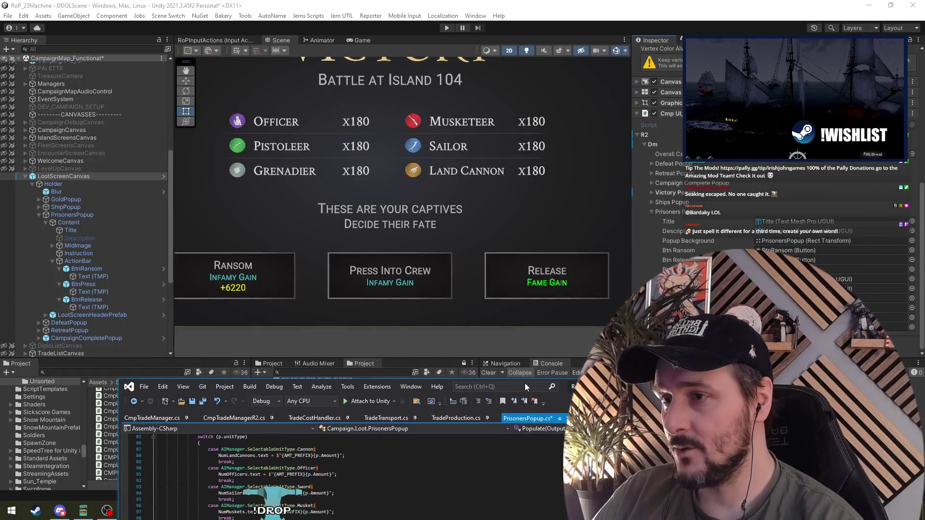
Move aside the code window and bring Unity forward so the updated scripts reload
{"action": "double_click", "coordinate": [525, 383]}
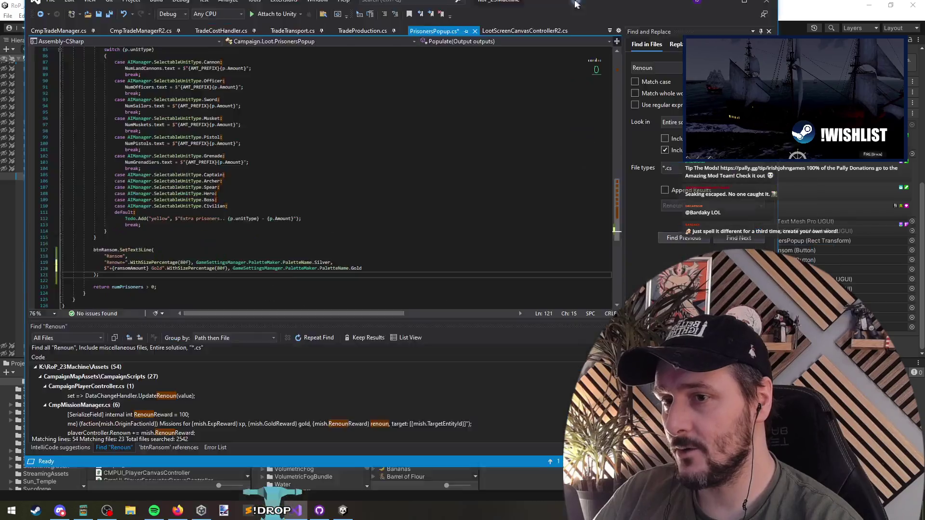
{"action": "left_click", "coordinate": [88, 276]}
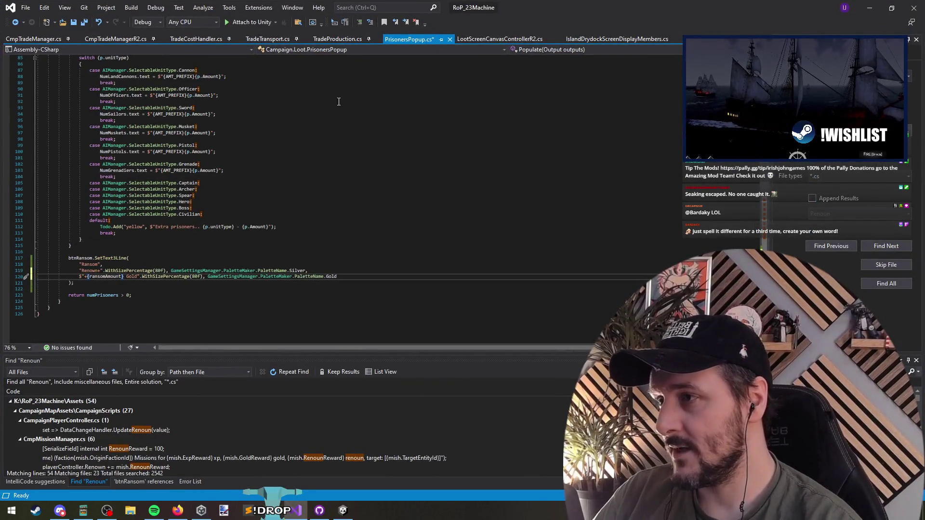
{"action": "left_click_drag", "start_coordinate": [539, 6], "coordinate": [540, 479]}
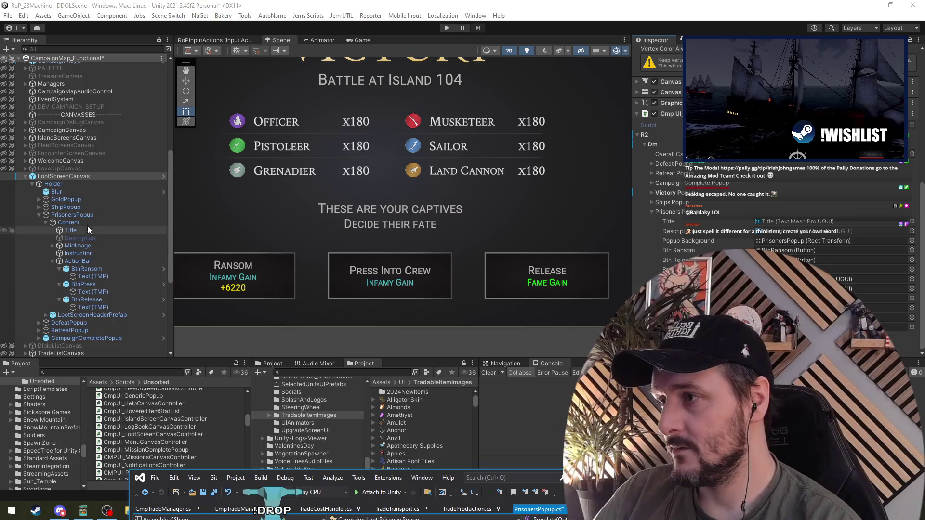
{"action": "left_click", "coordinate": [224, 283]}
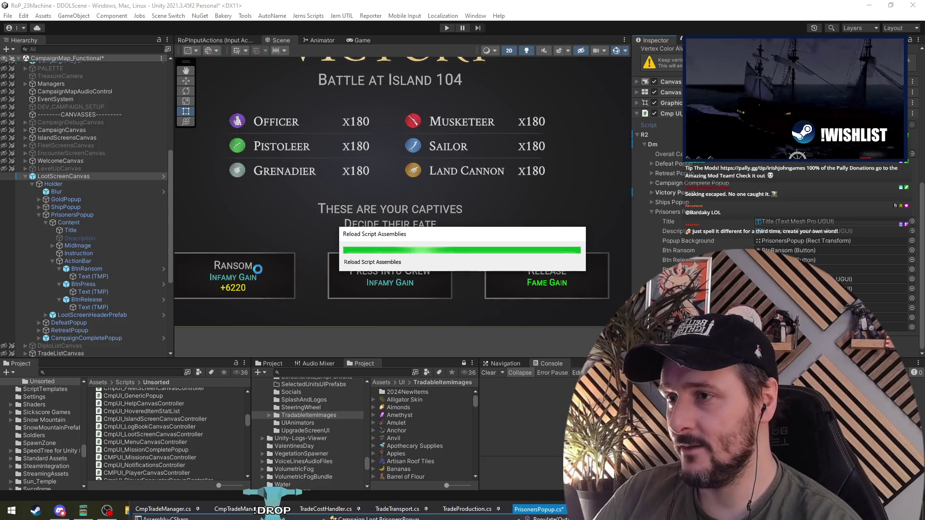
Add 'Gold' after +6220 in the BtnRansom Text (TMP) Text Input
{"action": "left_click", "coordinate": [101, 278]}
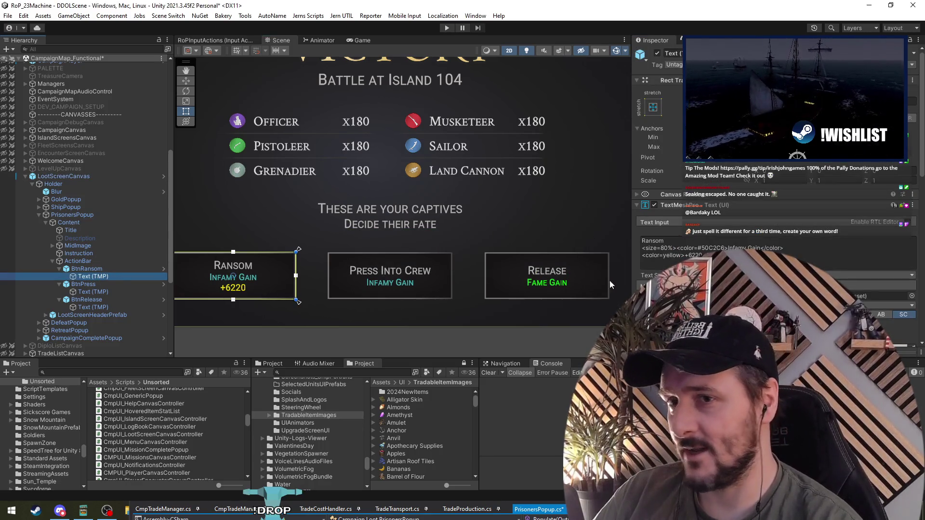
{"action": "left_click", "coordinate": [704, 256]}
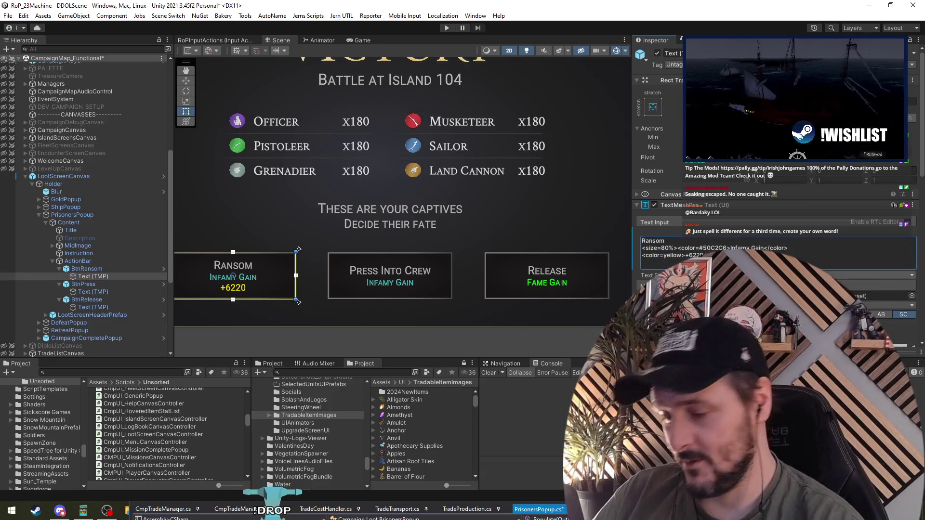
{"action": "type", "text": "Gold"}
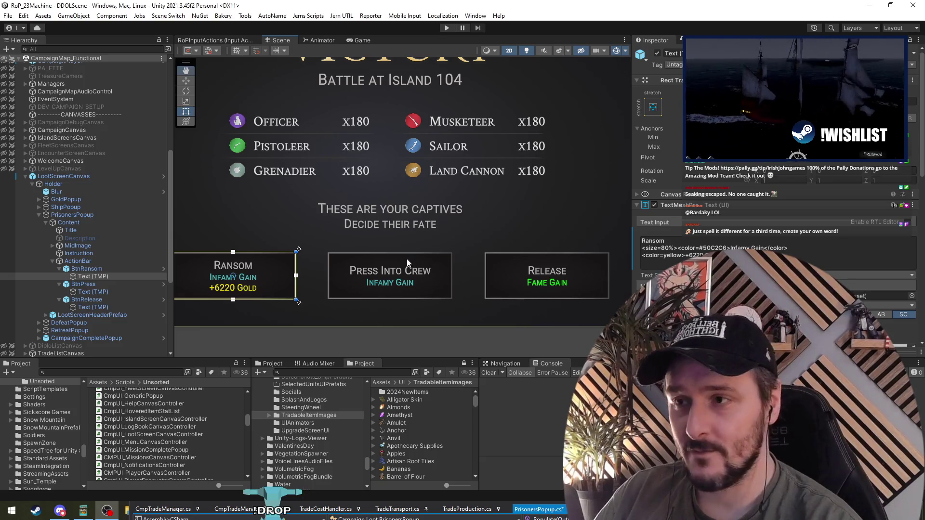
{"action": "scroll", "coordinate": [312, 303], "scroll_direction": "down", "scroll_amount": 2}
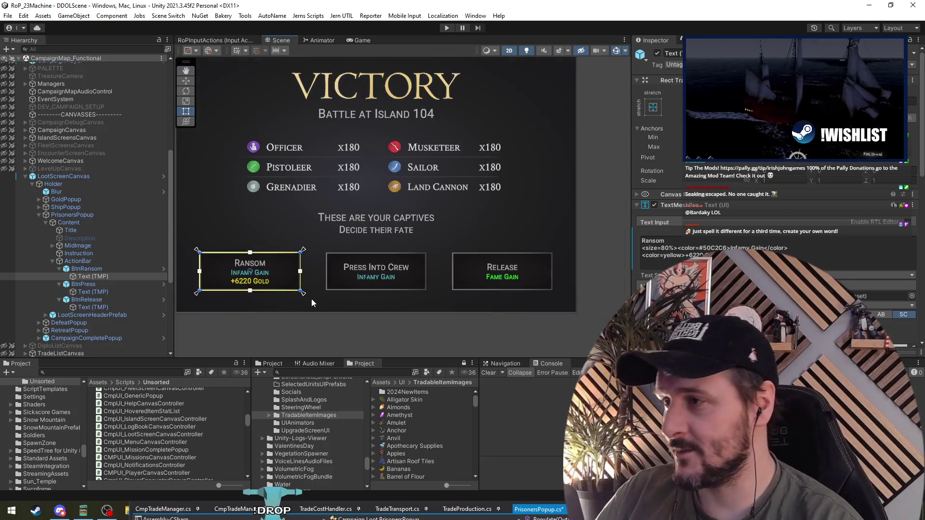
Replace the coloured Infamy Gain line in the Press Into Crew button text with Renown++
{"action": "left_click", "coordinate": [93, 292]}
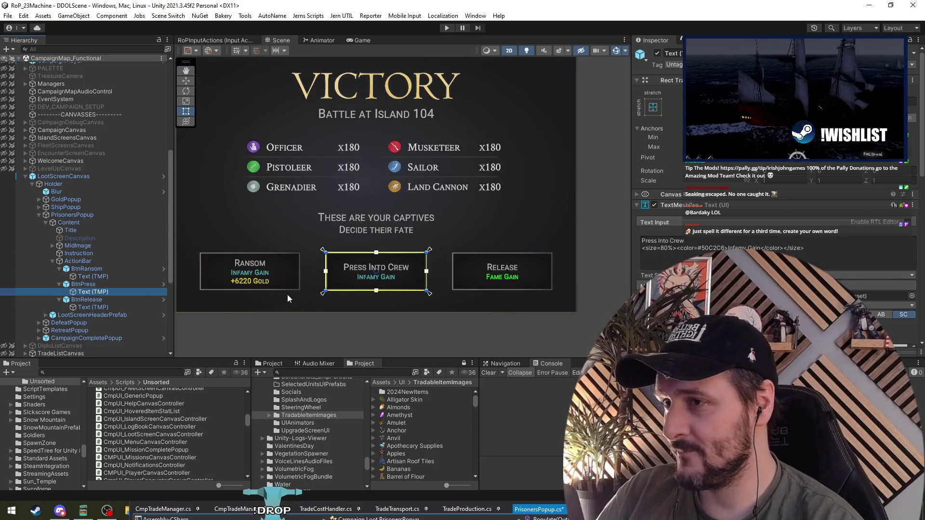
{"action": "left_click", "coordinate": [771, 247]}
{"action": "key", "text": "ctrl+a"}
{"action": "left_click", "coordinate": [726, 248]}
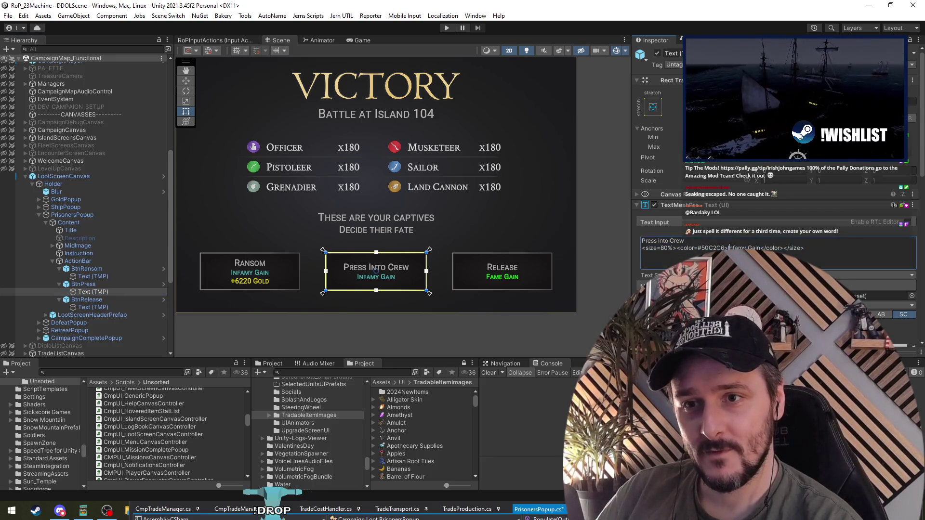
{"action": "key", "text": "ctrl+a"}
{"action": "left_click", "coordinate": [728, 247]}
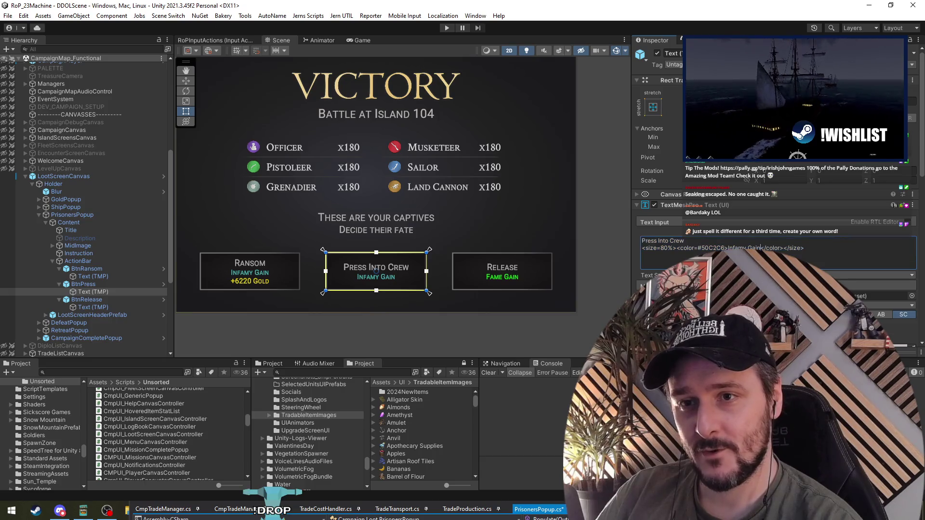
{"action": "left_click", "coordinate": [760, 247], "text": "shift"}
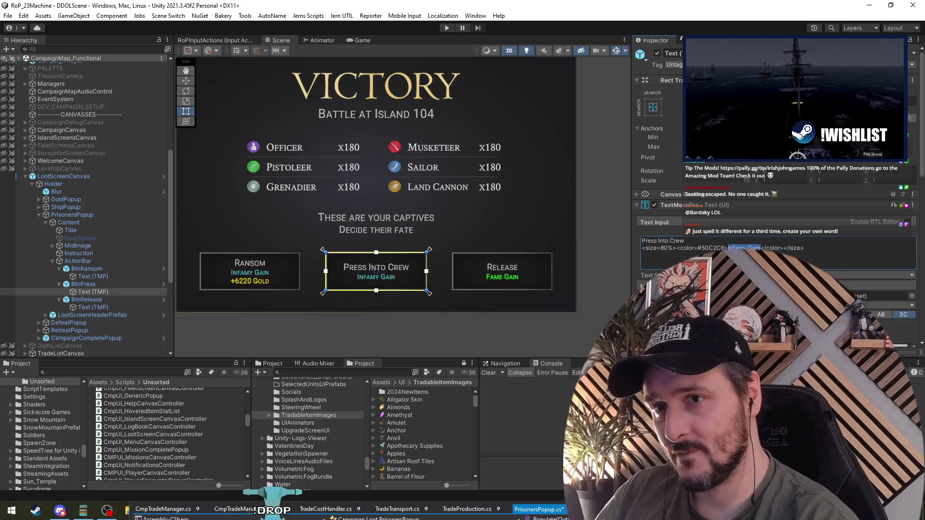
{"action": "left_click_drag", "start_coordinate": [783, 248], "coordinate": [677, 248]}
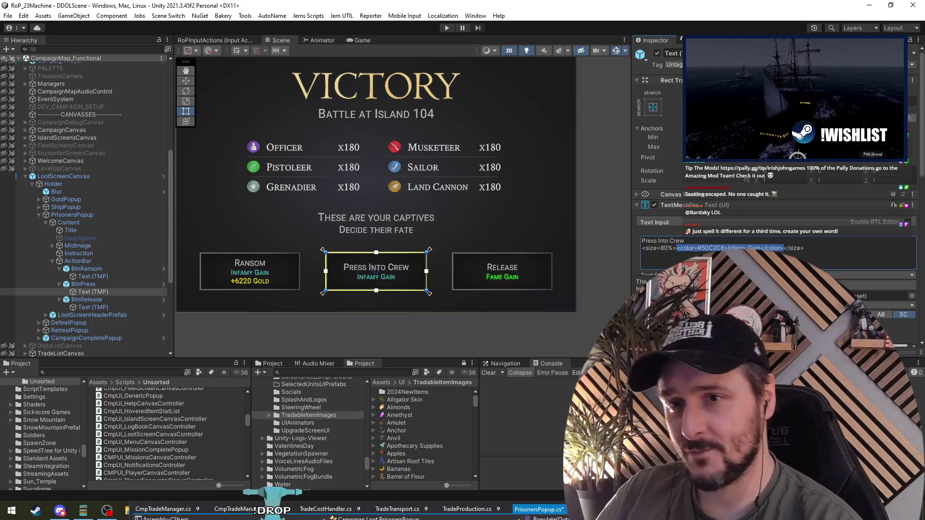
{"action": "key", "text": "Delete"}
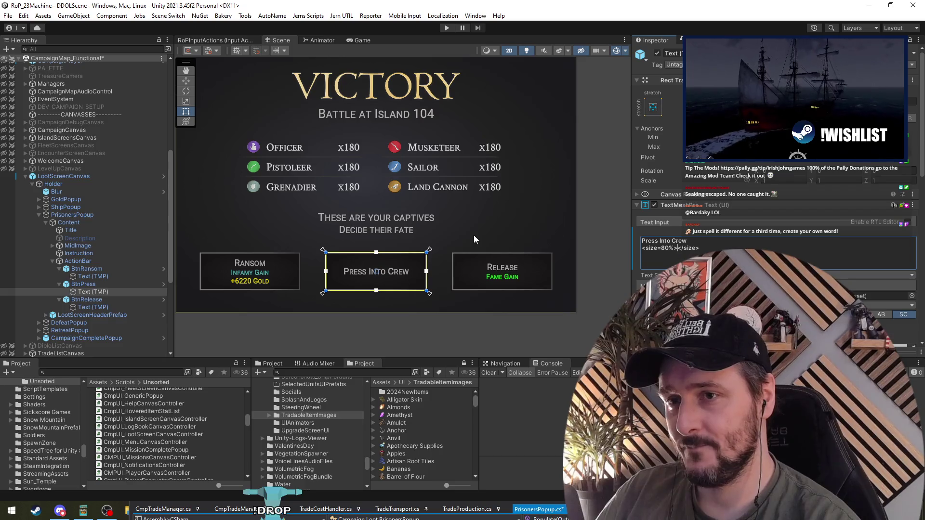
{"action": "type", "text": "Renown++"}
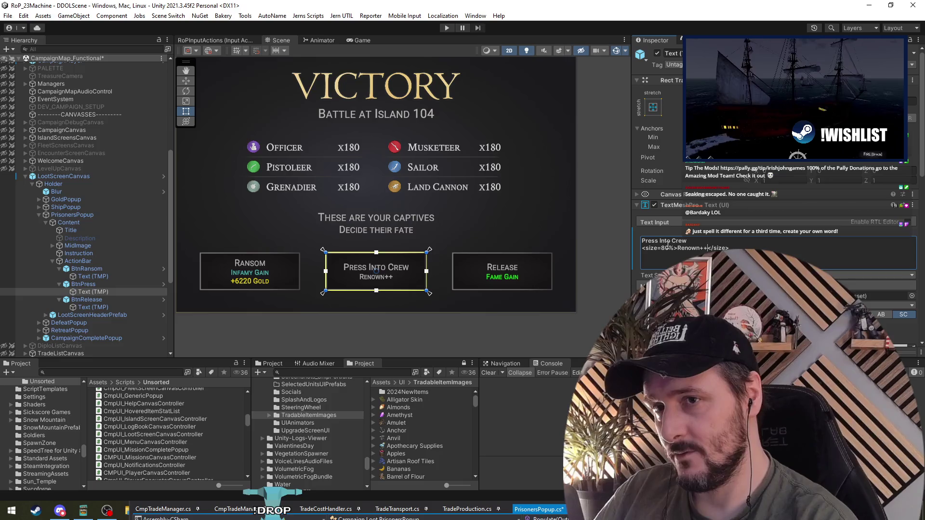
Replace the Release button's green Fame Gain line with Renown++
{"action": "left_click", "coordinate": [99, 307]}
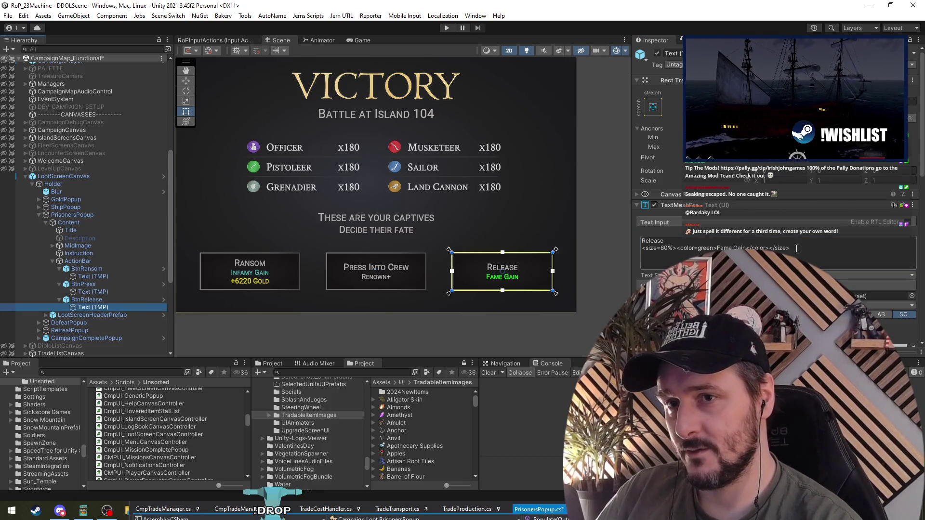
{"action": "left_click", "coordinate": [718, 247]}
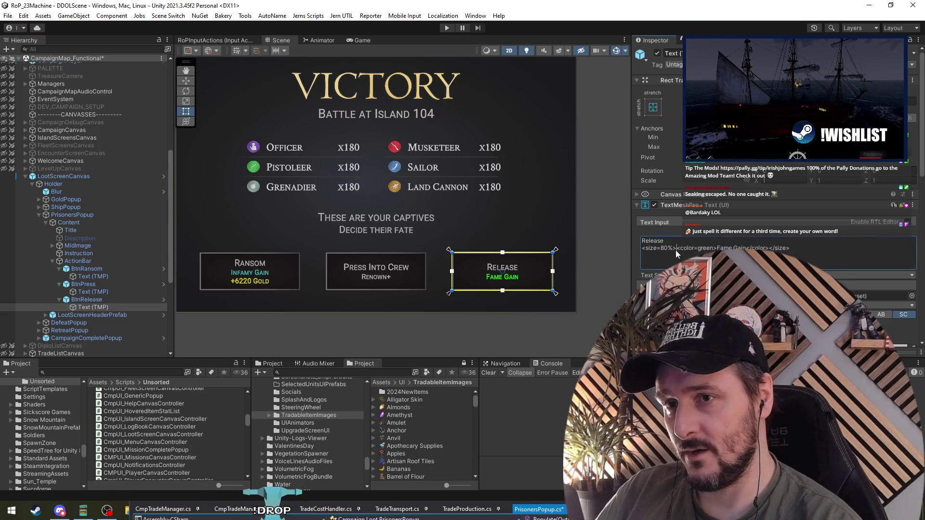
{"action": "left_click_drag", "start_coordinate": [677, 248], "coordinate": [770, 249]}
{"action": "type", "text": "Renown"}
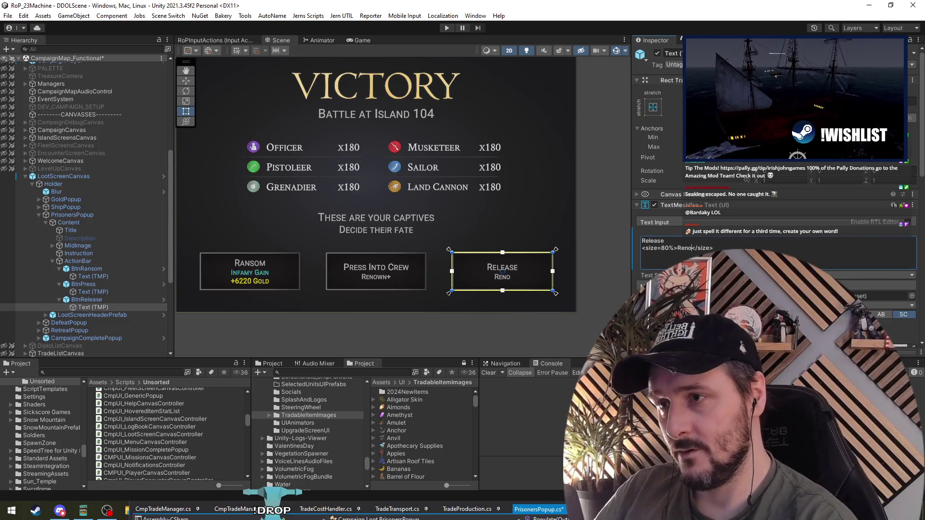
{"action": "type", "text": "++"}
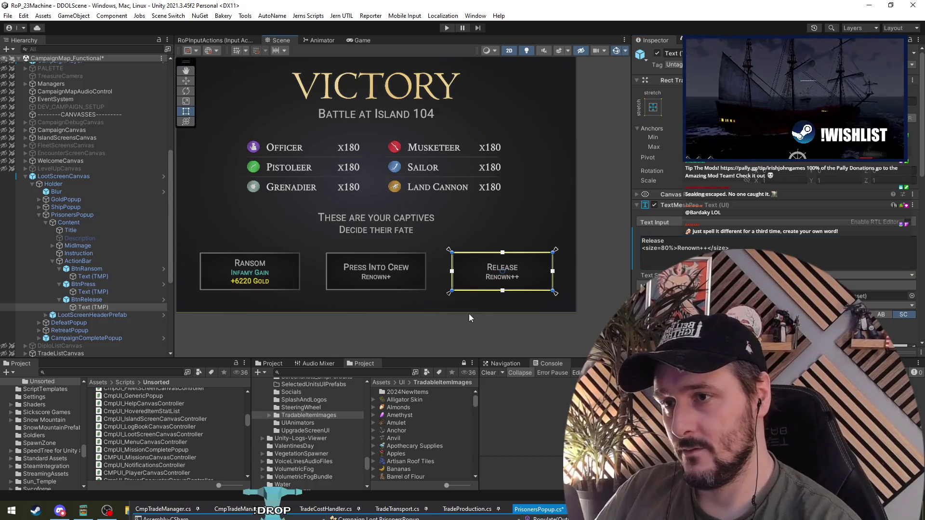
Return from Unity to PrisonersPopup.cs in Visual Studio
{"action": "scroll", "coordinate": [470, 314], "scroll_direction": "up", "scroll_amount": 4}
{"action": "left_click_drag", "start_coordinate": [404, 303], "coordinate": [406, 299]}
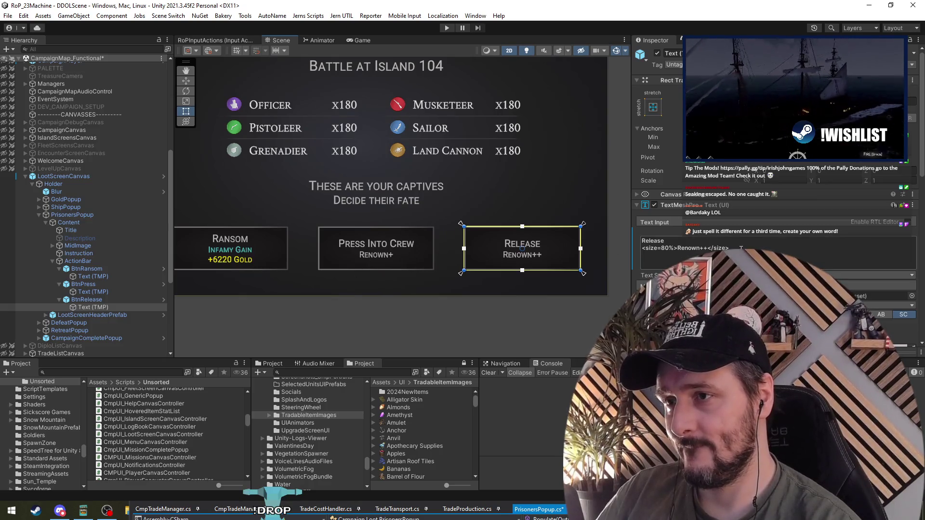
{"action": "key", "text": "alt+Tab"}
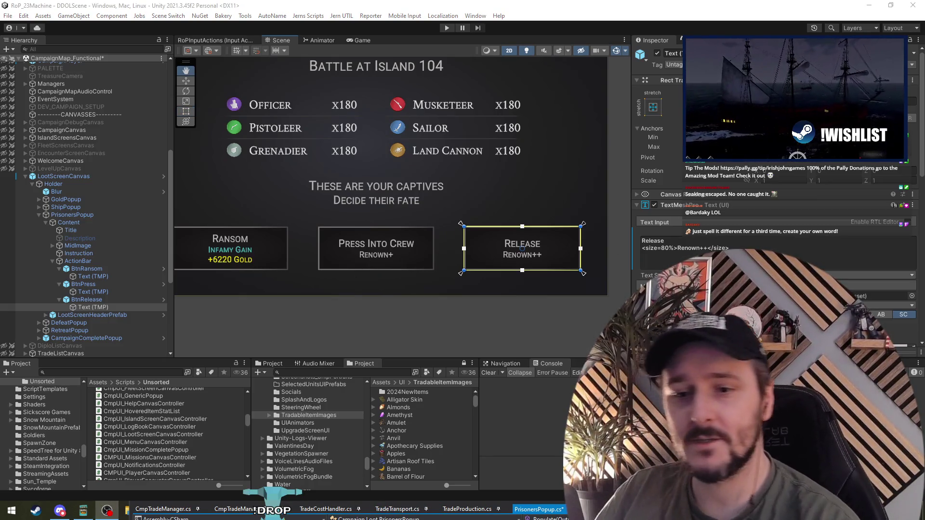
{"action": "key", "text": "alt+Tab"}
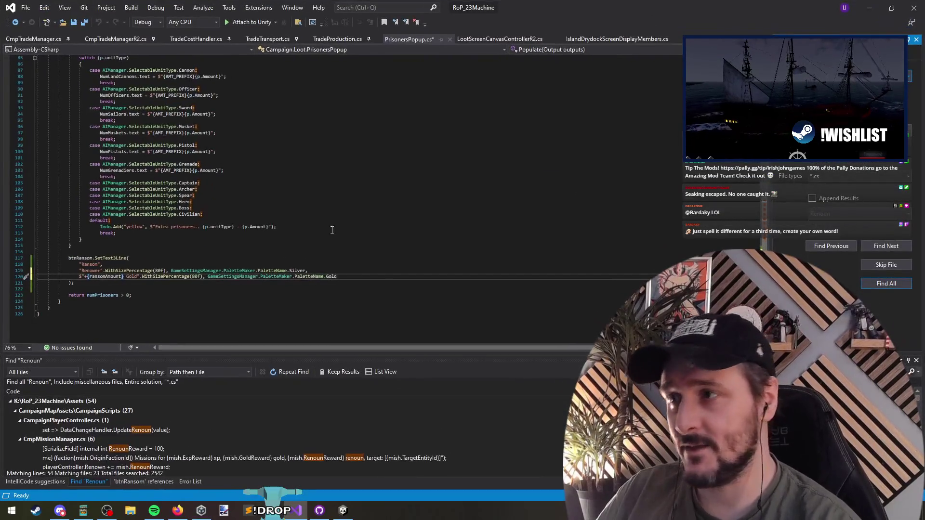
Save PrisonersPopup.cs and add a blank line below the ransom text call
{"action": "left_click", "coordinate": [101, 284]}
{"action": "key", "text": "ctrl+s"}
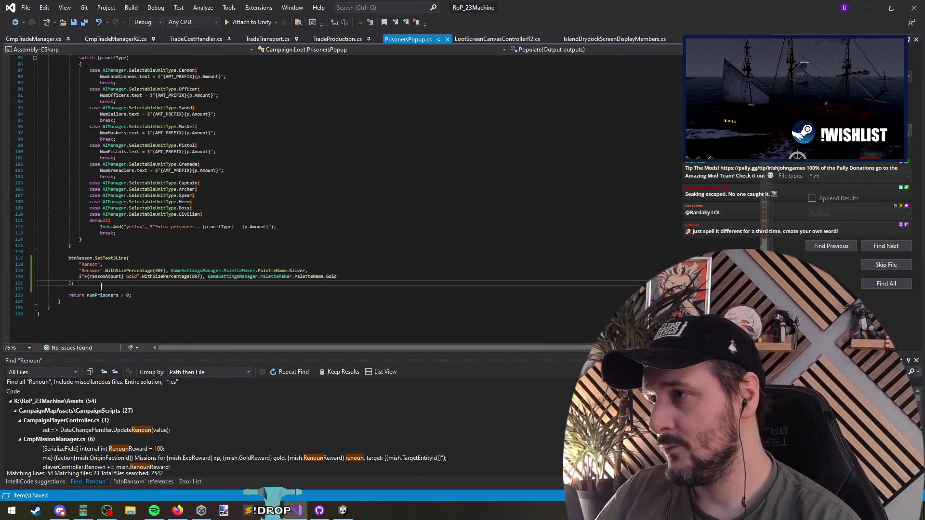
{"action": "key", "text": "Return"}
{"action": "key", "text": "Return"}
{"action": "mouse_move", "coordinate": [492, 5]}
{"action": "left_mouse_down"}
{"action": "mouse_move", "coordinate": [481, 366]}
{"action": "mouse_move", "coordinate": [470, 349]}
{"action": "left_mouse_up"}
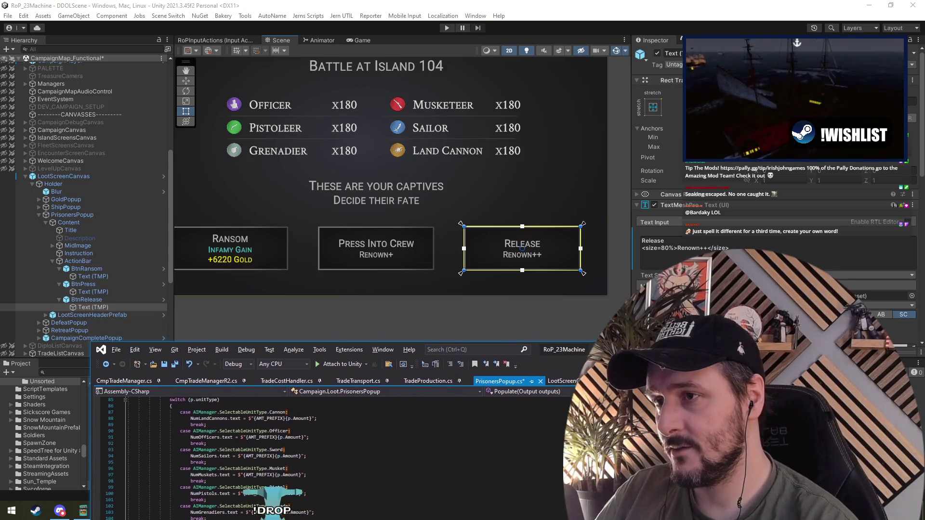
{"action": "double_click", "coordinate": [470, 349]}
Write btnPress.SetText with an interpolated 'Press Into Crew' label and a Renown+ line
{"action": "type", "text": "Btn"}
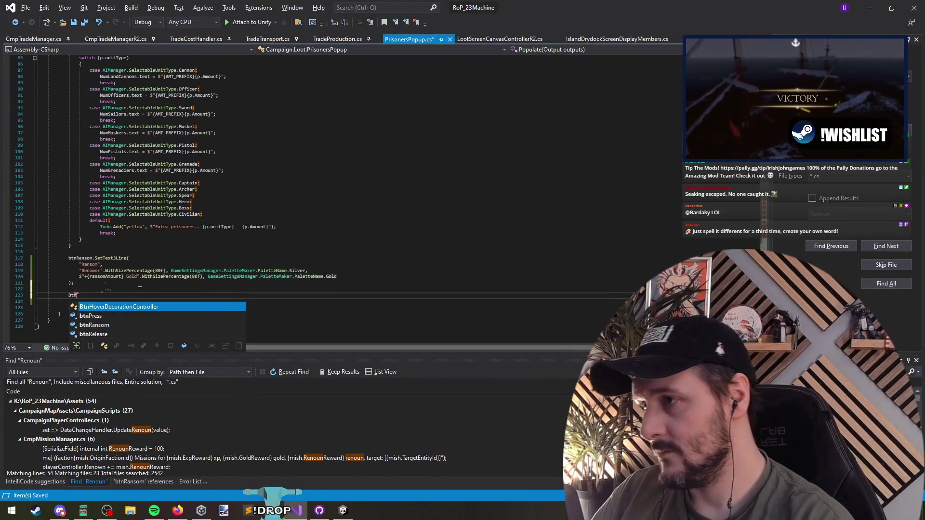
{"action": "type", "text": "P.settext"}
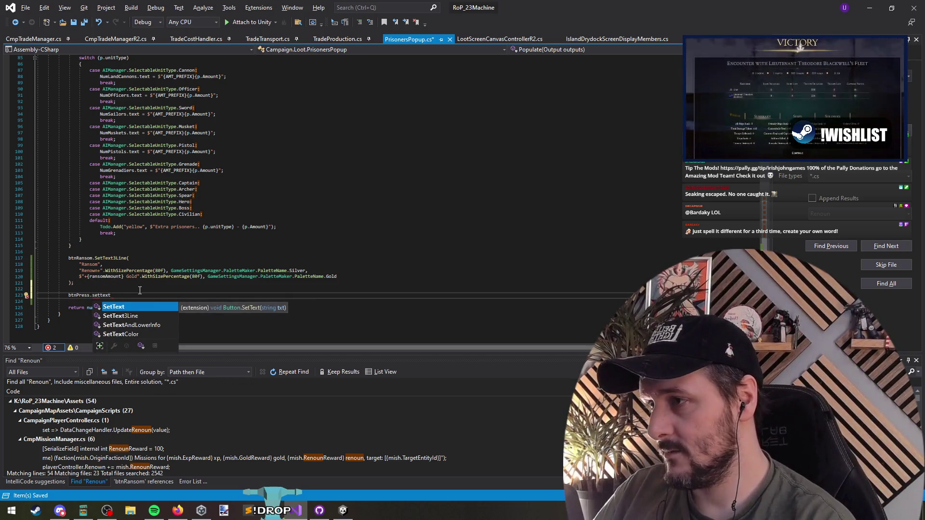
{"action": "type", "text": "()"}
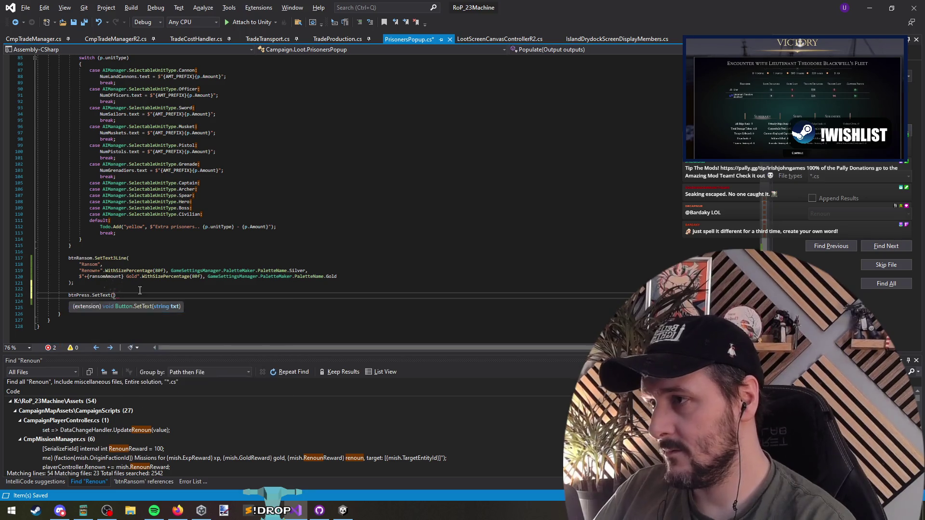
{"action": "key", "text": "Up"}
{"action": "key", "text": "Up"}
{"action": "key", "text": "Up"}
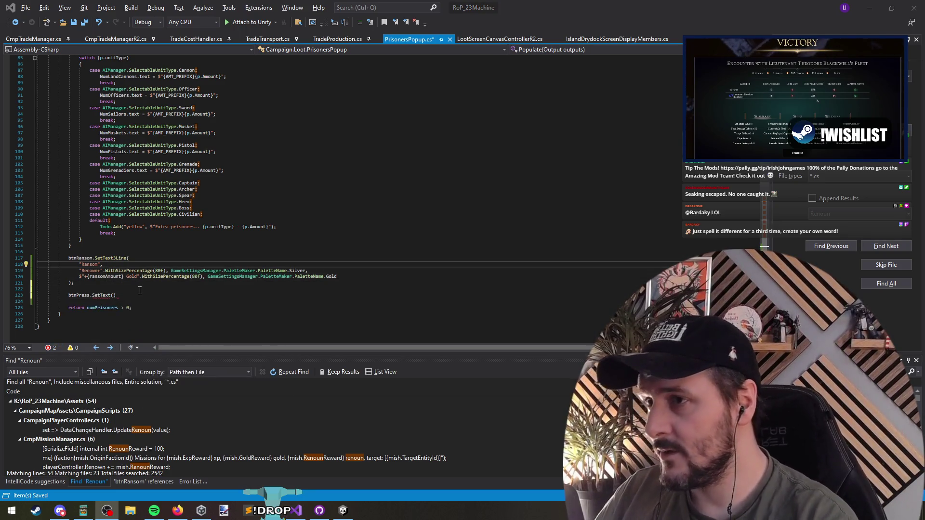
{"action": "key", "text": "super+Down"}
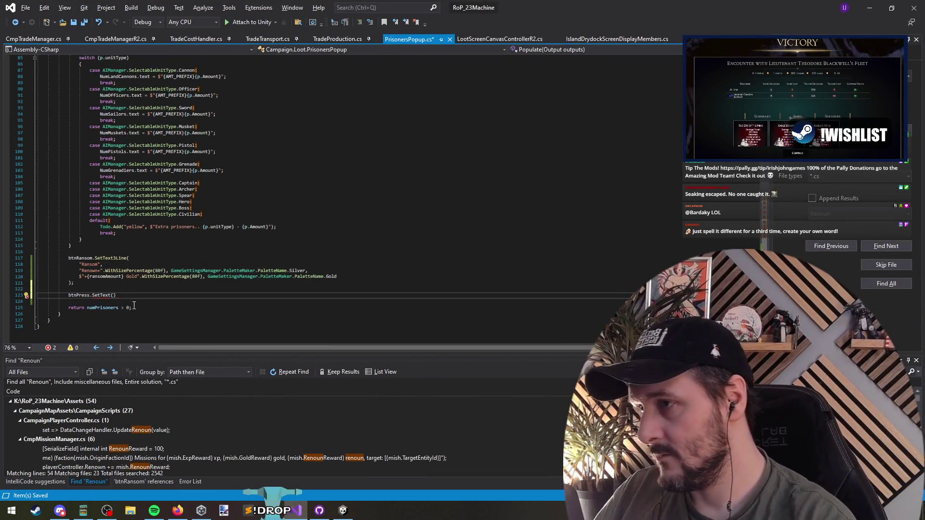
{"action": "type", "text": "$\""}
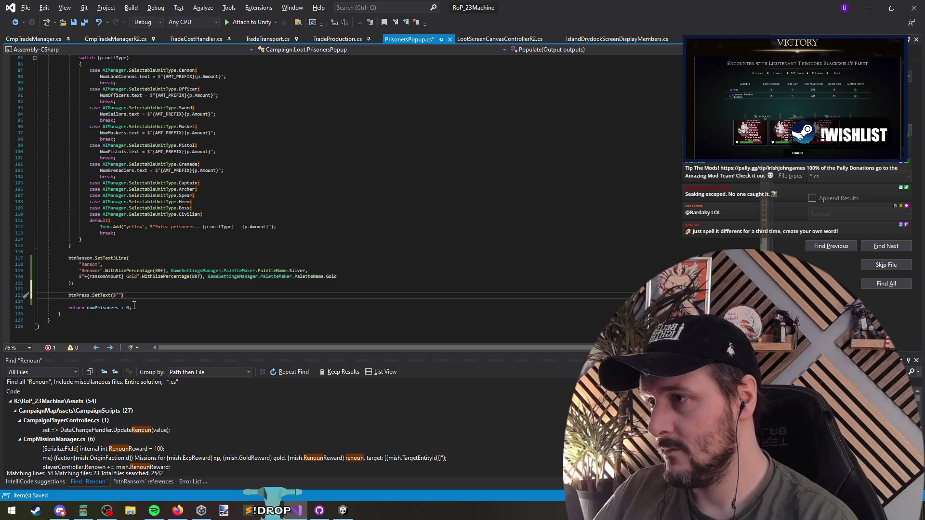
{"action": "key", "text": "ctrl+space"}
{"action": "key", "text": "Escape"}
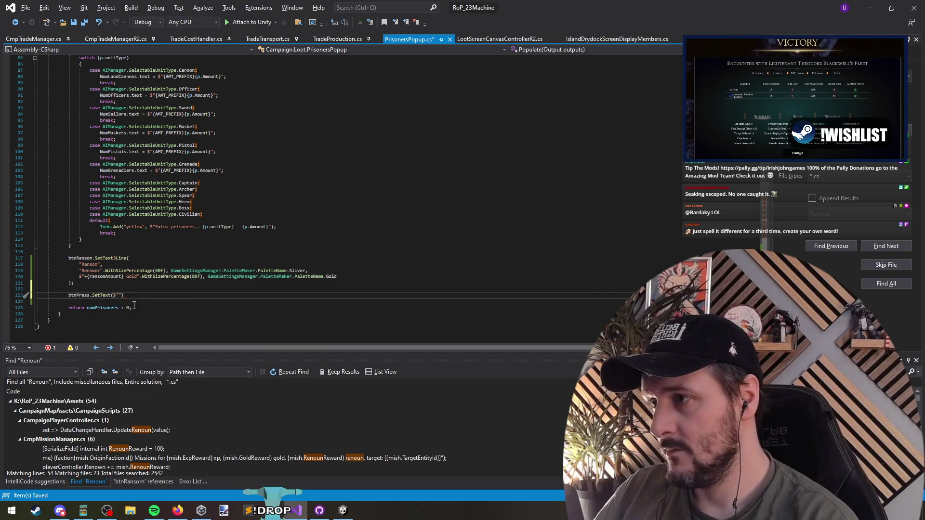
{"action": "type", "text": "Press "}
{"action": "type", "text": "Into Crew"}
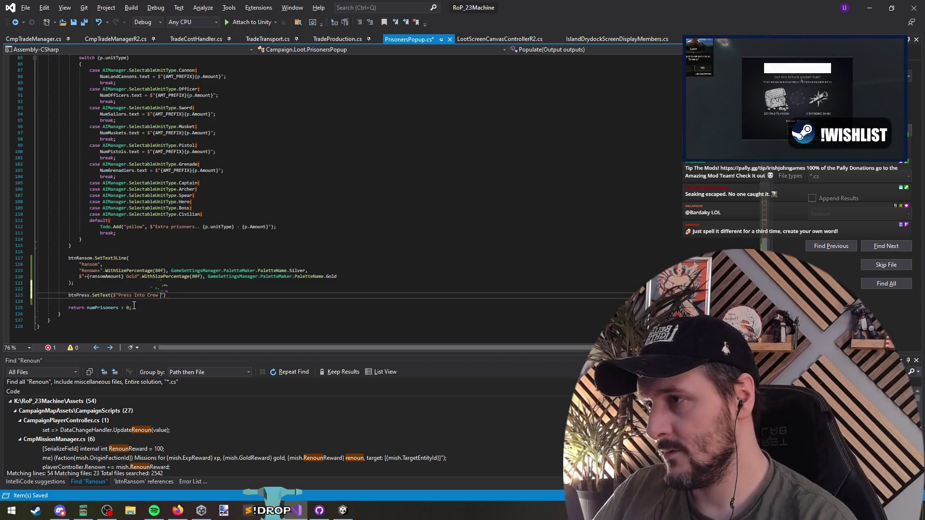
{"action": "key", "text": "BackSpace"}
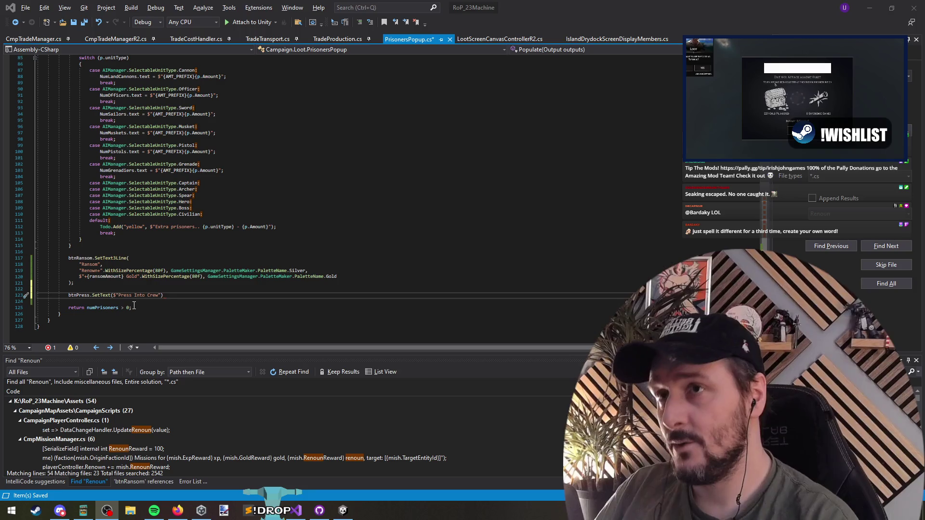
{"action": "key", "text": "alt+Tab"}
{"action": "key", "text": "alt+Tab"}
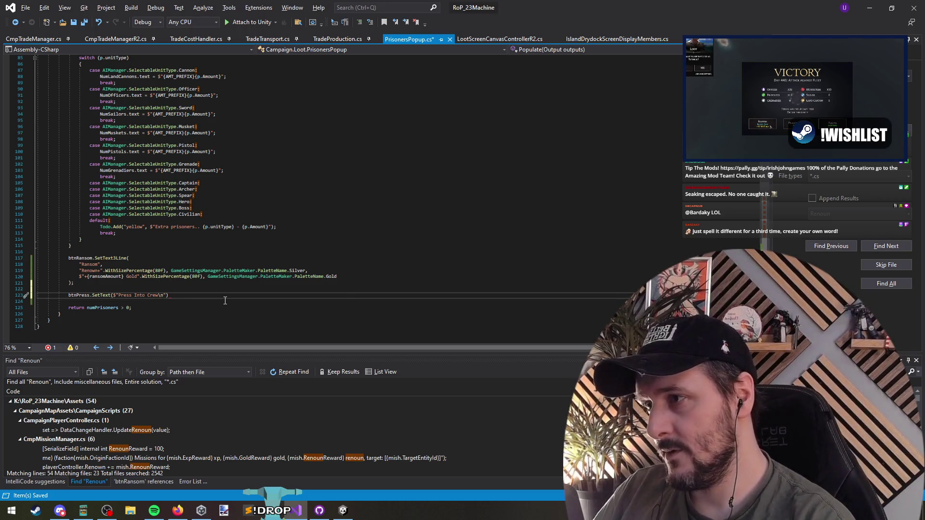
{"action": "mouse_move", "coordinate": [503, 7]}
{"action": "left_mouse_down"}
{"action": "mouse_move", "coordinate": [504, 381]}
{"action": "mouse_move", "coordinate": [503, 2]}
{"action": "mouse_move", "coordinate": [529, 357]}
{"action": "mouse_move", "coordinate": [498, 196]}
{"action": "mouse_move", "coordinate": [501, 2]}
{"action": "left_mouse_up"}
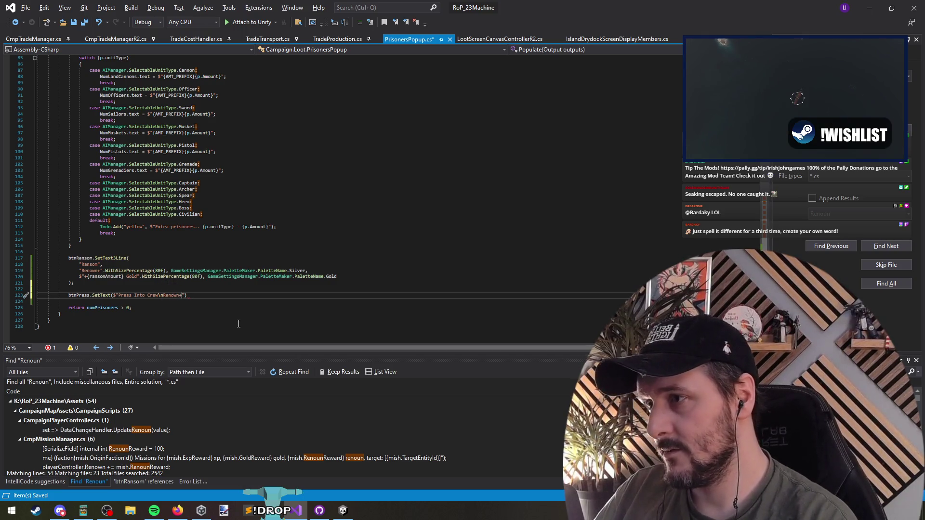
{"action": "key", "text": "Left"}
{"action": "key", "text": "Left"}
{"action": "key", "text": "Left"}
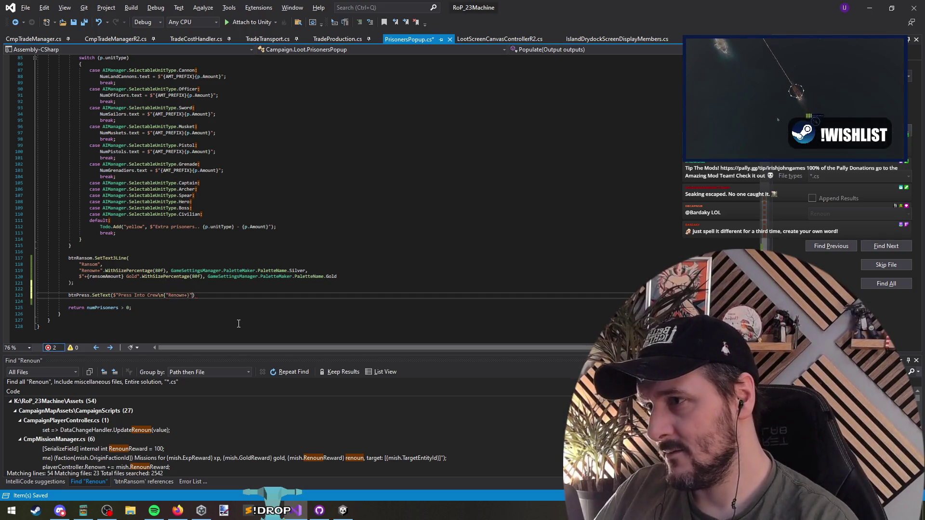
Append .WithSizePercentage(80f) and .WrapInColor(PaletteName.Silver) to the Renown+ text
{"action": "type", "text": ".Wrap"}
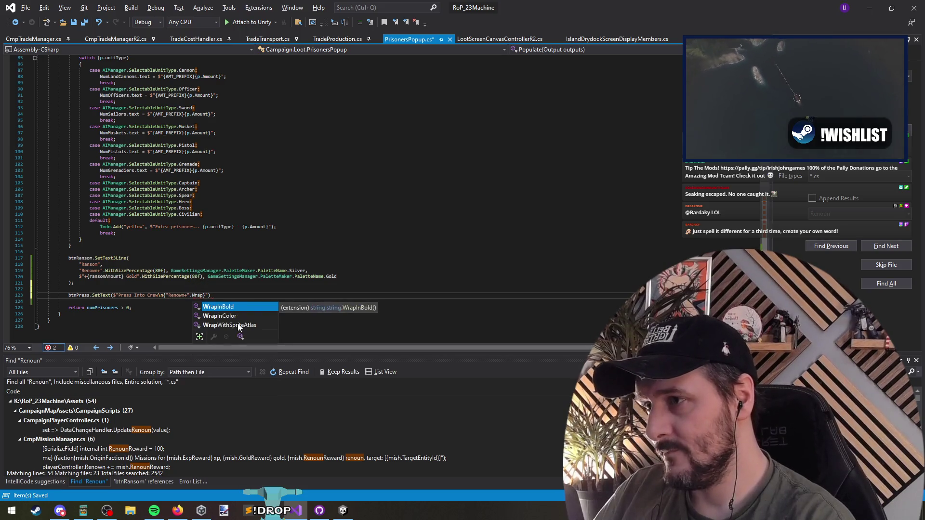
{"action": "key", "text": "BackSpace"}
{"action": "key", "text": "BackSpace"}
{"action": "key", "text": "BackSpace"}
{"action": "type", "text": "WithS"}
{"action": "key", "text": "Tab"}
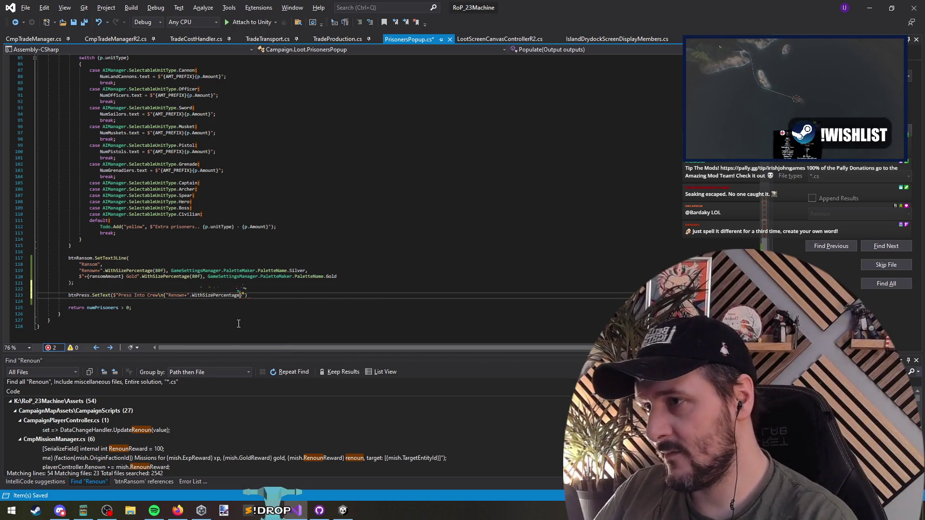
{"action": "type", "text": "(80f),"}
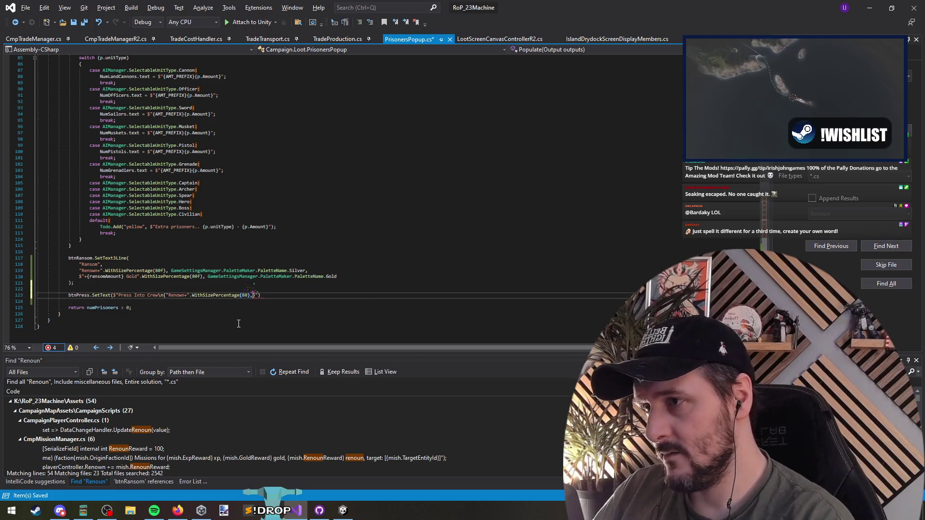
{"action": "type", "text": ".With"}
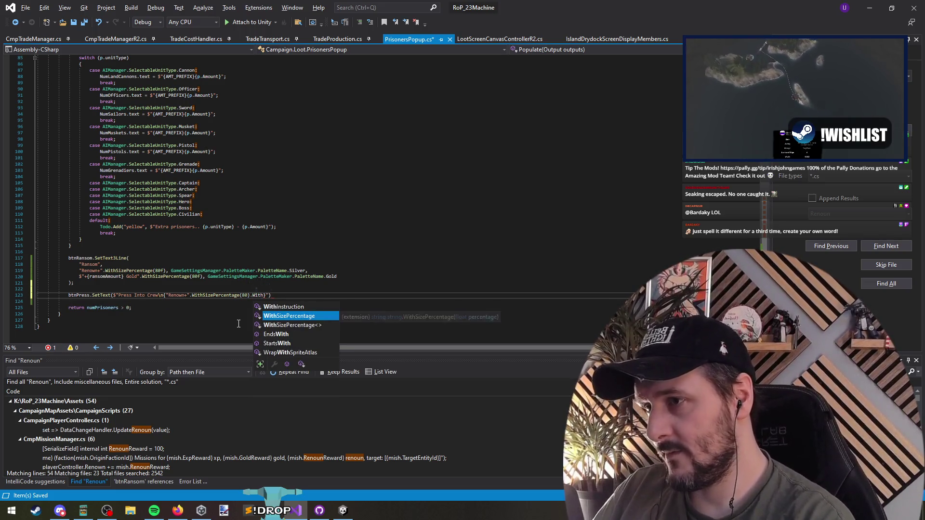
{"action": "key", "text": "BackSpace"}
{"action": "key", "text": "BackSpace"}
{"action": "type", "text": "rap"}
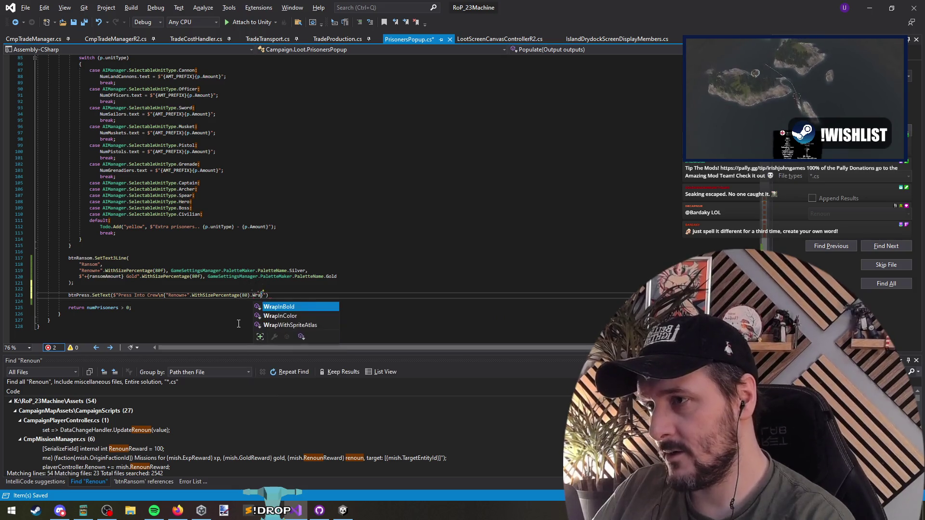
{"action": "type", "text": "InColor("}
{"action": "key", "text": "Tab"}
{"action": "type", "text": ".Sil"}
{"action": "key", "text": "Tab"}
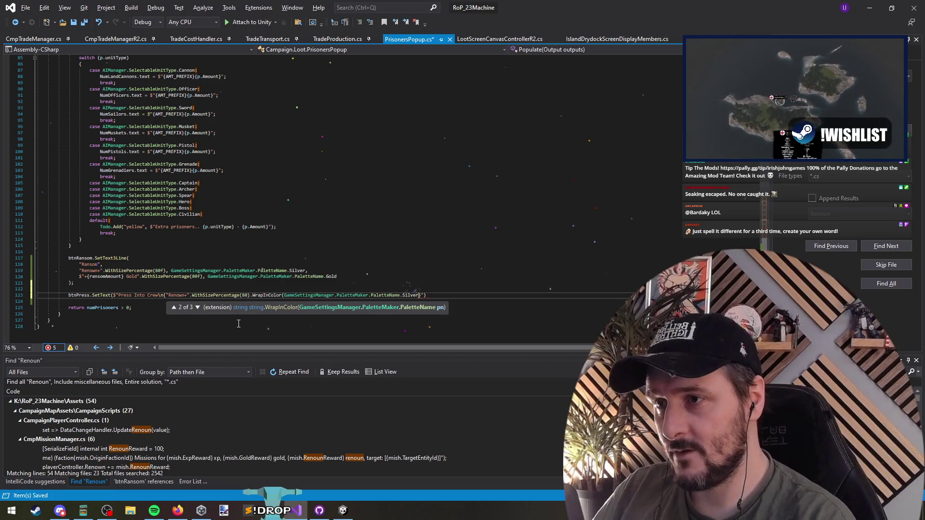
{"action": "type", "text": ")"}
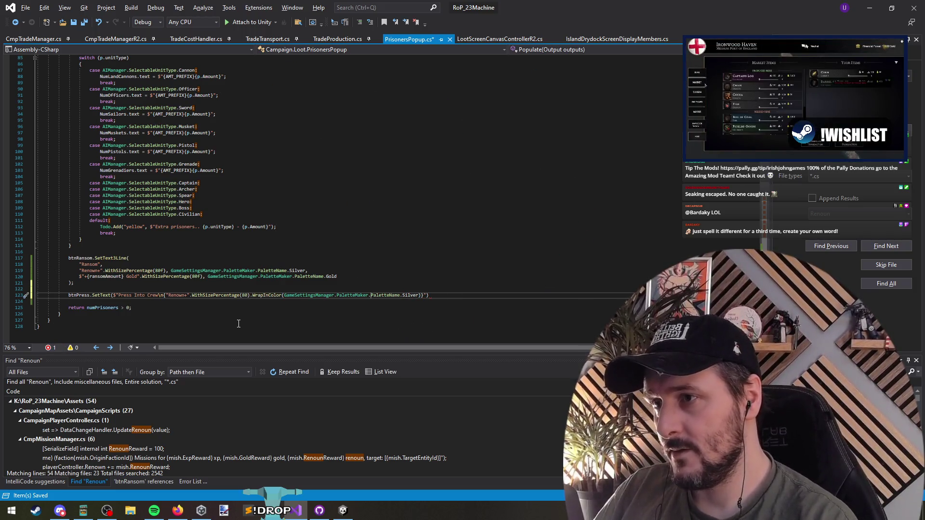
Cut the PaletteMaker qualifier and jump to the file's using lines
{"action": "key", "text": "ctrl+shift+Left"}
{"action": "key", "text": "ctrl+shift+Left"}
{"action": "key", "text": "ctrl+x"}
{"action": "key", "text": "ctrl+Home"}
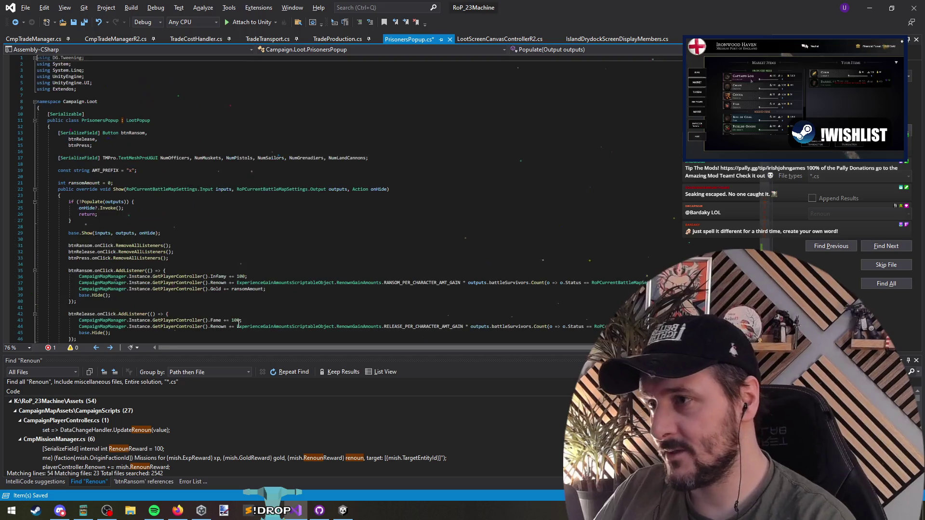
{"action": "key", "text": "Down"}
{"action": "key", "text": "Down"}
{"action": "key", "text": "Down"}
{"action": "type", "text": "yus"}
{"action": "key", "text": "BackSpace"}
{"action": "key", "text": "BackSpace"}
{"action": "key", "text": "BackSpace"}
{"action": "type", "text": "using static"}
{"action": "key", "text": "ctrl+v"}
{"action": "key", "text": "ctrl+minus"}
{"action": "key", "text": "Up"}
{"action": "double_click", "coordinate": [215, 284]}
{"action": "key", "text": "Delete"}
{"action": "key", "text": "Delete"}
{"action": "key", "text": "Delete"}
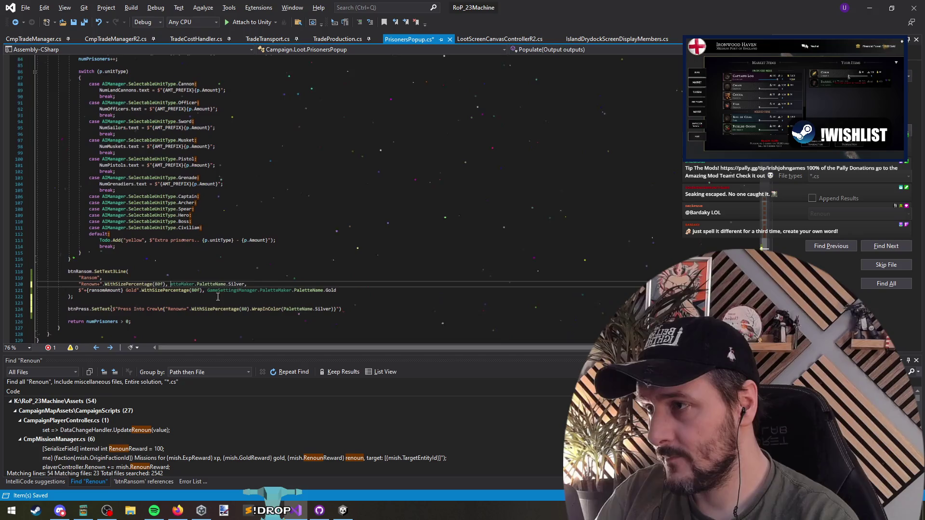
{"action": "key", "text": "Delete"}
{"action": "key", "text": "Delete"}
{"action": "key", "text": "Delete"}
{"action": "left_click", "coordinate": [206, 292]}
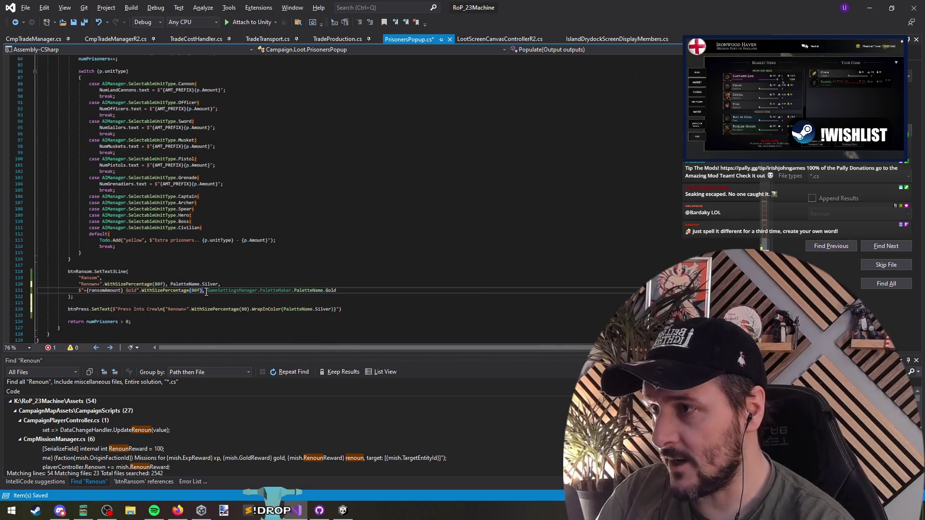
{"action": "key", "text": "Delete"}
{"action": "key", "text": "Delete"}
{"action": "key", "text": "Delete"}
{"action": "left_click", "coordinate": [234, 299]}
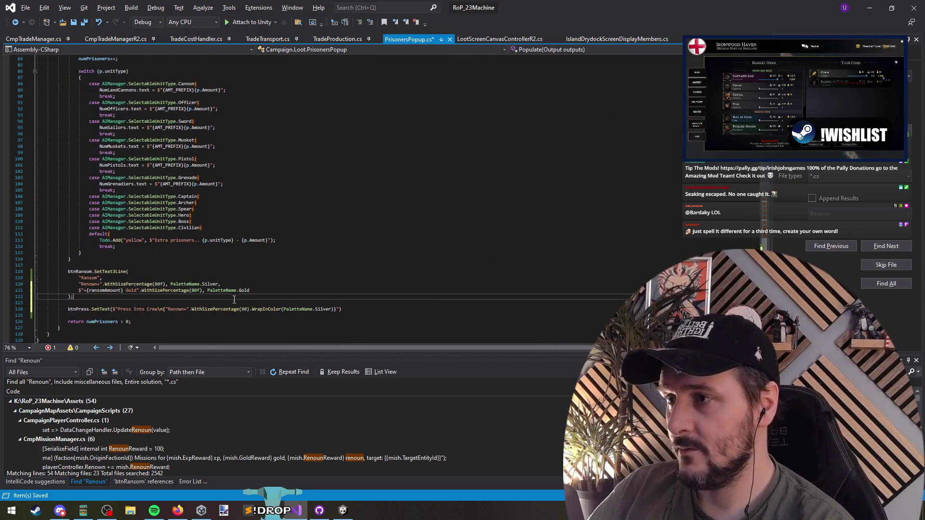
{"action": "left_click", "coordinate": [129, 310]}
{"action": "key", "text": "Up"}
{"action": "left_click", "coordinate": [166, 309]}
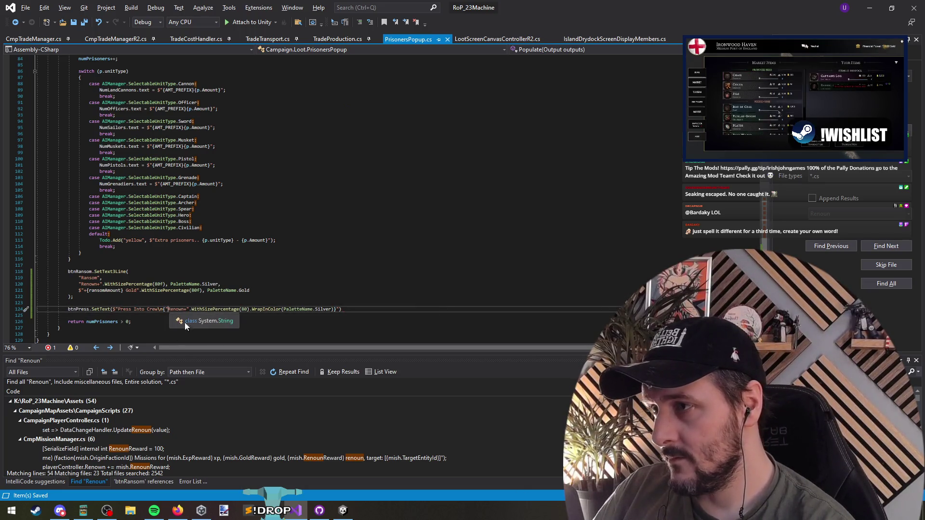
{"action": "key", "text": "ctrl+shift+Right"}
{"action": "left_click", "coordinate": [387, 310]}
{"action": "type", "text": ";"}
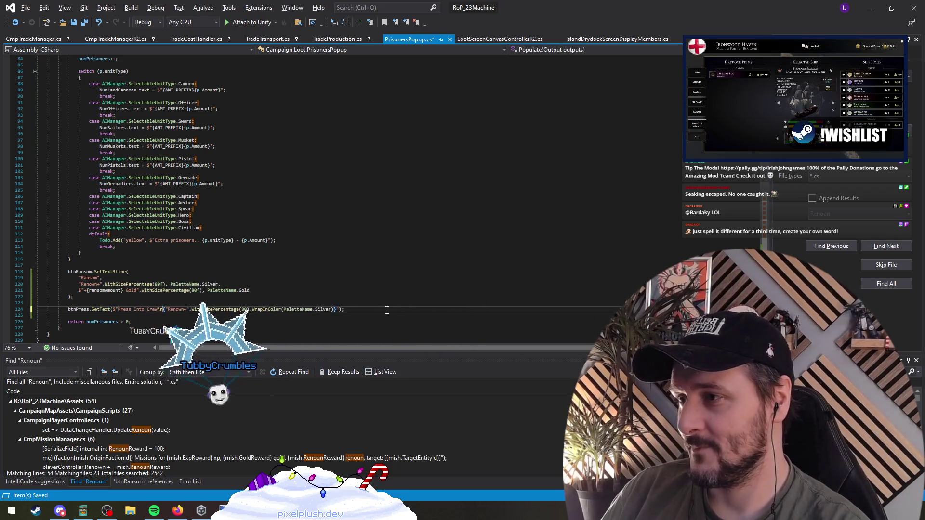
{"action": "key", "text": "ctrl+s"}
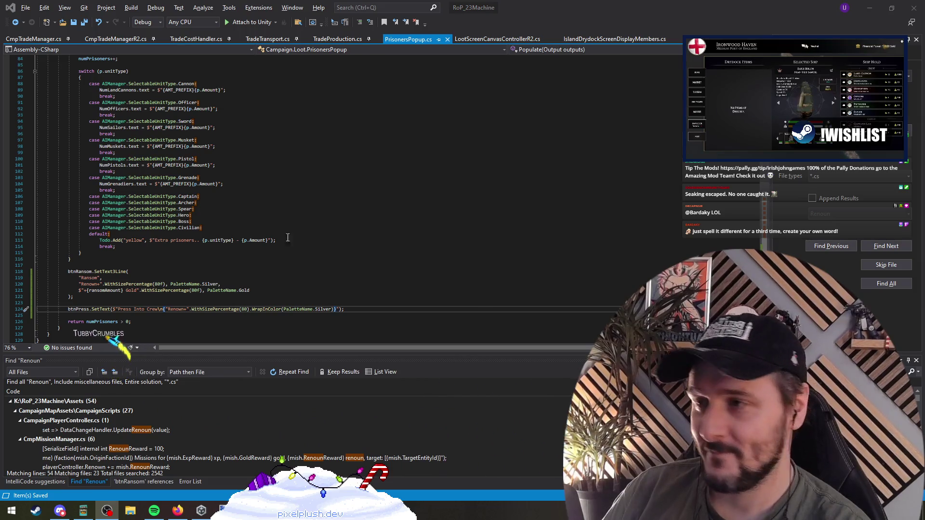
{"action": "left_click", "coordinate": [210, 296]}
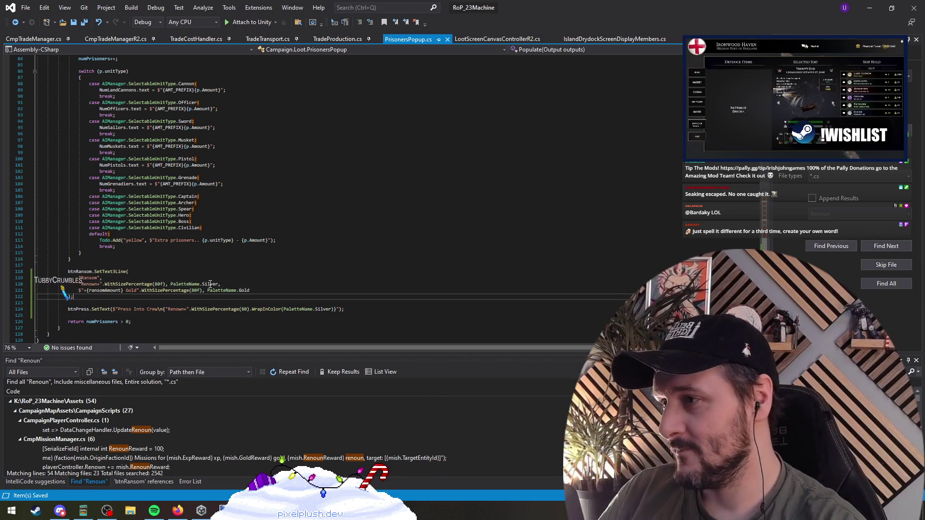
{"action": "left_click", "coordinate": [159, 315]}
{"action": "left_click", "coordinate": [129, 280]}
{"action": "left_click", "coordinate": [177, 310]}
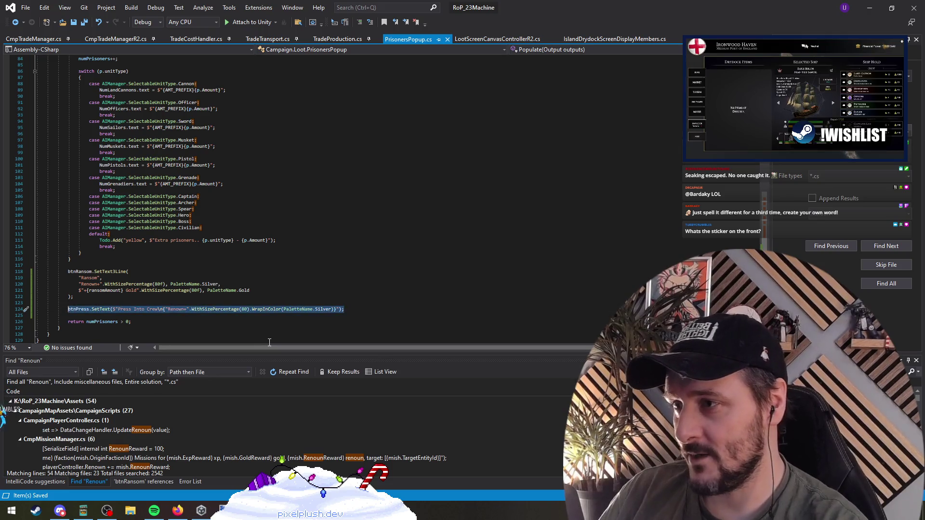
{"action": "mouse_move", "coordinate": [530, 7]}
{"action": "left_mouse_down"}
{"action": "mouse_move", "coordinate": [479, 340]}
{"action": "mouse_move", "coordinate": [477, 1]}
{"action": "left_mouse_up"}
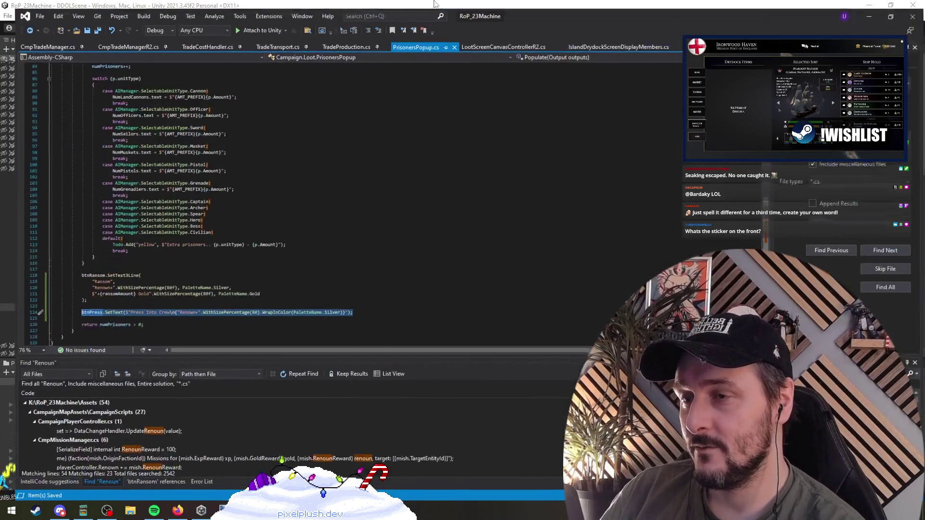
Duplicate the btnPress SetText line and rename the copy to btnRelease
{"action": "key", "text": "ctrl+d"}
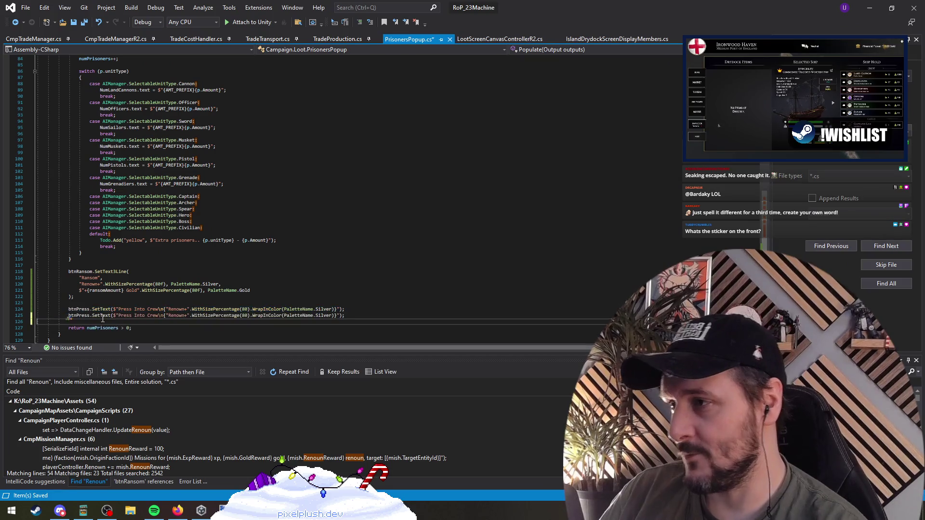
{"action": "key", "text": "ctrl+shift+Left"}
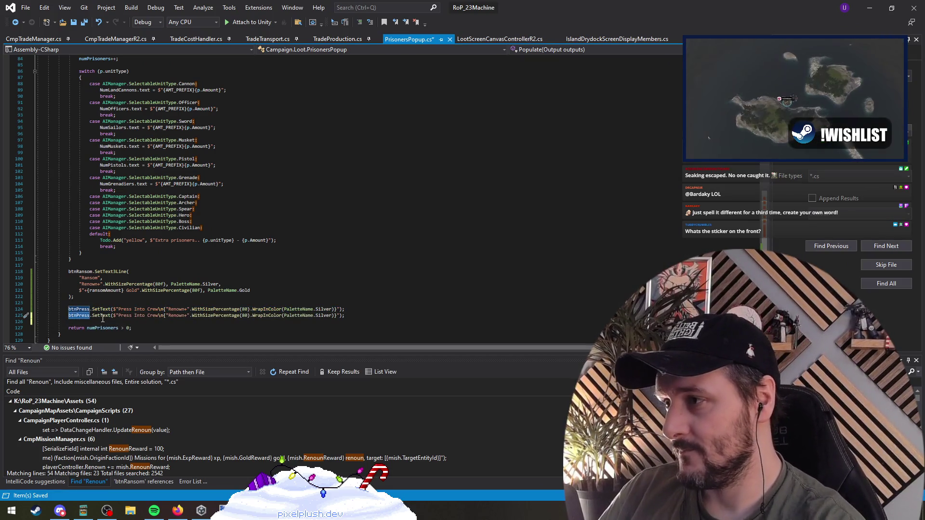
{"action": "type", "text": "Release"}
{"action": "key", "text": "Tab"}
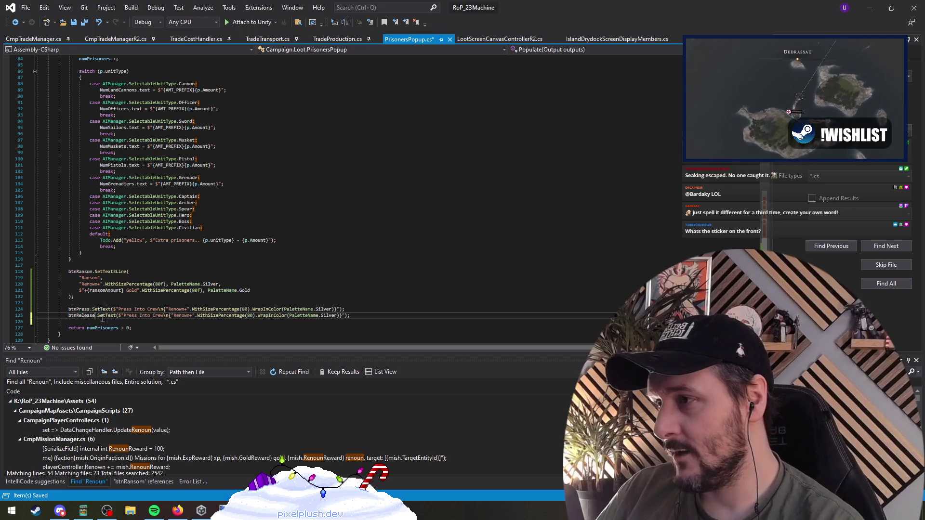
On the btnRelease line, change Renown+ to Renown++ and delete the Press Into Crew label
{"action": "left_click", "coordinate": [125, 315]}
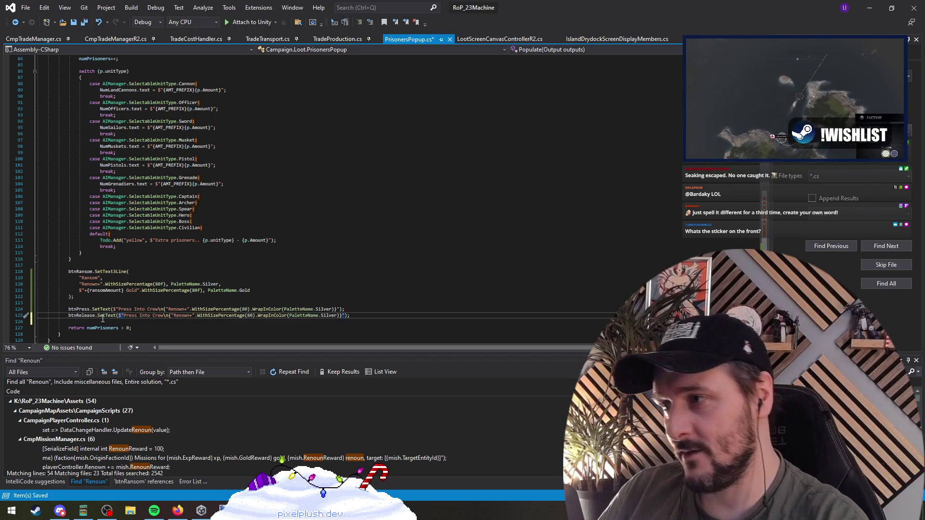
{"action": "key", "text": "ctrl+shift+Right"}
{"action": "key", "text": "ctrl+shift+Right"}
{"action": "key", "text": "ctrl+shift+Right"}
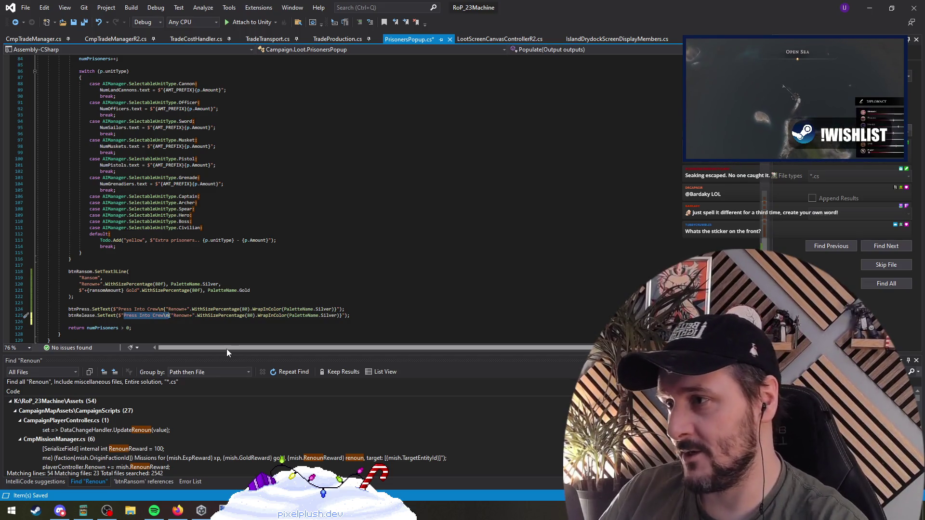
{"action": "key", "text": "shift+Left"}
{"action": "key", "text": "shift+Left"}
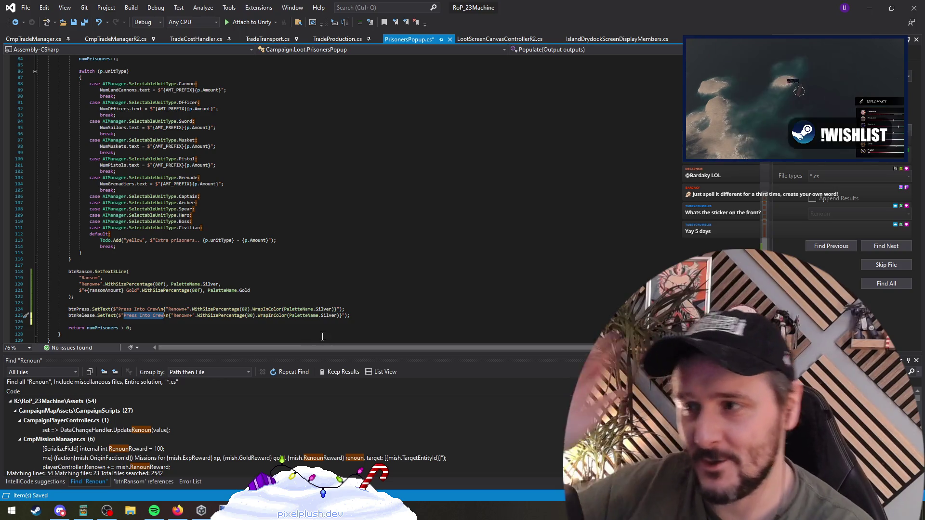
{"action": "left_click", "coordinate": [327, 323]}
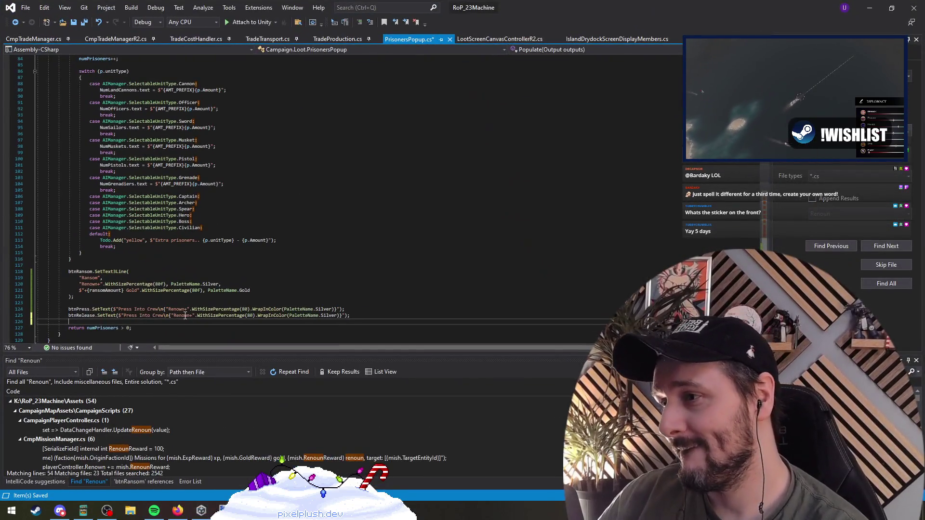
{"action": "left_click", "coordinate": [189, 315]}
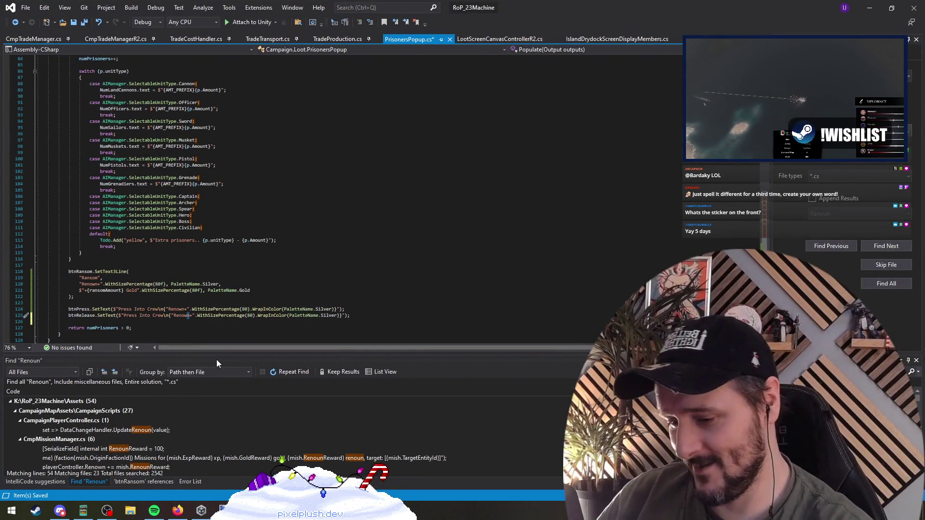
{"action": "type", "text": "+"}
{"action": "key", "text": "ctrl+Left"}
{"action": "key", "text": "ctrl+Left"}
{"action": "key", "text": "ctrl+Left"}
{"action": "key", "text": "ctrl+BackSpace"}
{"action": "key", "text": "ctrl+BackSpace"}
{"action": "key", "text": "ctrl+BackSpace"}
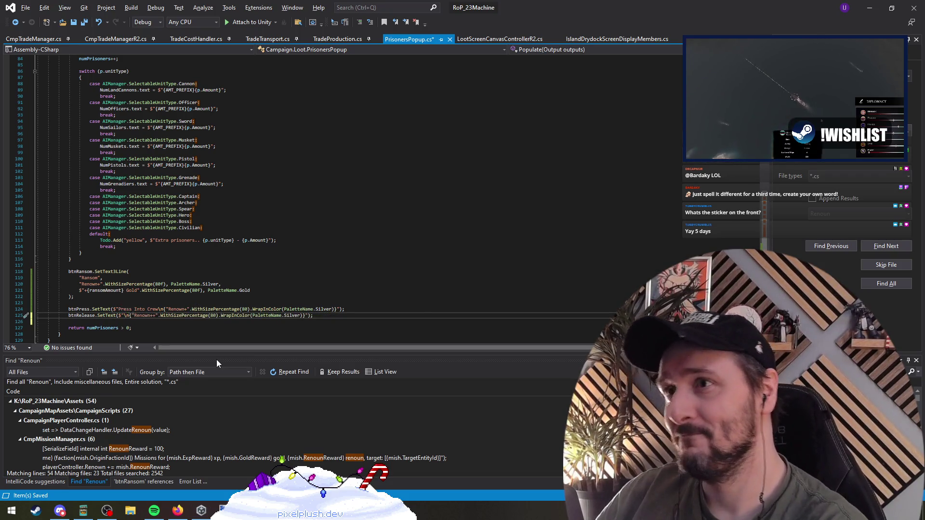
Enter 'Release' as the btnRelease label, checking the Unity popup for reference
{"action": "mouse_move", "coordinate": [554, 6]}
{"action": "left_mouse_down"}
{"action": "mouse_move", "coordinate": [571, 5]}
{"action": "mouse_move", "coordinate": [528, 358]}
{"action": "left_mouse_up"}
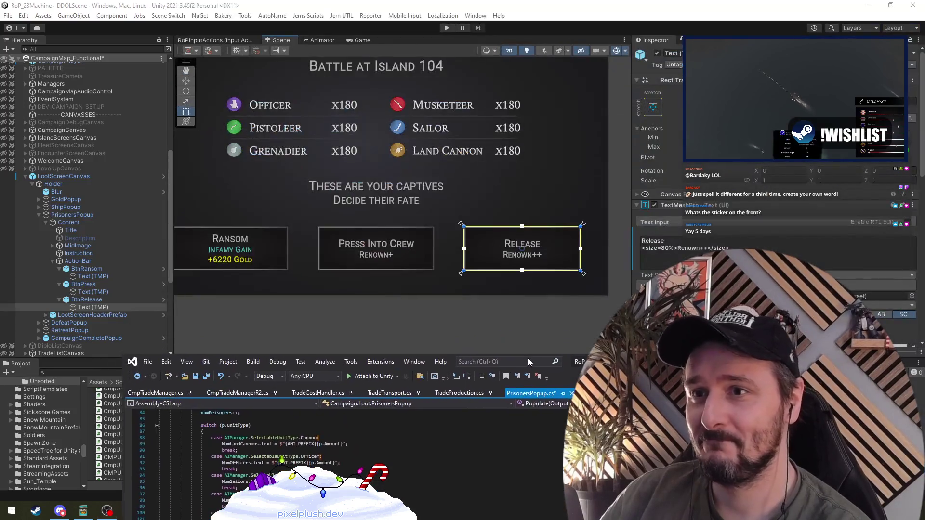
{"action": "double_click", "coordinate": [528, 358]}
{"action": "mouse_move", "coordinate": [577, 4]}
{"action": "left_mouse_down"}
{"action": "mouse_move", "coordinate": [577, 326]}
{"action": "mouse_move", "coordinate": [573, 316]}
{"action": "mouse_move", "coordinate": [509, 303]}
{"action": "mouse_move", "coordinate": [505, 312]}
{"action": "left_mouse_up"}
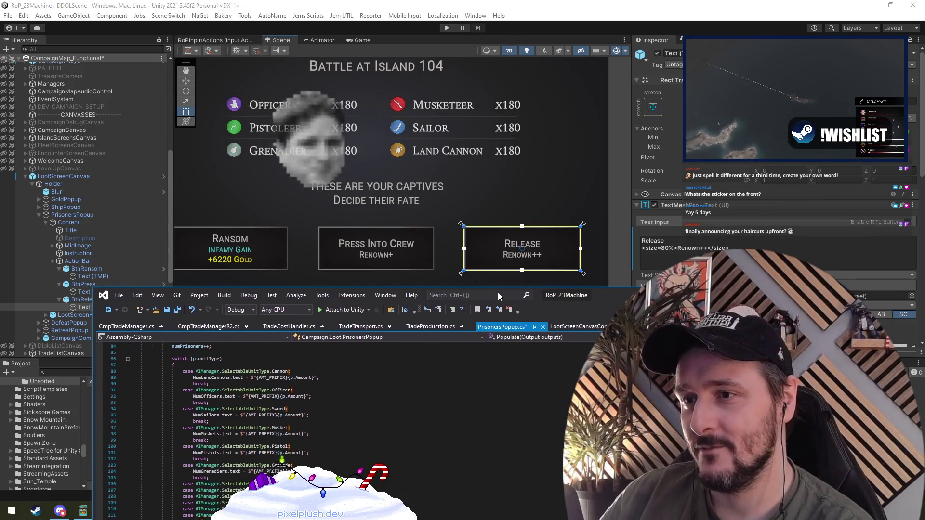
{"action": "double_click", "coordinate": [505, 312]}
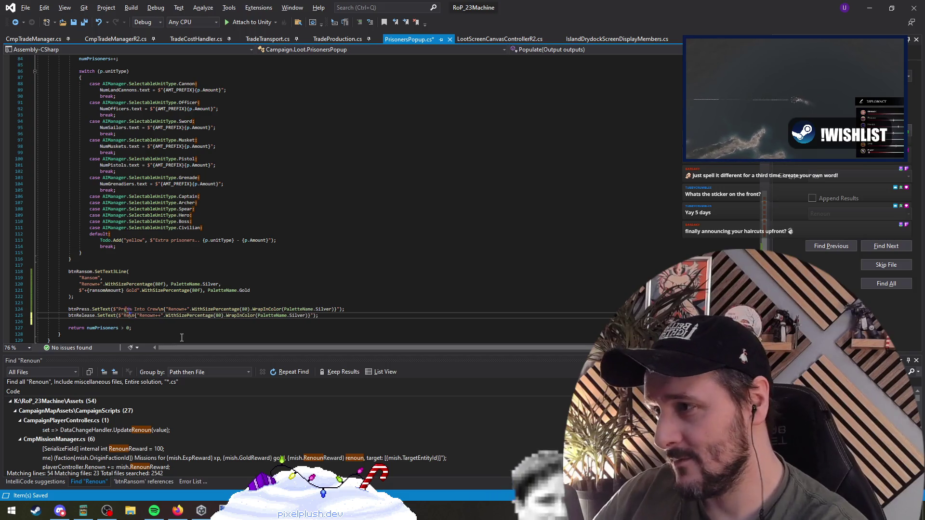
{"action": "type", "text": "R"}
{"action": "key", "text": "BackSpace"}
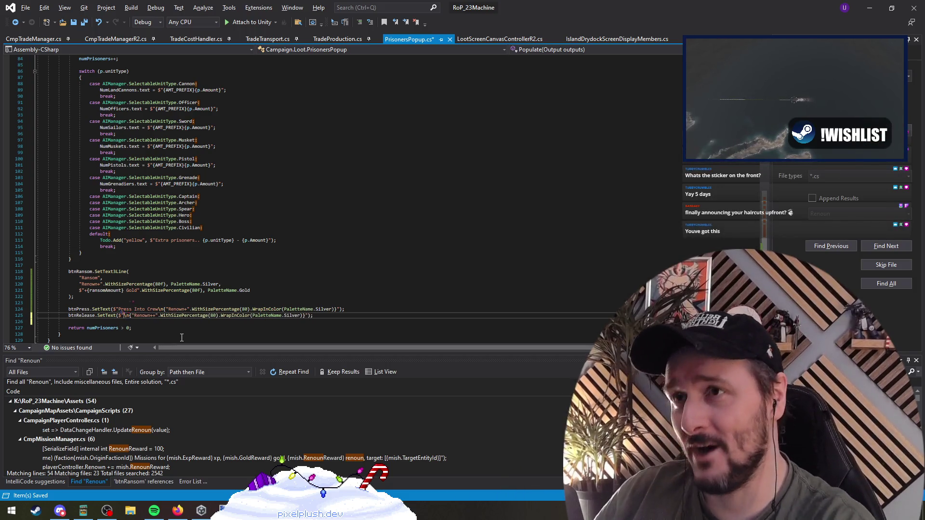
{"action": "key", "text": "alt+Tab"}
{"action": "key", "text": "alt+Tab"}
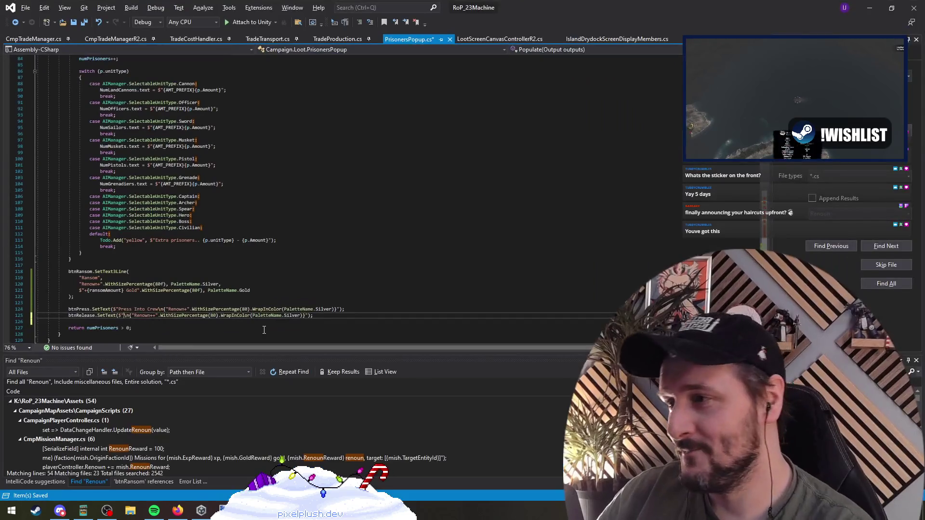
{"action": "type", "text": "Release"}
Save PrisonersPopup.cs and switch to Unity to recompile
{"action": "key", "text": "Down"}
{"action": "key", "text": "Up"}
{"action": "key", "text": "Up"}
{"action": "key", "text": "Up"}
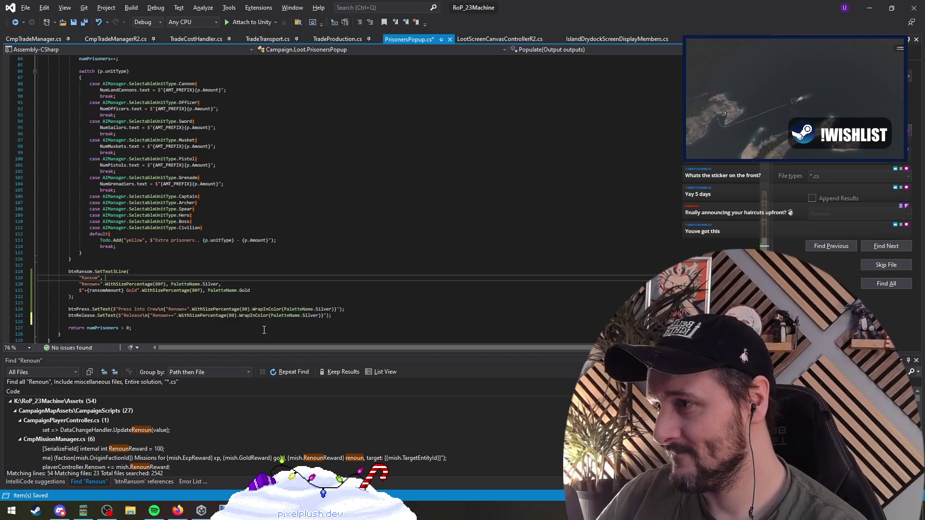
{"action": "key", "text": "Up"}
{"action": "key", "text": "Up"}
{"action": "key", "text": "ctrl+s"}
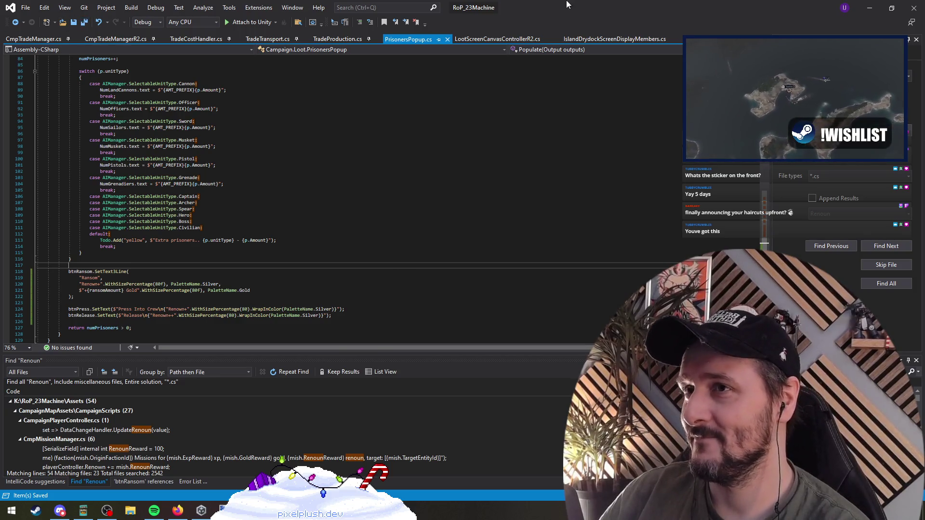
{"action": "key", "text": "alt+Tab"}
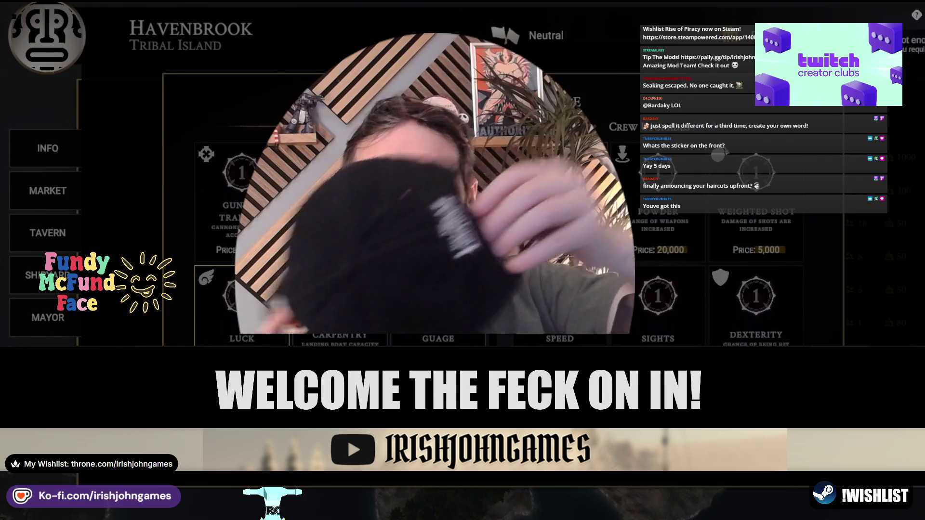
Close the Havenbrook menus and invade the Farlandian Outpost
{"action": "key", "text": "Escape"}
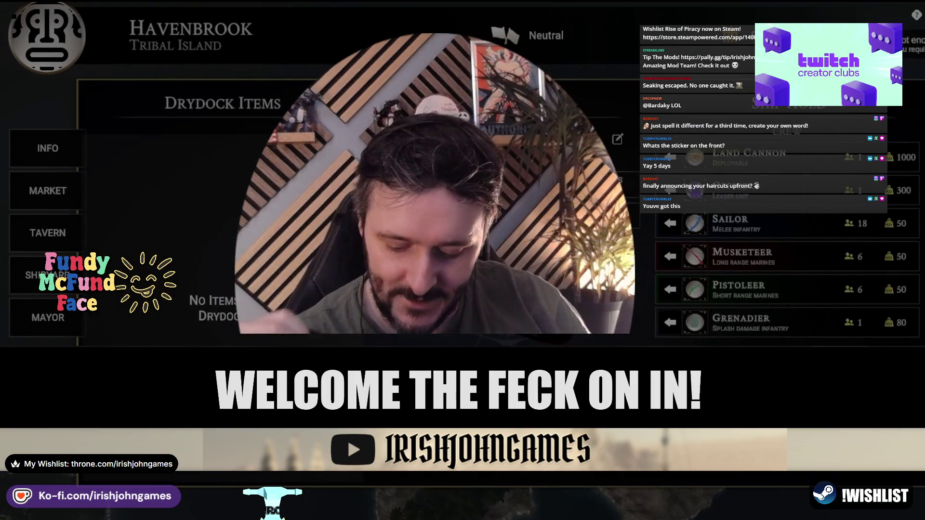
{"action": "key", "text": "Escape"}
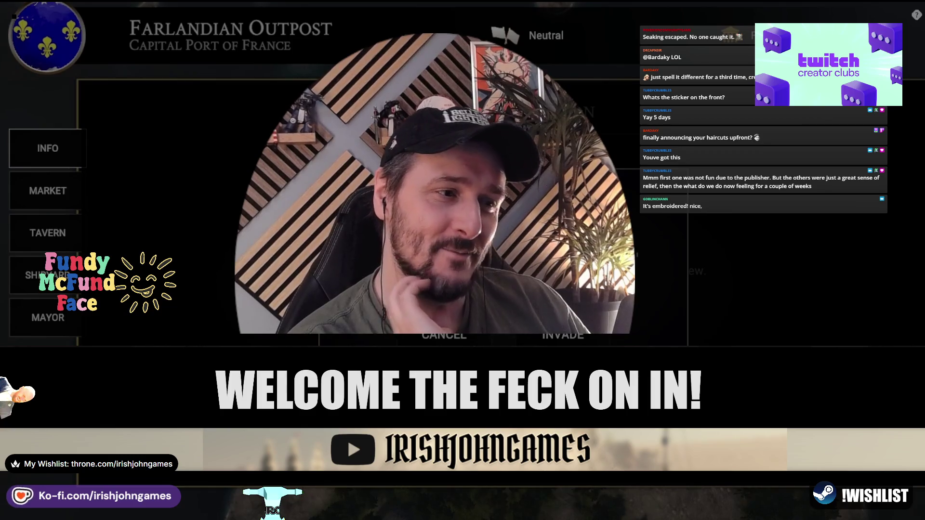
{"action": "left_click", "coordinate": [582, 337]}
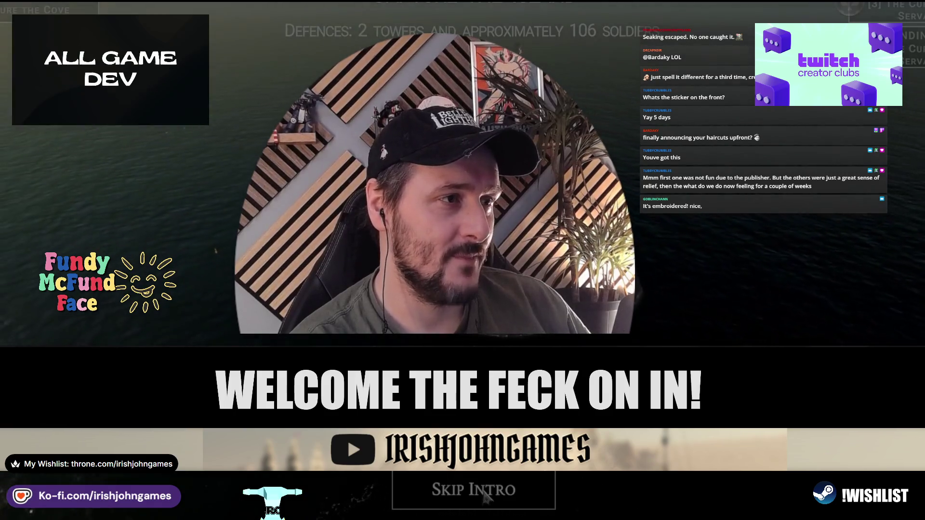
Skip the battle intro, pick a water spawn area and confirm it with a starting heading
{"action": "left_click", "coordinate": [484, 494]}
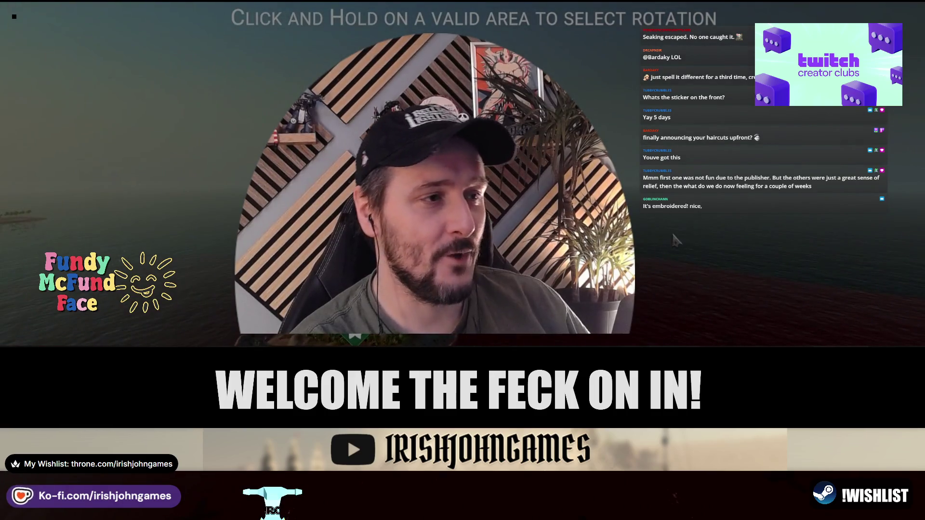
{"action": "left_click", "coordinate": [638, 258]}
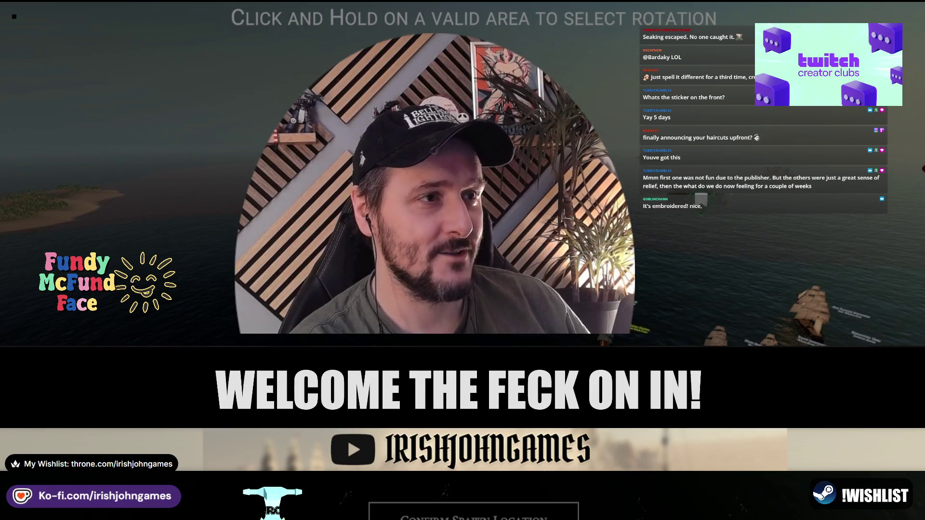
{"action": "left_click", "coordinate": [207, 279]}
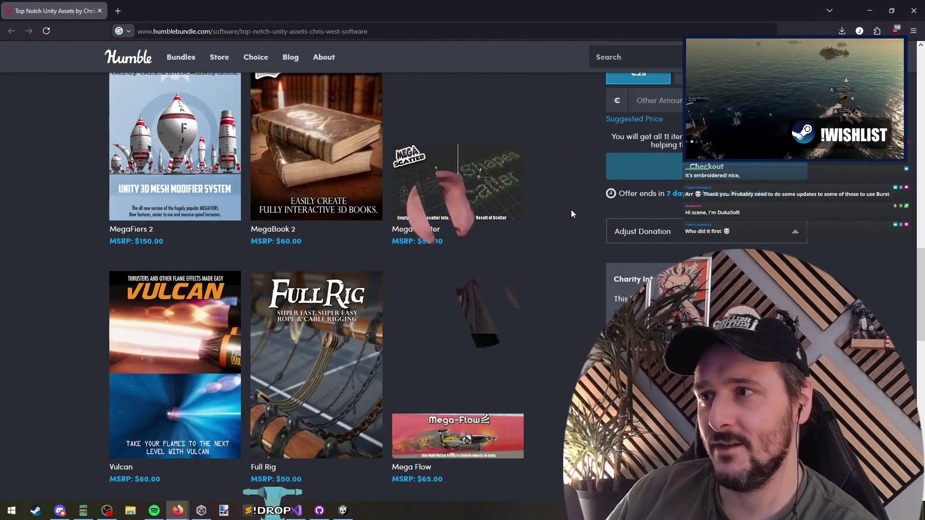
Open the Mega Cache asset details on the Humble Bundle page
{"action": "scroll", "coordinate": [565, 241], "scroll_direction": "up", "scroll_amount": 10}
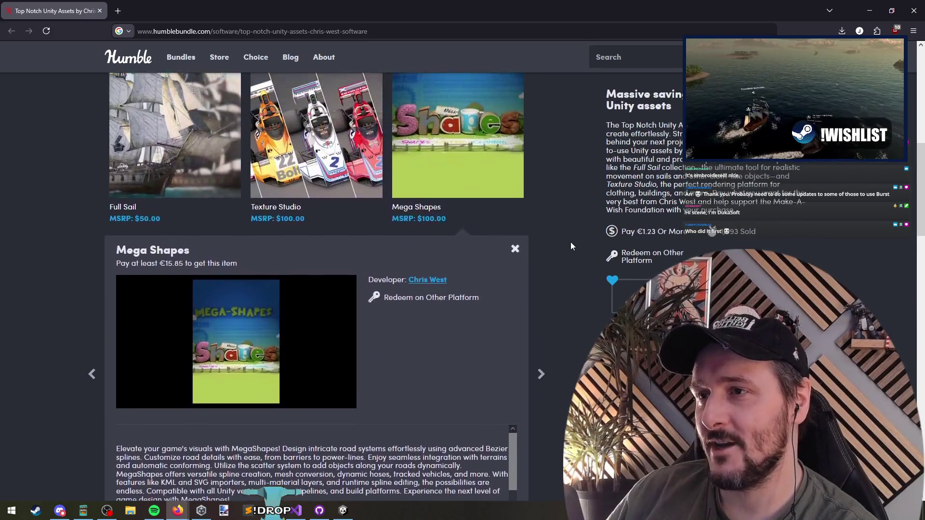
{"action": "scroll", "coordinate": [569, 242], "scroll_direction": "down", "scroll_amount": 15}
{"action": "left_click", "coordinate": [174, 361]}
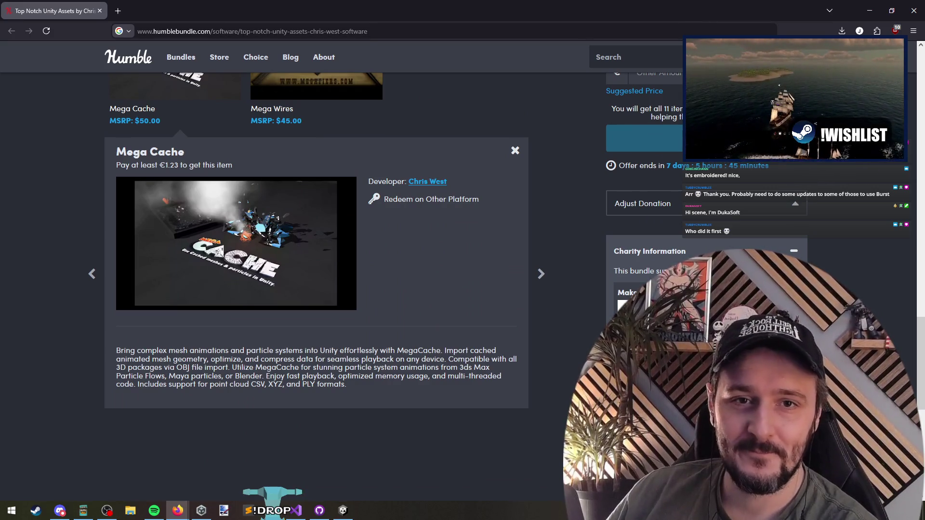
Leave the browser and return to PrisonersPopup.cs in Visual Studio
{"action": "key", "text": "alt+Tab"}
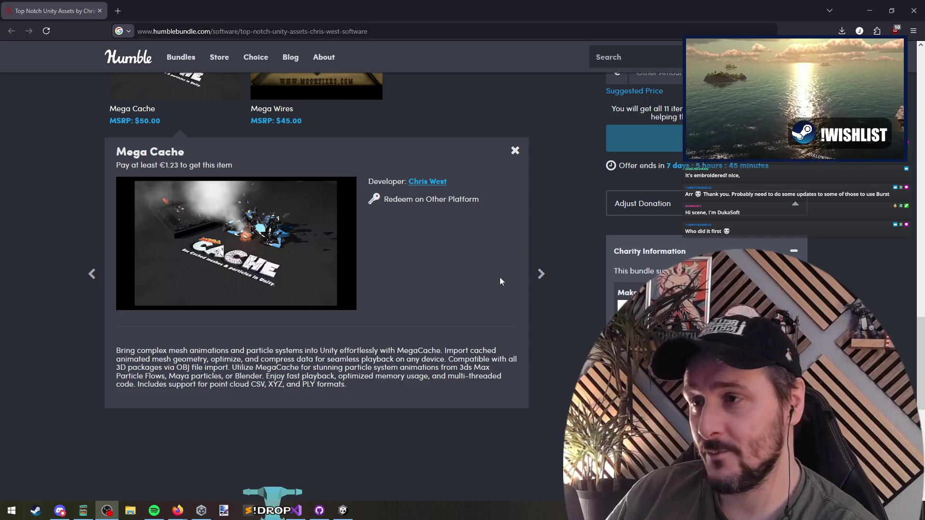
{"action": "left_click", "coordinate": [551, 211]}
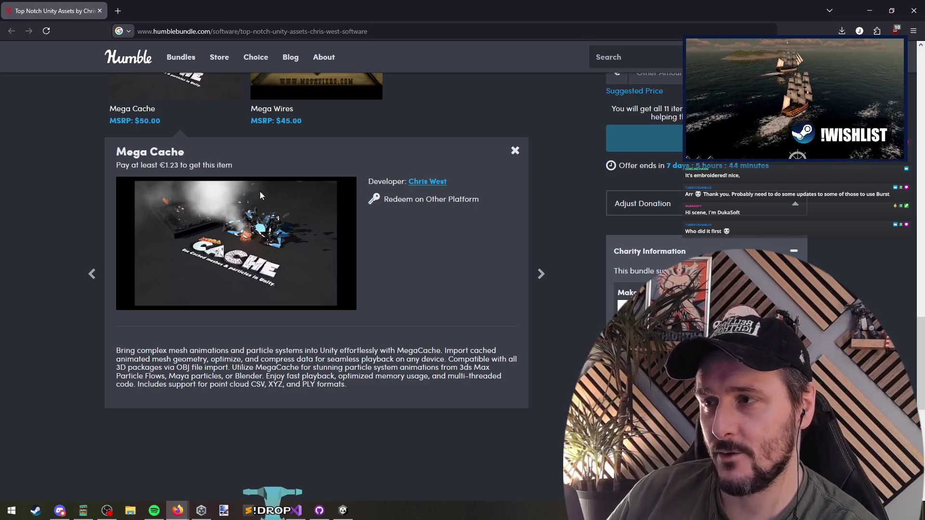
{"action": "key", "text": "alt+Tab"}
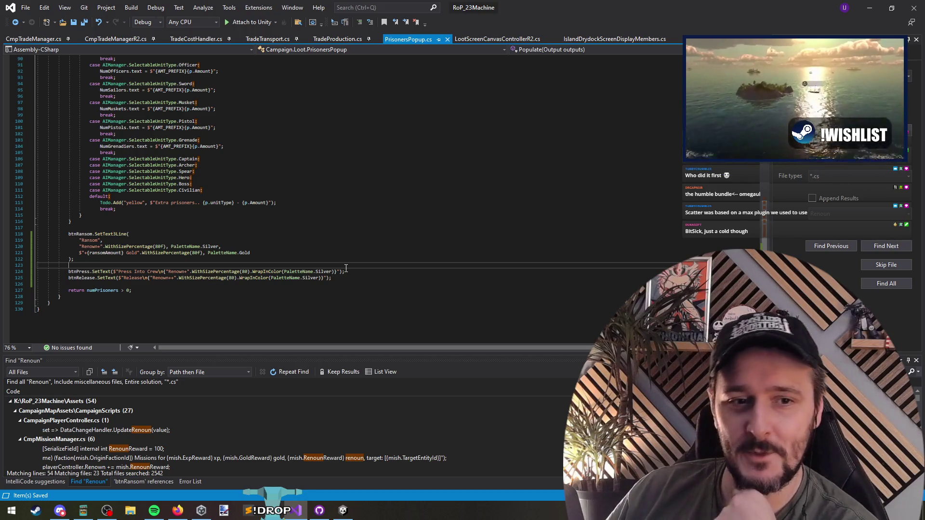
Step up through the switch to the Civilian case, then switch to the Unity editor
{"action": "key", "text": "Up"}
{"action": "key", "text": "Up"}
{"action": "key", "text": "Up"}
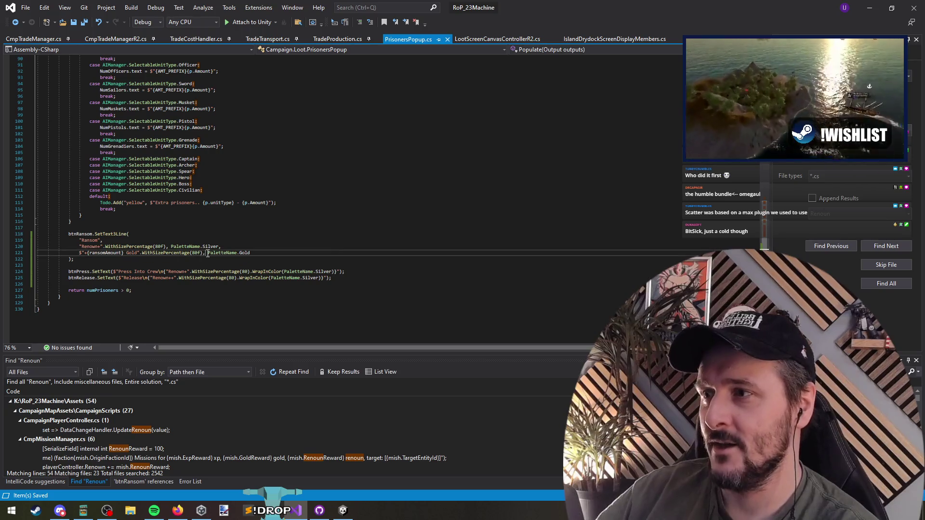
{"action": "key", "text": "Up"}
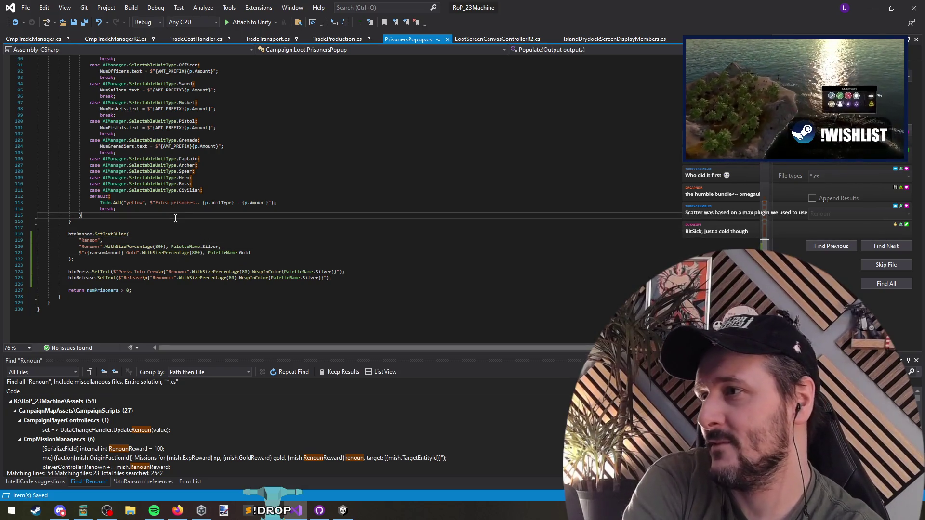
{"action": "key", "text": "Up"}
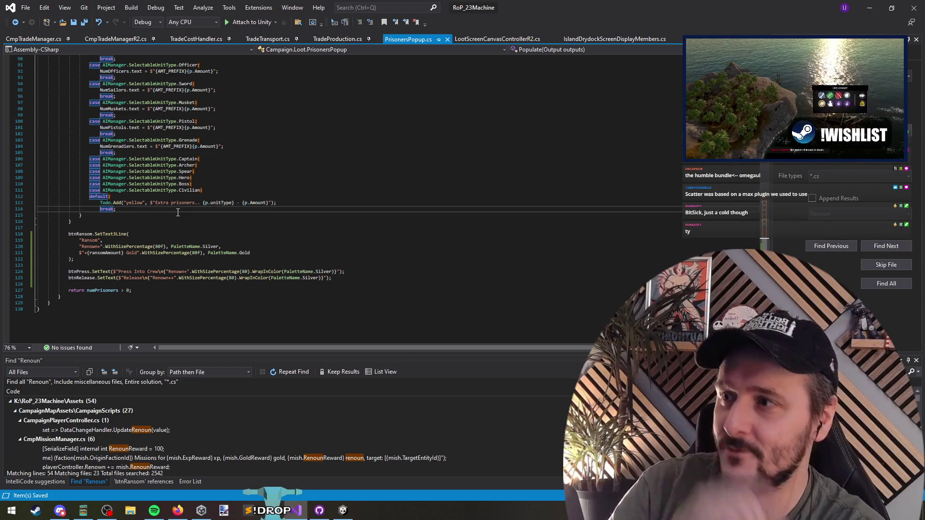
{"action": "key", "text": "Up"}
{"action": "key", "text": "Up"}
{"action": "key", "text": "Up"}
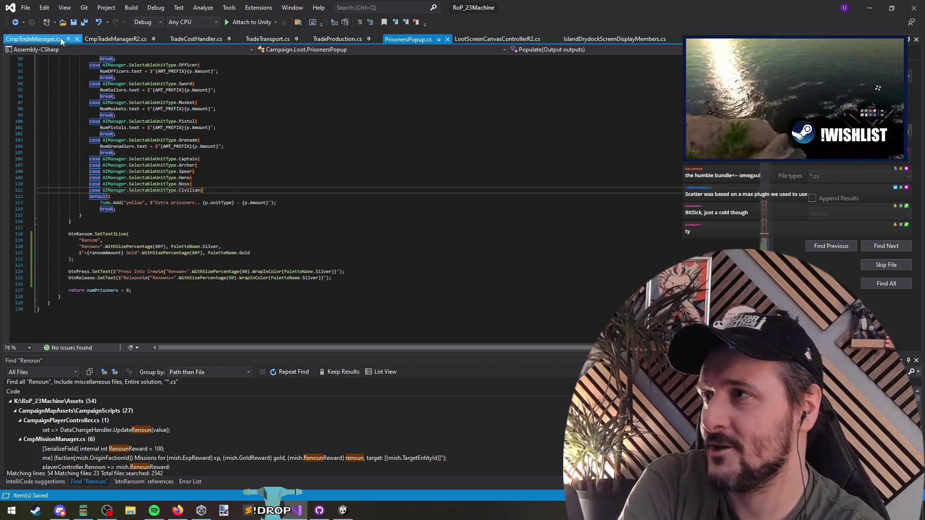
{"action": "key", "text": "alt+Tab"}
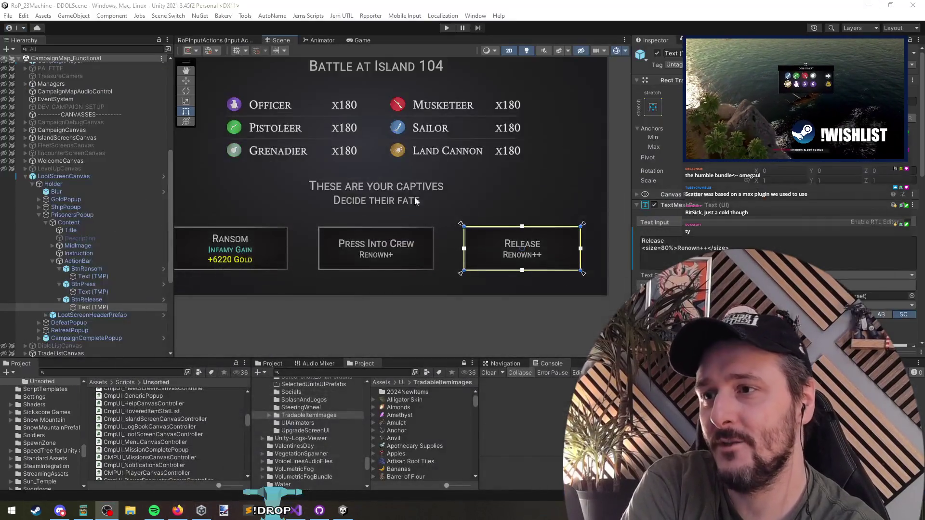
Check the Release and Ransom labels, then unload the CampaignMap_Functional scene
{"action": "left_click", "coordinate": [93, 309]}
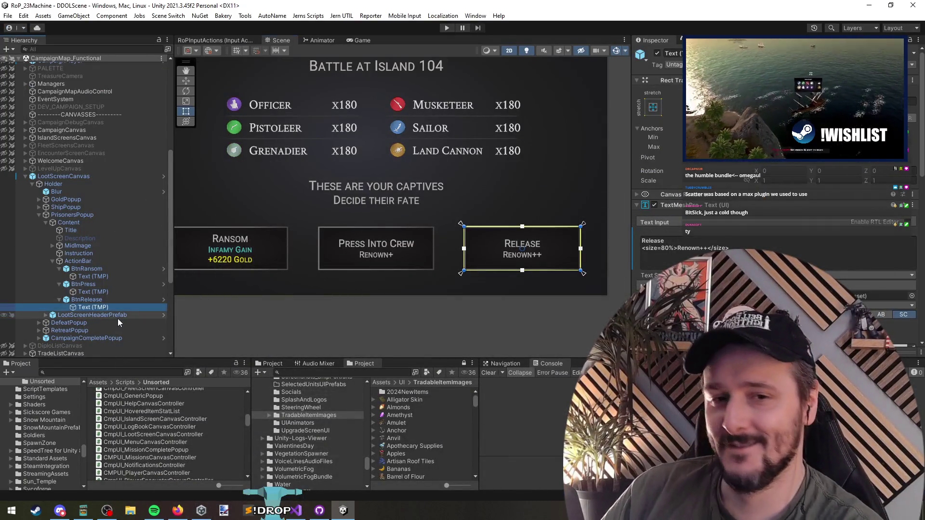
{"action": "left_click", "coordinate": [94, 276]}
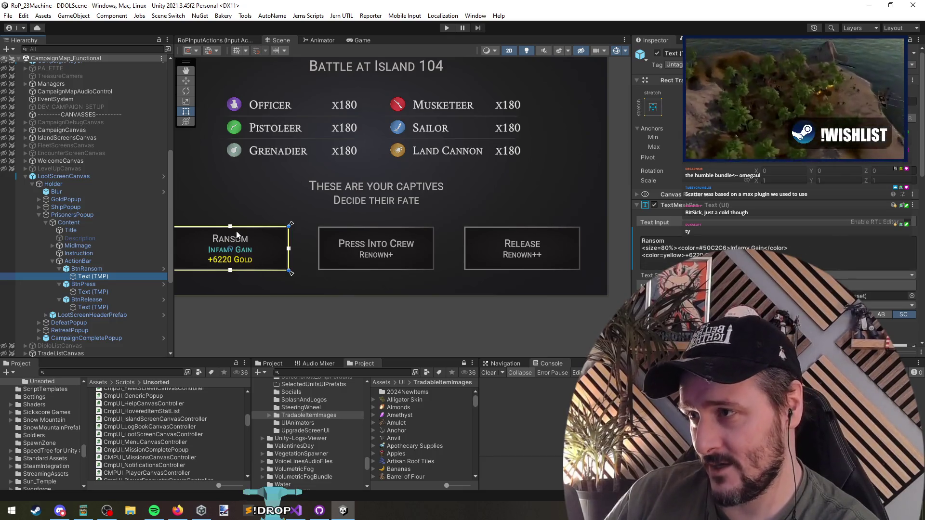
{"action": "left_click", "coordinate": [82, 177]}
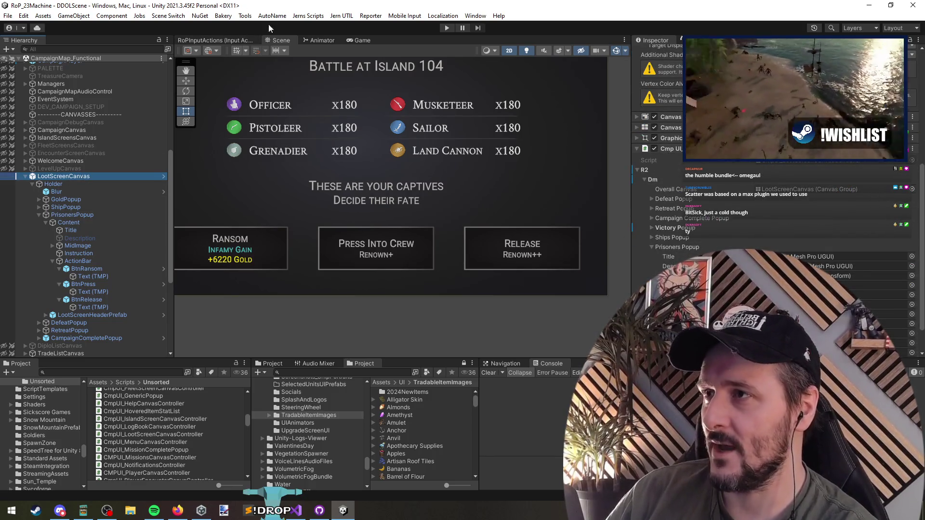
{"action": "right_click", "coordinate": [58, 59]}
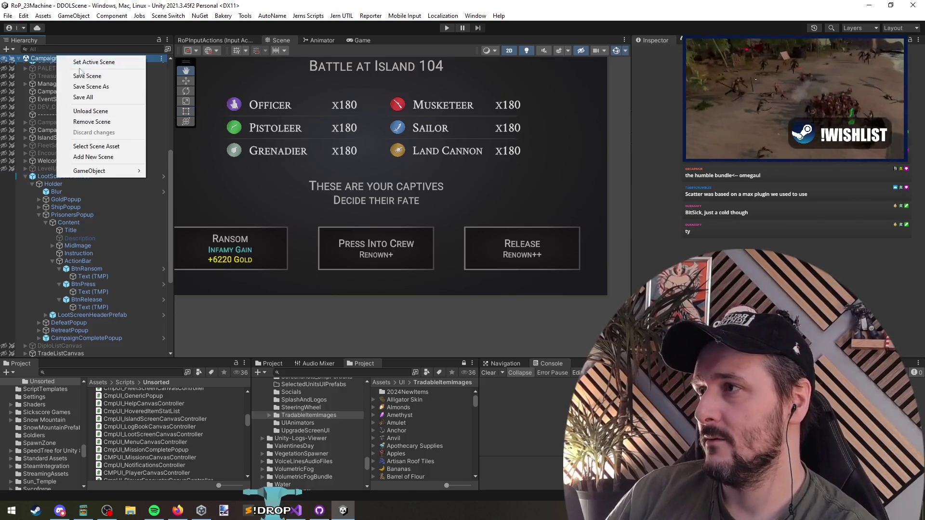
{"action": "left_click", "coordinate": [91, 111]}
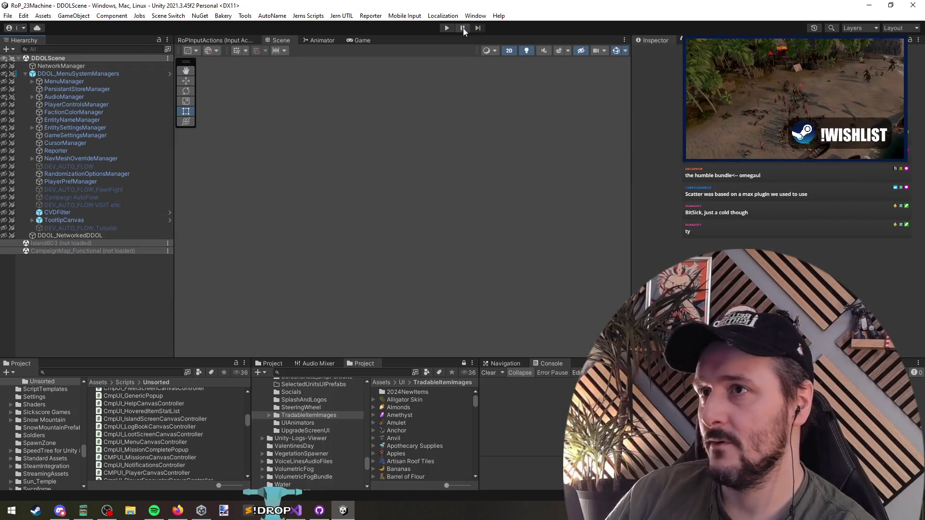
Play the game, continue the campaign and sail to Gilsano Skerry to view its market
{"action": "left_click", "coordinate": [447, 27]}
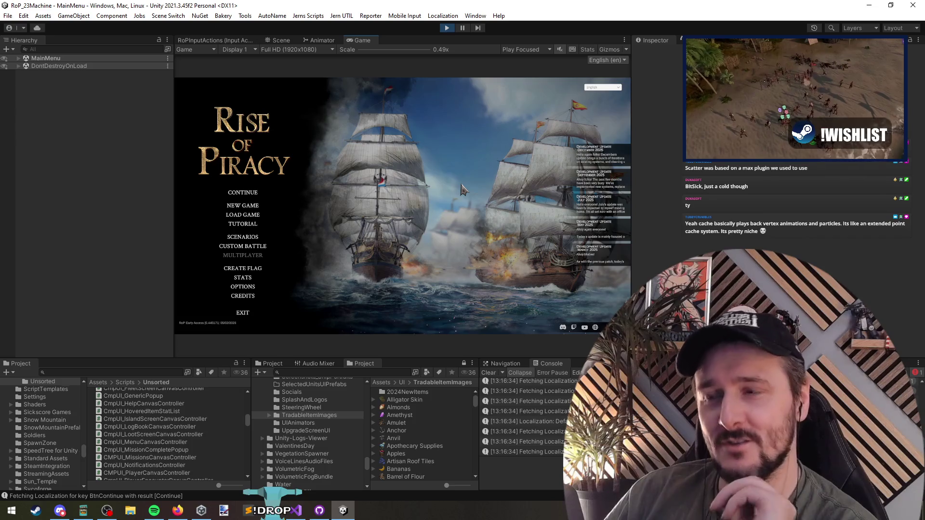
{"action": "left_click", "coordinate": [245, 193]}
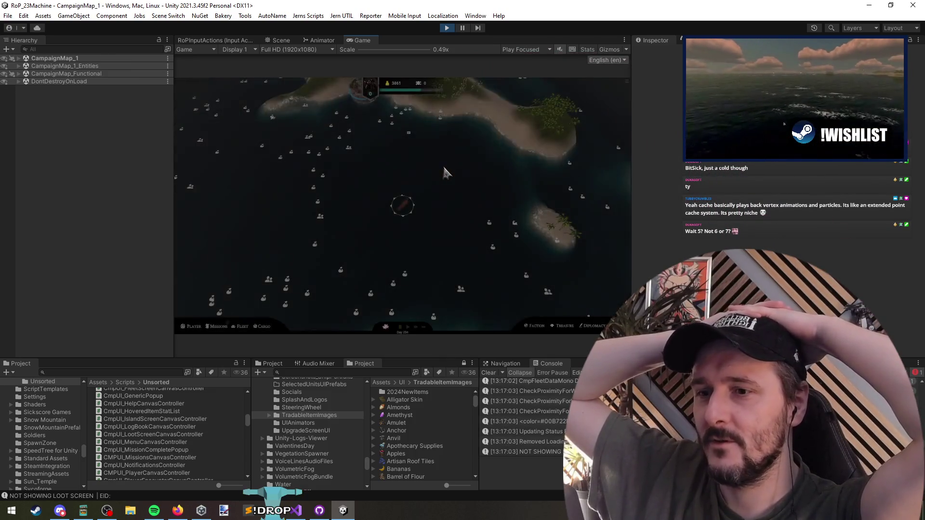
{"action": "left_click", "coordinate": [360, 106]}
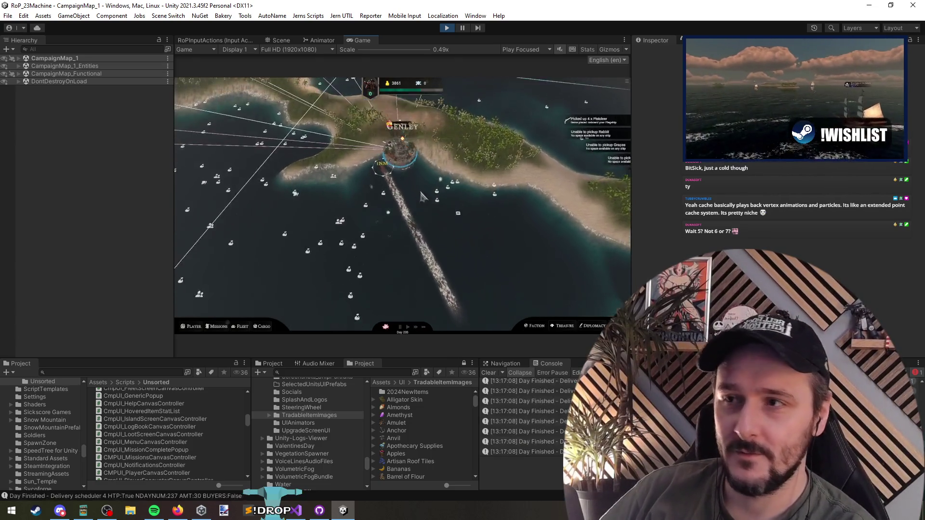
{"action": "left_click", "coordinate": [235, 179]}
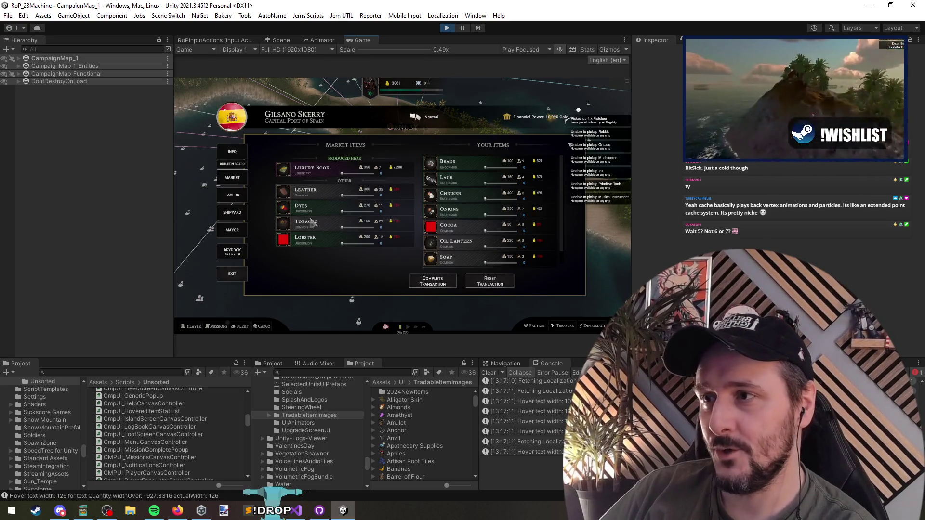
{"action": "scroll", "coordinate": [479, 220], "scroll_direction": "down", "scroll_amount": 1}
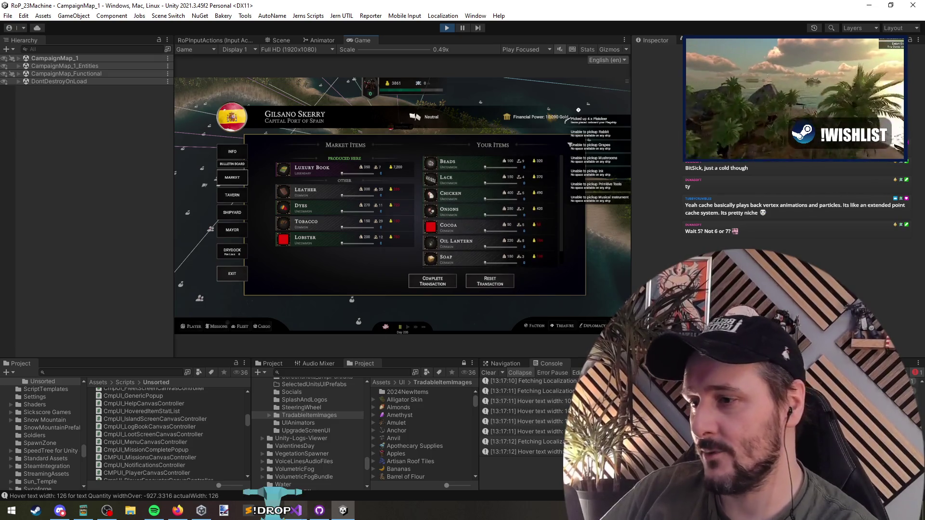
{"action": "left_click", "coordinate": [296, 511]}
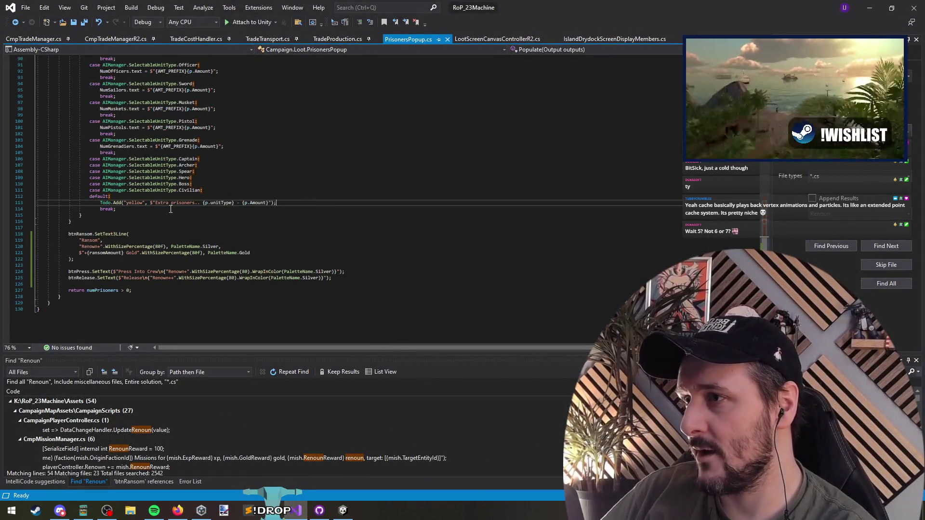
{"action": "key", "text": "alt+Tab"}
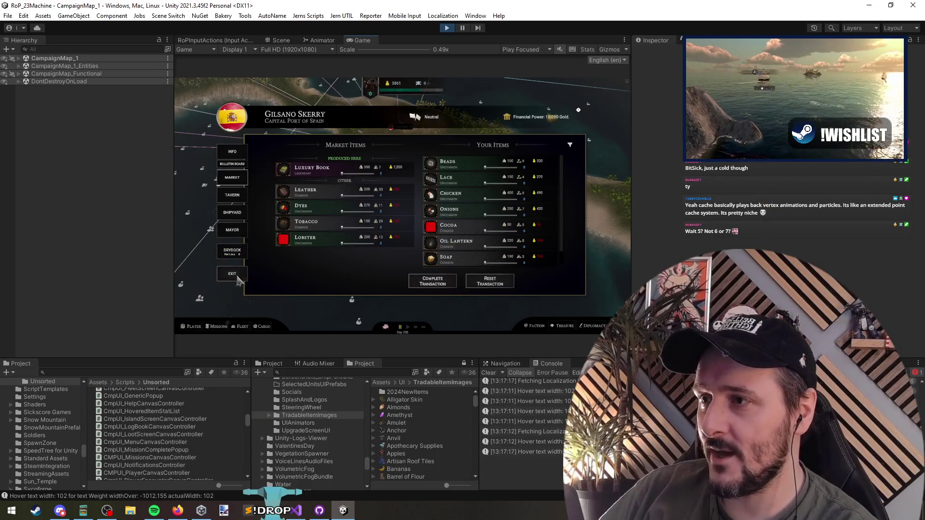
Leave the market and run the LootShowVictory debug command, dismissing the level-up and loot popups
{"action": "left_click", "coordinate": [232, 273]}
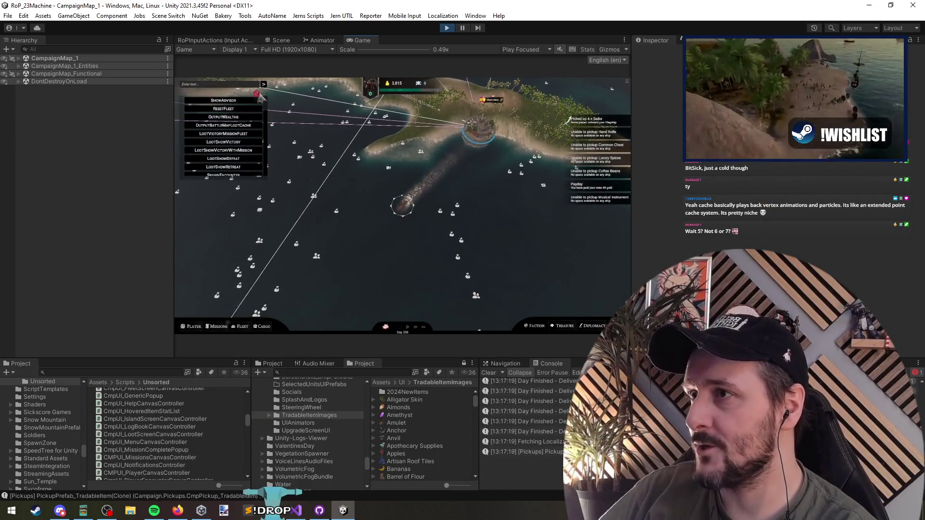
{"action": "type", "text": "loot"}
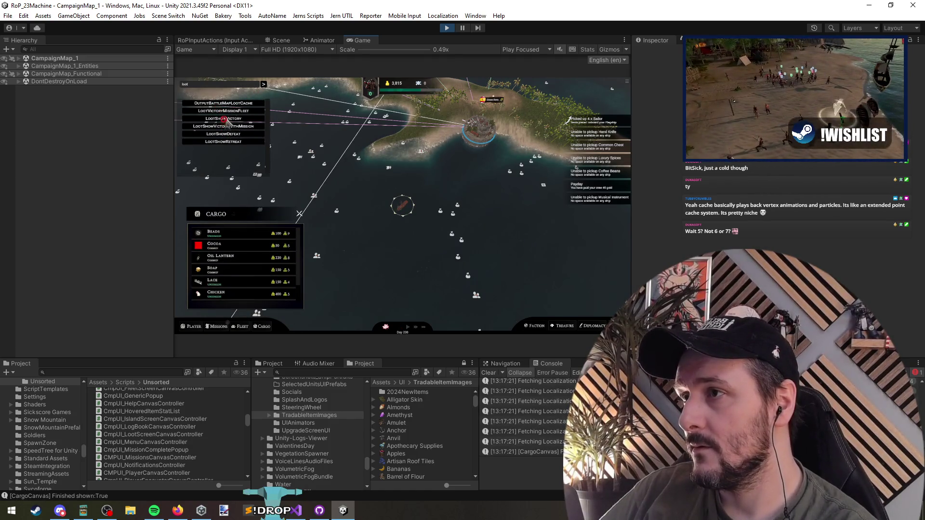
{"action": "left_click", "coordinate": [224, 119]}
{"action": "left_click", "coordinate": [264, 85]}
{"action": "left_click", "coordinate": [403, 265]}
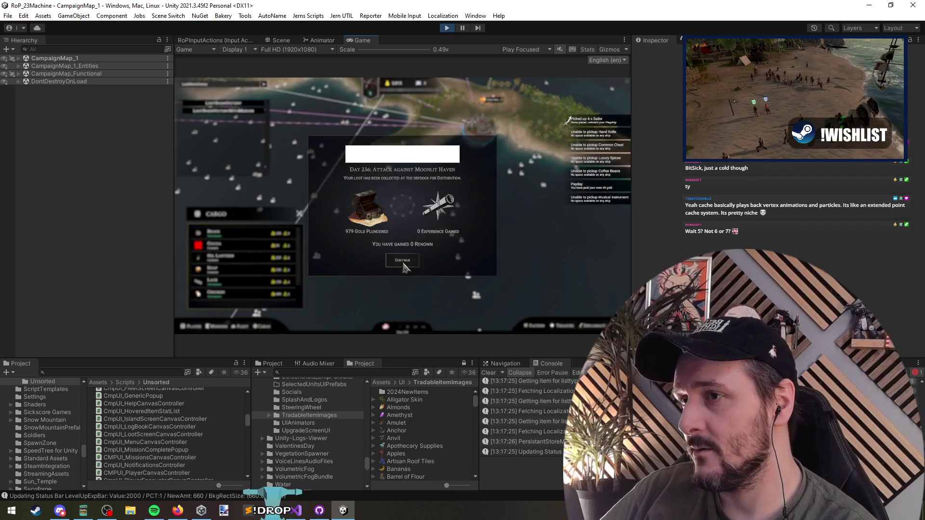
{"action": "left_click", "coordinate": [404, 265]}
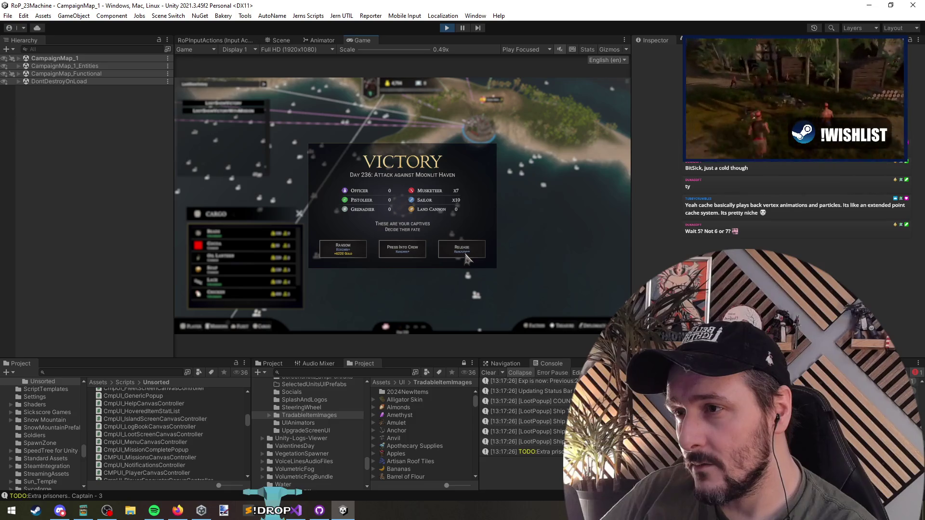
Pause the game on the captives dialog showing Ransom, Press Into Crew and Release
{"action": "left_click", "coordinate": [464, 27]}
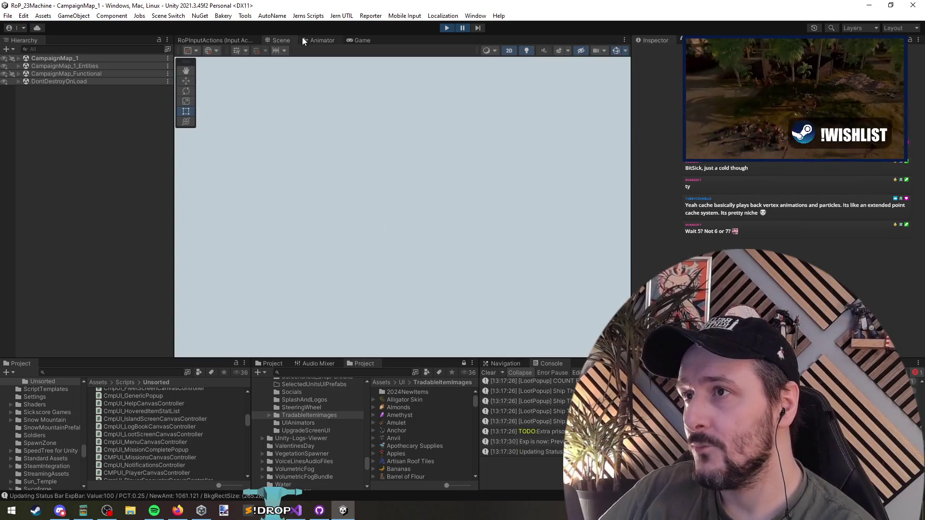
{"action": "left_click", "coordinate": [360, 40]}
{"action": "scroll", "coordinate": [418, 292], "scroll_direction": "up", "scroll_amount": 5}
{"action": "scroll", "coordinate": [417, 289], "scroll_direction": "down", "scroll_amount": 1}
{"action": "scroll", "coordinate": [424, 316], "scroll_direction": "up", "scroll_amount": 1}
{"action": "scroll", "coordinate": [424, 317], "scroll_direction": "up", "scroll_amount": 1}
{"action": "scroll", "coordinate": [291, 296], "scroll_direction": "down", "scroll_amount": 1}
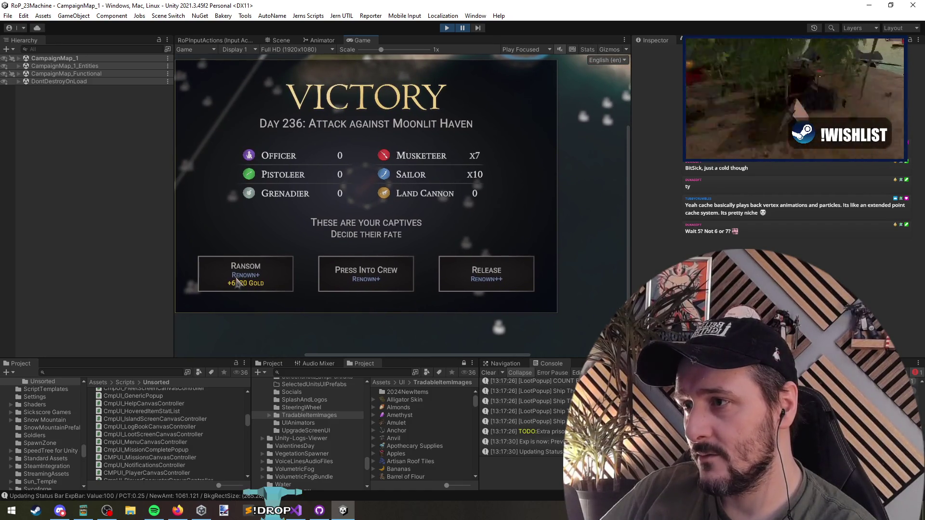
{"action": "left_click", "coordinate": [91, 48]}
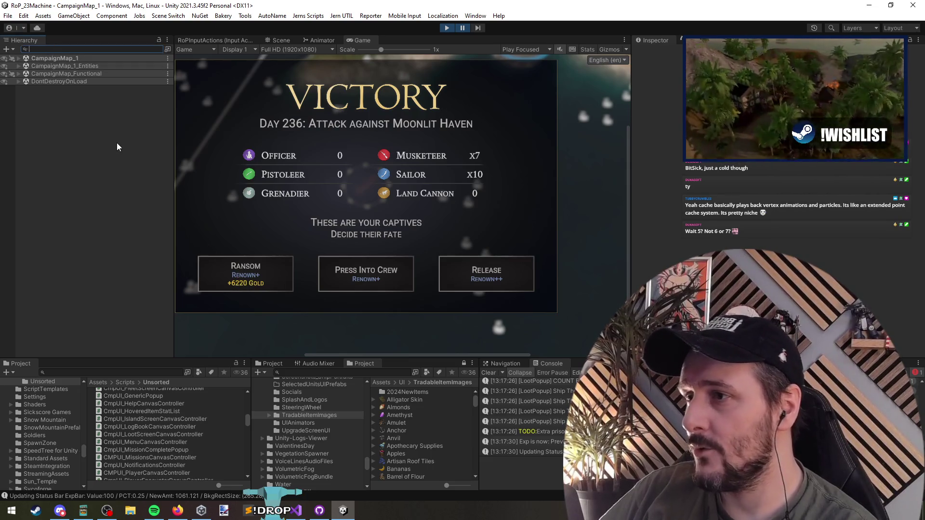
Search the hierarchy for BtnRansom and select the Ransom button's text object
{"action": "type", "text": "btnr"}
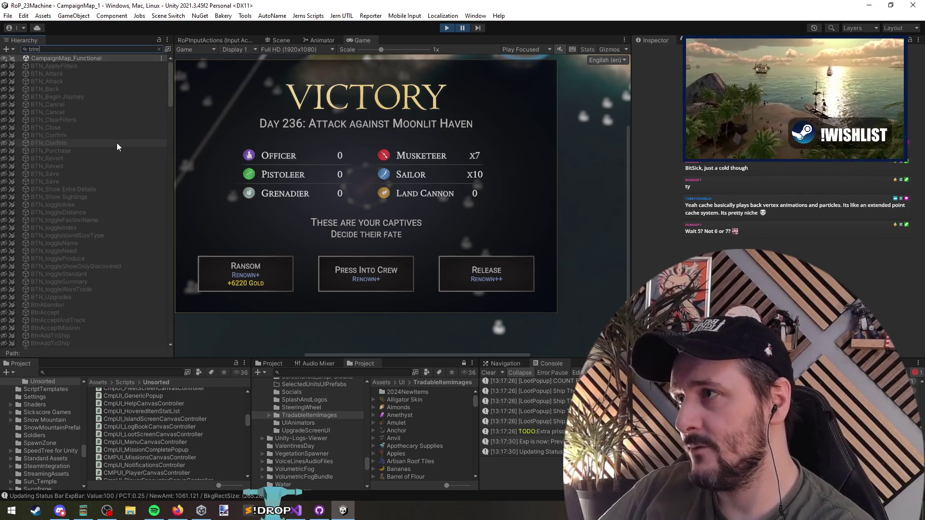
{"action": "type", "text": "andom"}
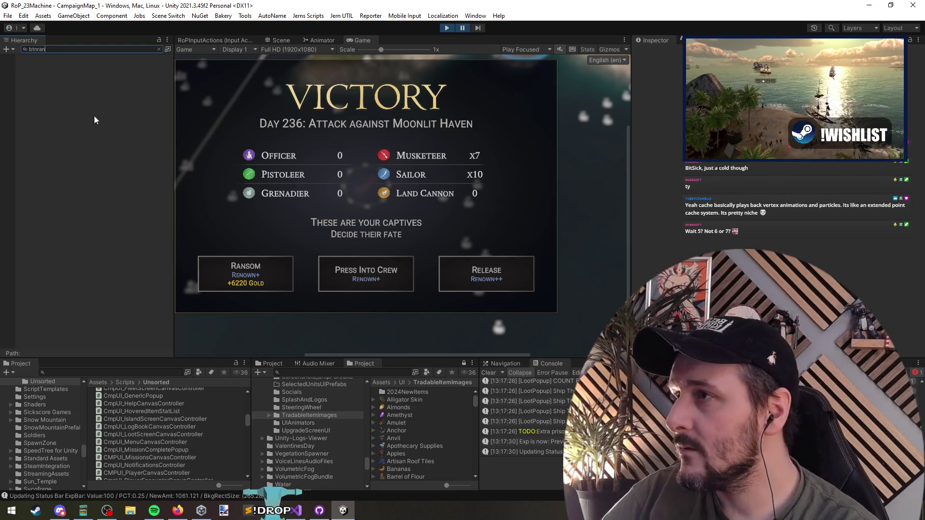
{"action": "left_click", "coordinate": [53, 65]}
{"action": "left_click", "coordinate": [159, 49]}
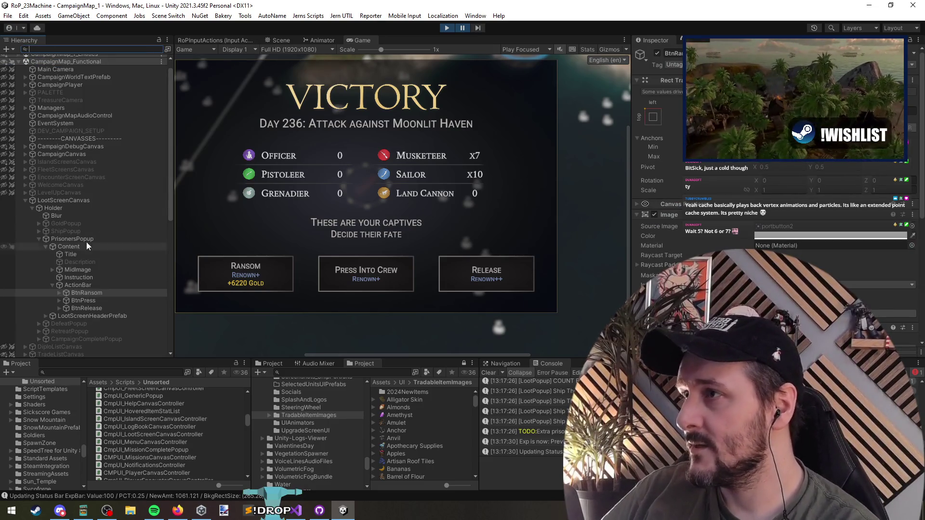
{"action": "left_click", "coordinate": [86, 308], "text": "shift"}
{"action": "key", "text": "Right"}
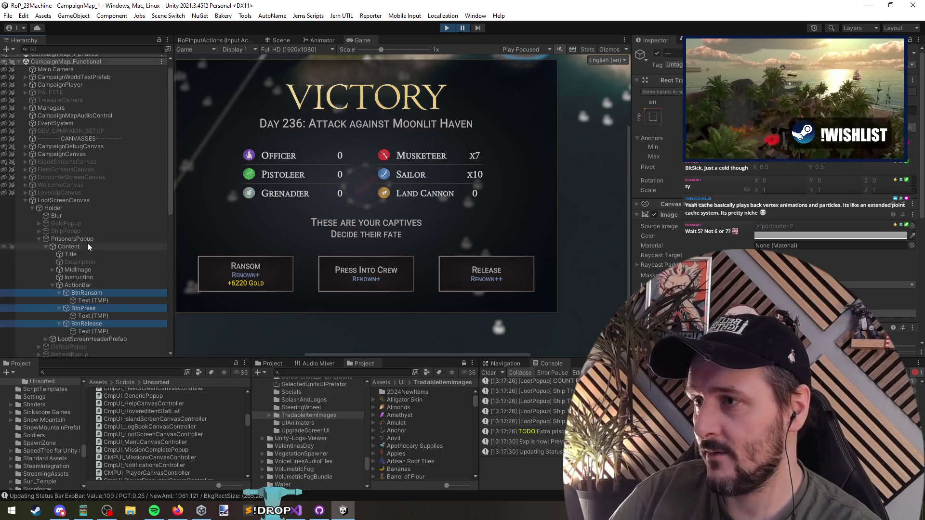
{"action": "scroll", "coordinate": [88, 246], "scroll_direction": "down", "scroll_amount": 2}
{"action": "left_click", "coordinate": [103, 271]}
Select the full Ransom text with its Renown+ line, then exit Play mode
{"action": "left_click_drag", "start_coordinate": [804, 250], "coordinate": [643, 250]}
{"action": "left_click", "coordinate": [701, 251]}
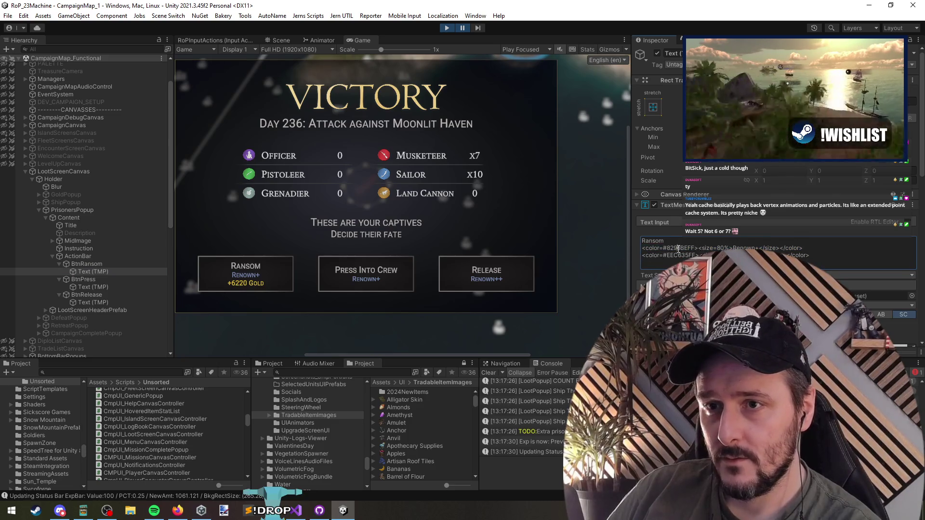
{"action": "key", "text": "ctrl+a"}
{"action": "key", "text": "ctrl+c"}
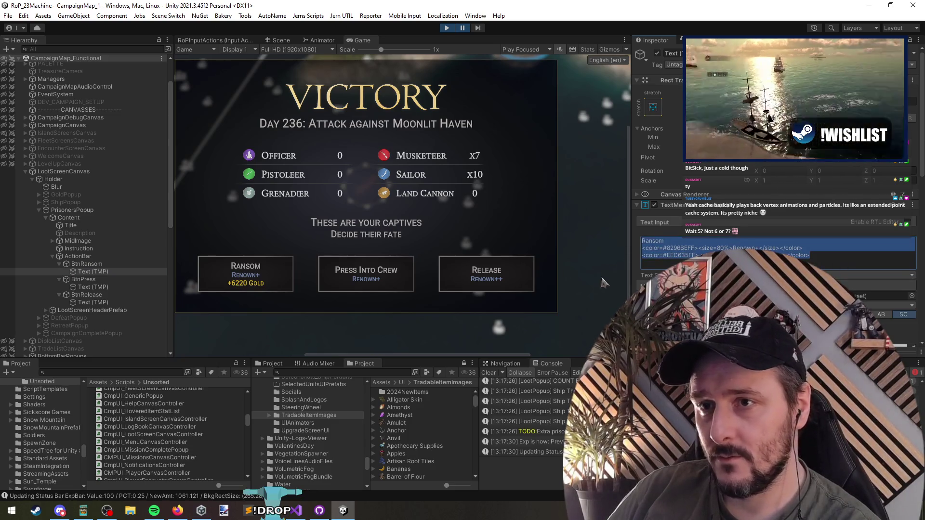
{"action": "left_click", "coordinate": [453, 29]}
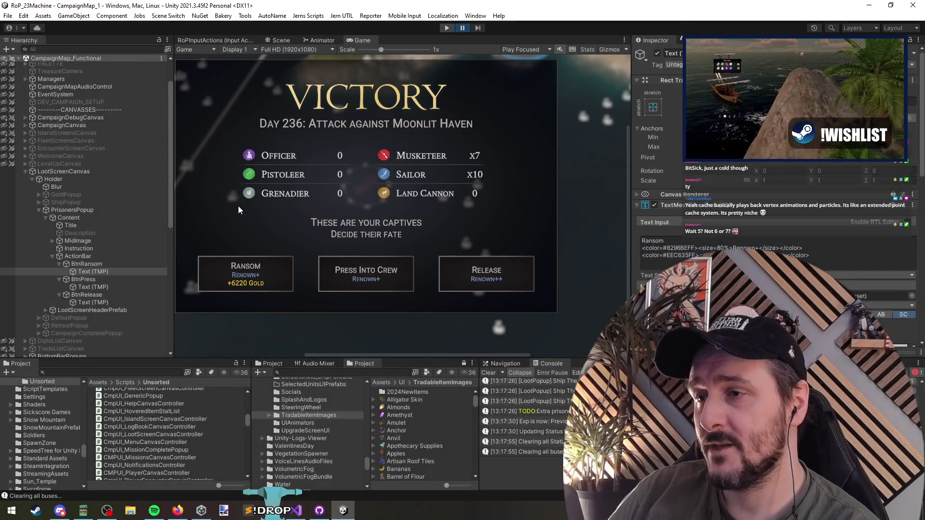
Load the CampaignMap_Functional scene and show LootScreenCanvas in the Scene view
{"action": "right_click", "coordinate": [63, 251]}
{"action": "left_click", "coordinate": [110, 255]}
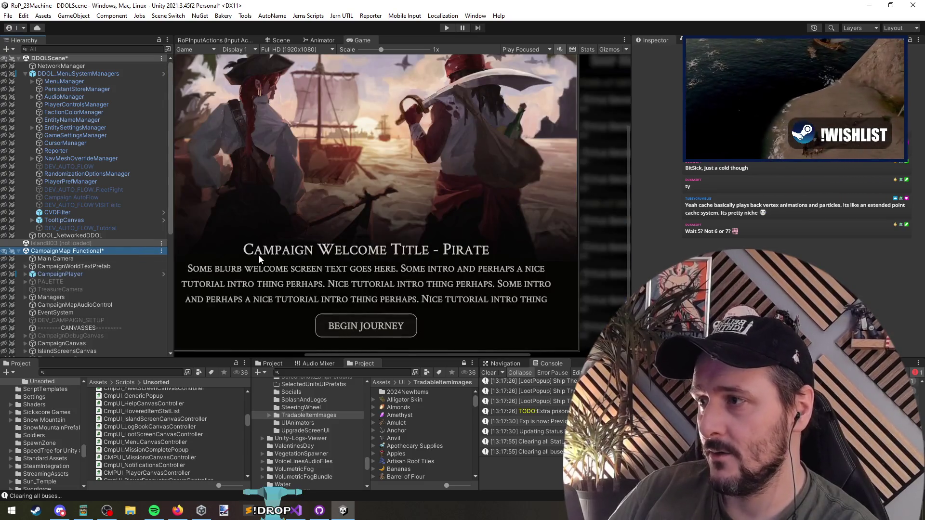
{"action": "scroll", "coordinate": [70, 300], "scroll_direction": "down", "scroll_amount": 10}
{"action": "left_click", "coordinate": [63, 187]}
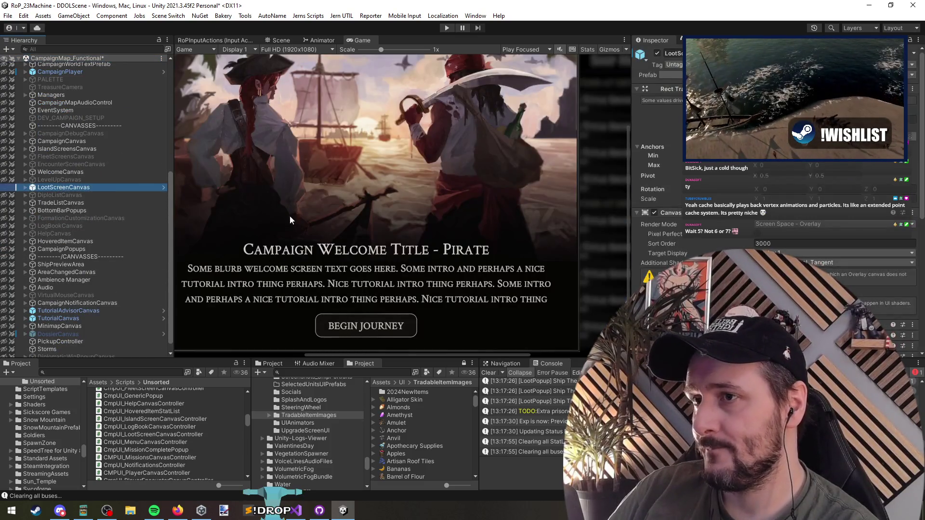
{"action": "scroll", "coordinate": [313, 217], "scroll_direction": "down", "scroll_amount": 5}
{"action": "scroll", "coordinate": [83, 321], "scroll_direction": "down", "scroll_amount": 1}
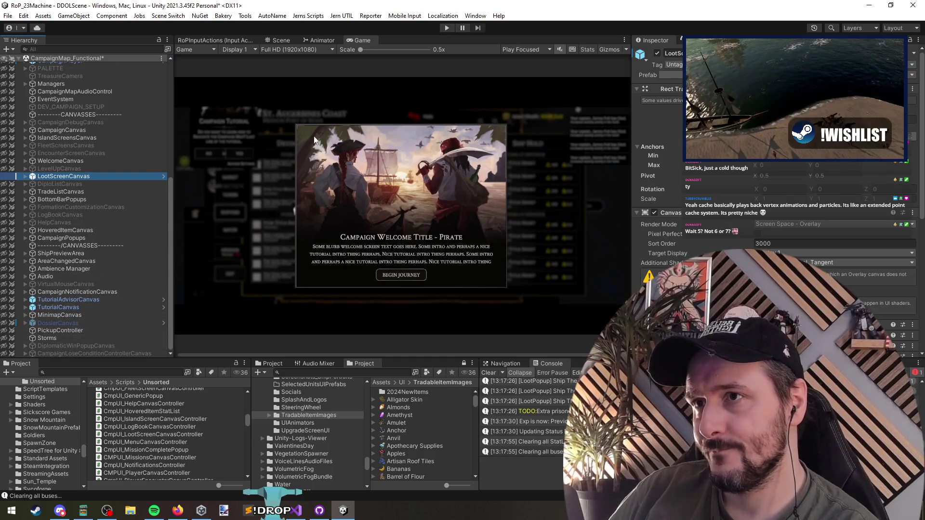
{"action": "left_click", "coordinate": [321, 40]}
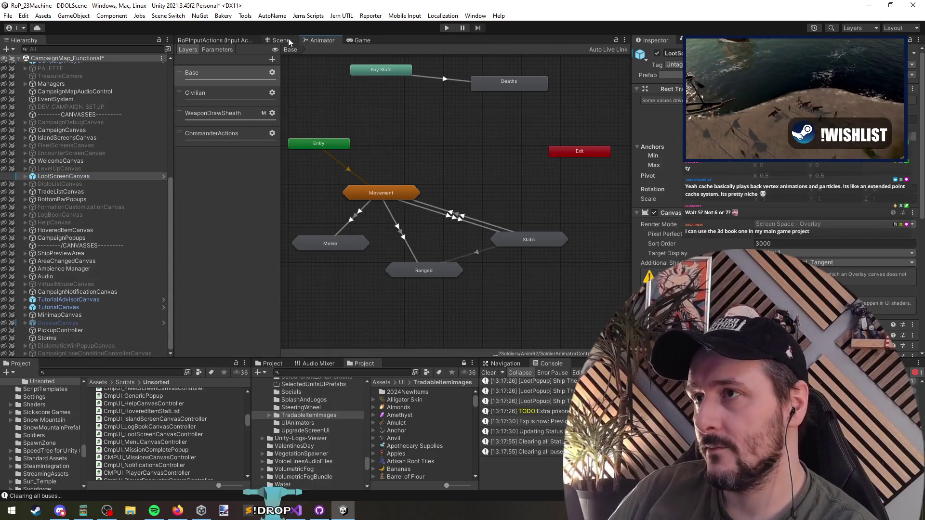
{"action": "left_click", "coordinate": [284, 41]}
Replace the Ransom label's Infamy Gain line with the pasted Renown+ text
{"action": "left_click", "coordinate": [277, 260]}
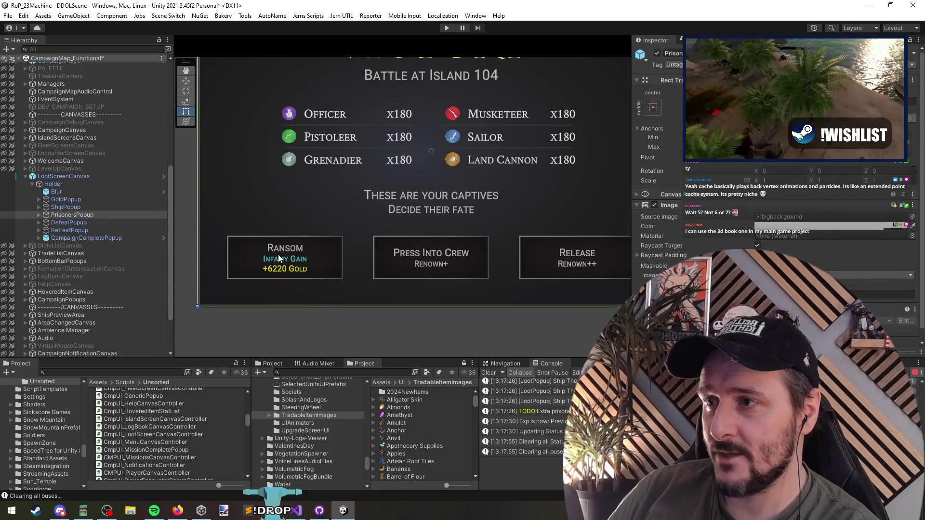
{"action": "left_click", "coordinate": [106, 268]}
{"action": "left_click", "coordinate": [286, 275]}
{"action": "key", "text": "ctrl+a"}
{"action": "key", "text": "ctrl+v"}
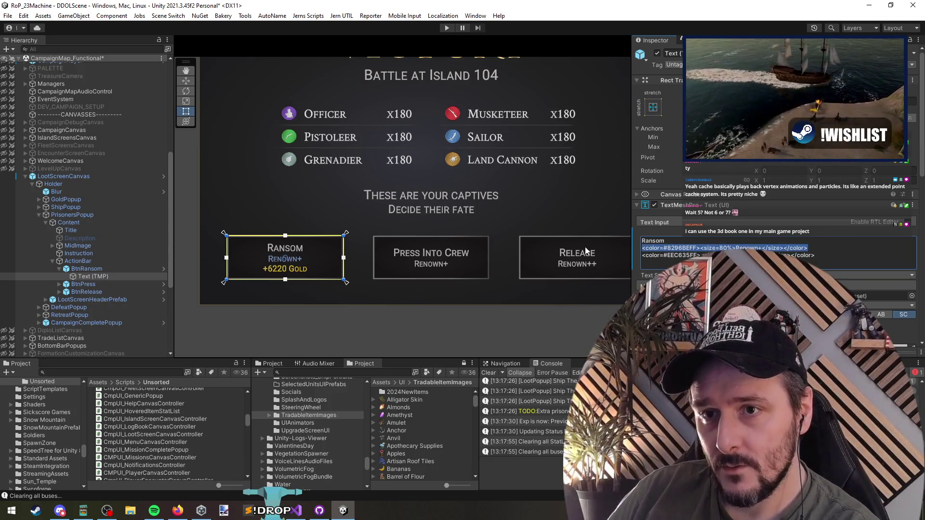
Expand the Press Into Crew and Release buttons and select Press Into Crew's Renown+ line
{"action": "left_click", "coordinate": [106, 285]}
{"action": "left_click", "coordinate": [105, 291], "text": "shift"}
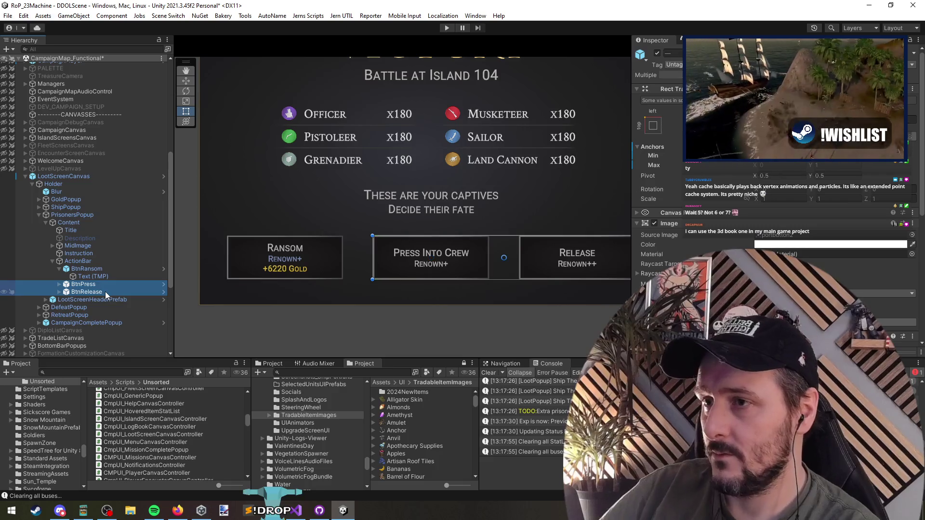
{"action": "key", "text": "Right"}
{"action": "left_click", "coordinate": [105, 292]}
{"action": "left_click", "coordinate": [728, 249]}
{"action": "left_click", "coordinate": [707, 249]}
{"action": "triple_click", "coordinate": [680, 249]}
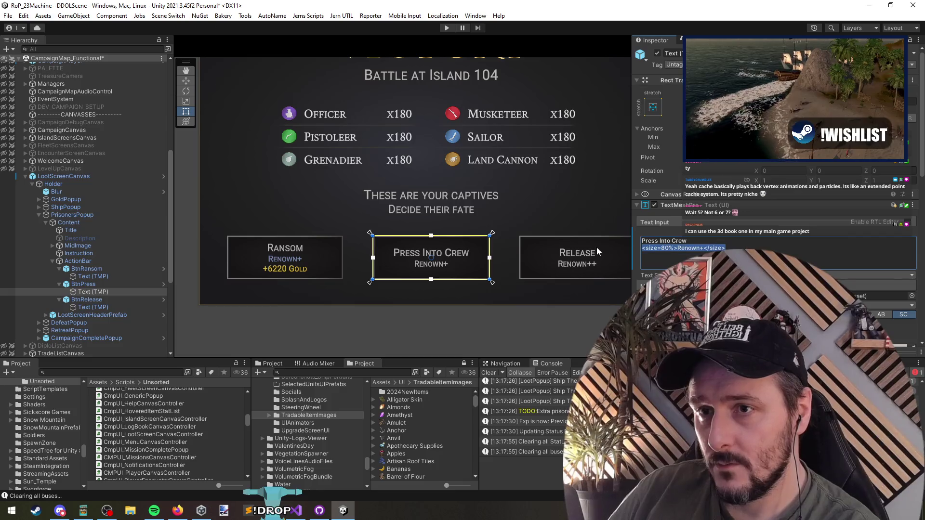
Paste the coloured Renown+ line into the Release text and add '+' to make Renown++
{"action": "left_click", "coordinate": [96, 307]}
{"action": "triple_click", "coordinate": [789, 248]}
{"action": "type", "text": "<color=#8296BEFF><size=80%>Renown+</size></color>"}
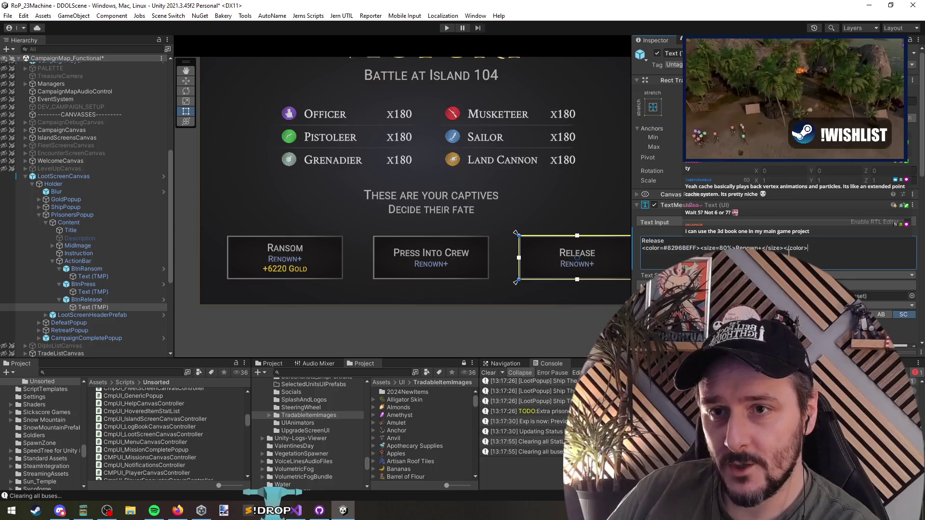
{"action": "type", "text": "+"}
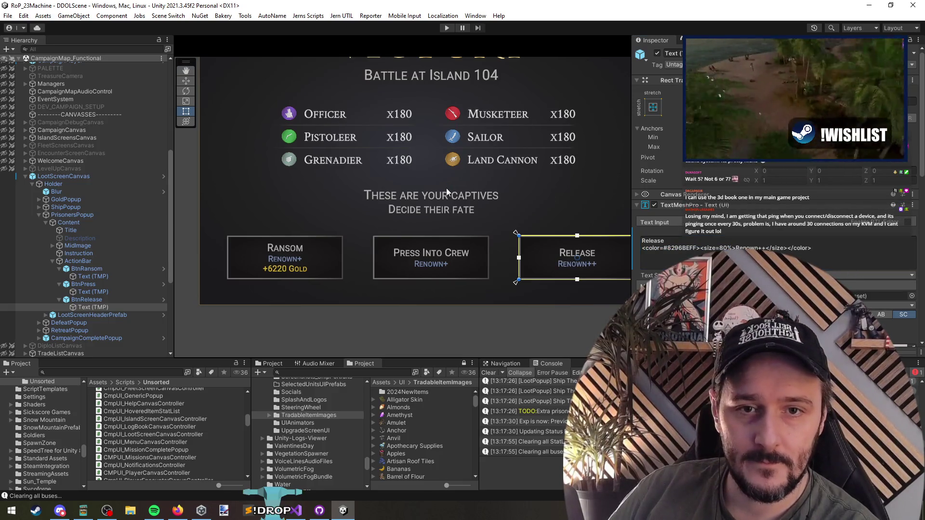
{"action": "scroll", "coordinate": [452, 201], "scroll_direction": "down", "scroll_amount": 3}
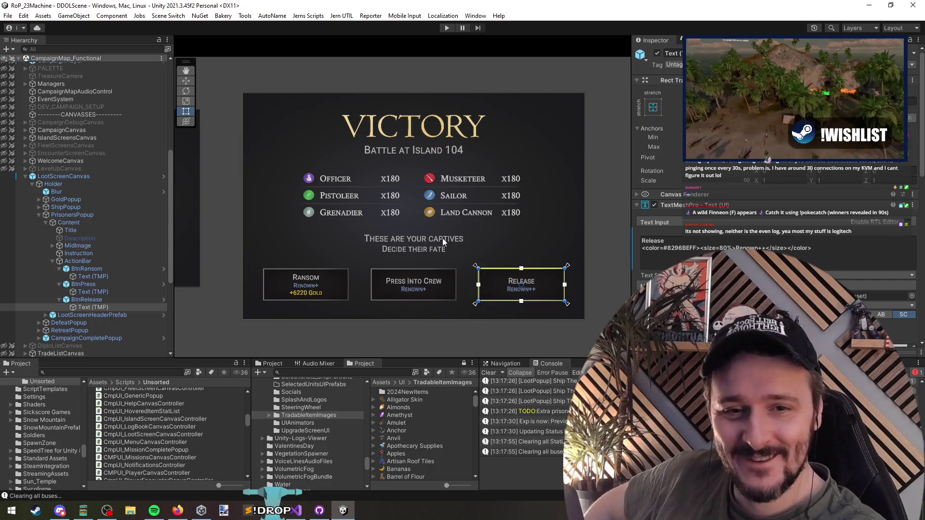
{"action": "scroll", "coordinate": [417, 207], "scroll_direction": "up", "scroll_amount": 3}
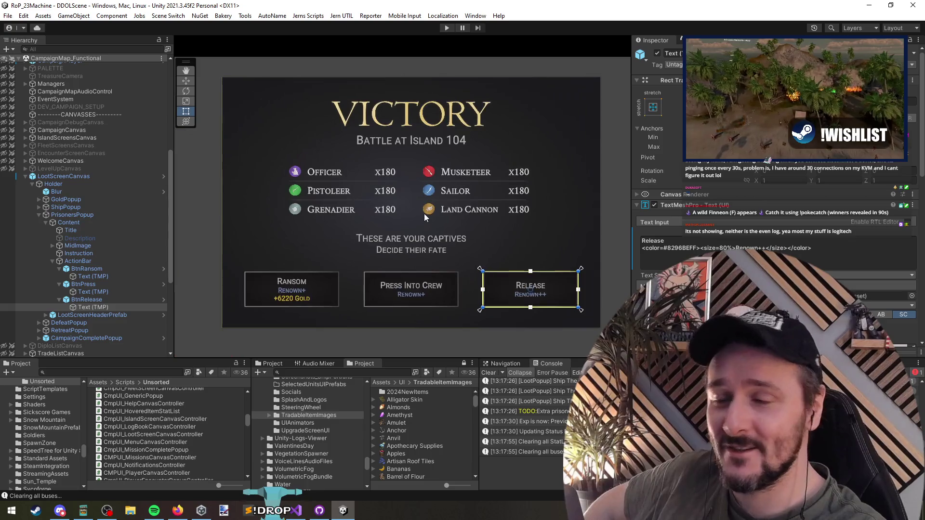
{"action": "left_click", "coordinate": [124, 293]}
{"action": "left_click", "coordinate": [119, 277]}
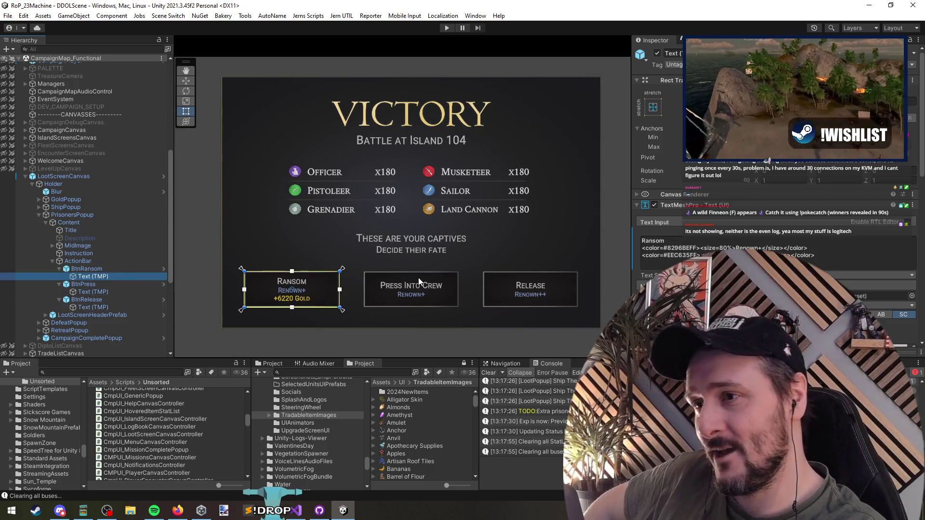
{"action": "left_click", "coordinate": [97, 263]}
{"action": "left_click", "coordinate": [65, 177]}
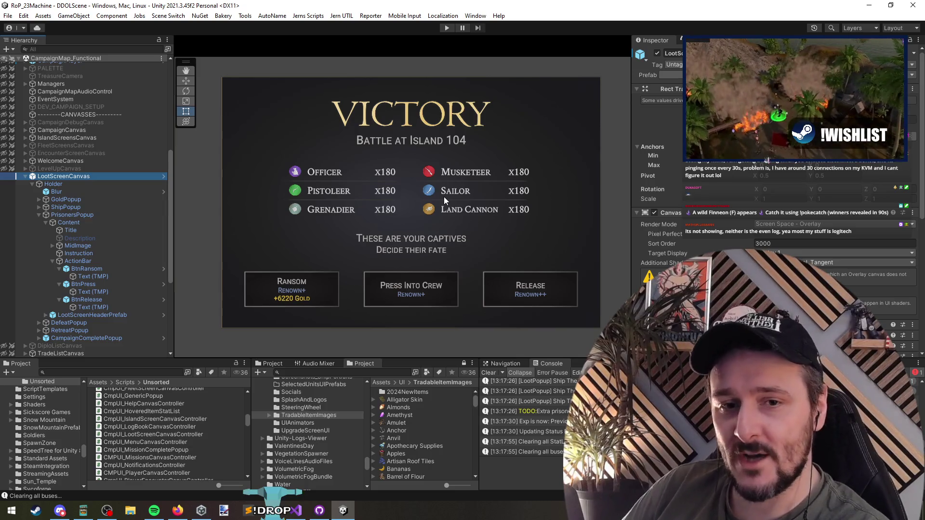
{"action": "scroll", "coordinate": [100, 176], "scroll_direction": "down", "scroll_amount": 2}
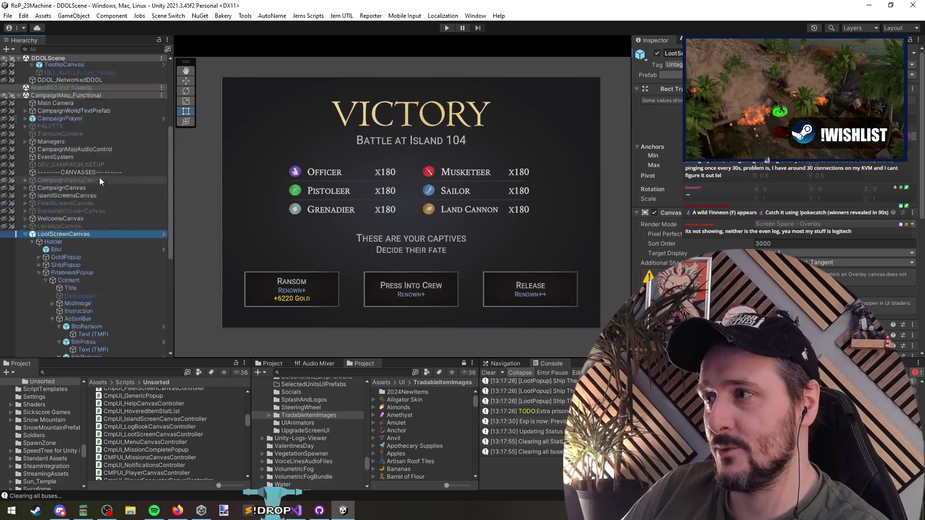
{"action": "scroll", "coordinate": [85, 132], "scroll_direction": "up", "scroll_amount": 8}
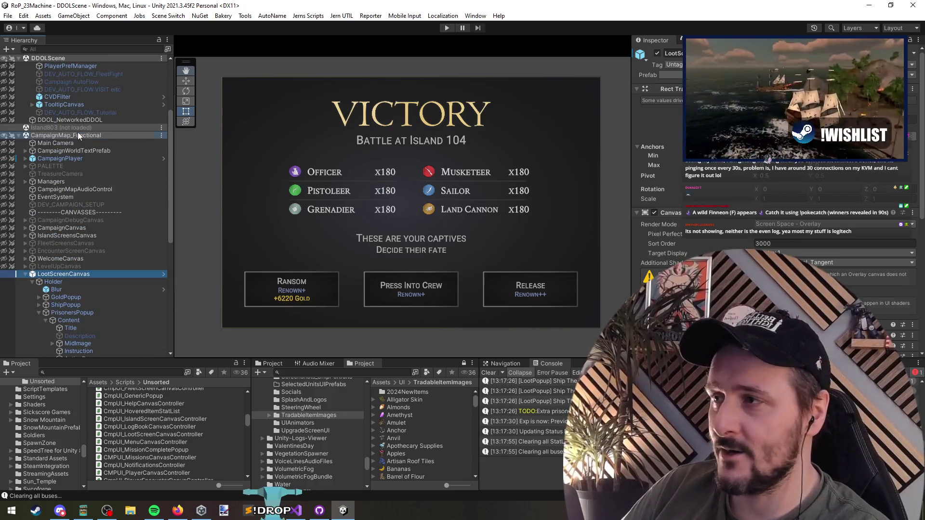
{"action": "right_click", "coordinate": [77, 134]}
{"action": "left_click", "coordinate": [116, 188]}
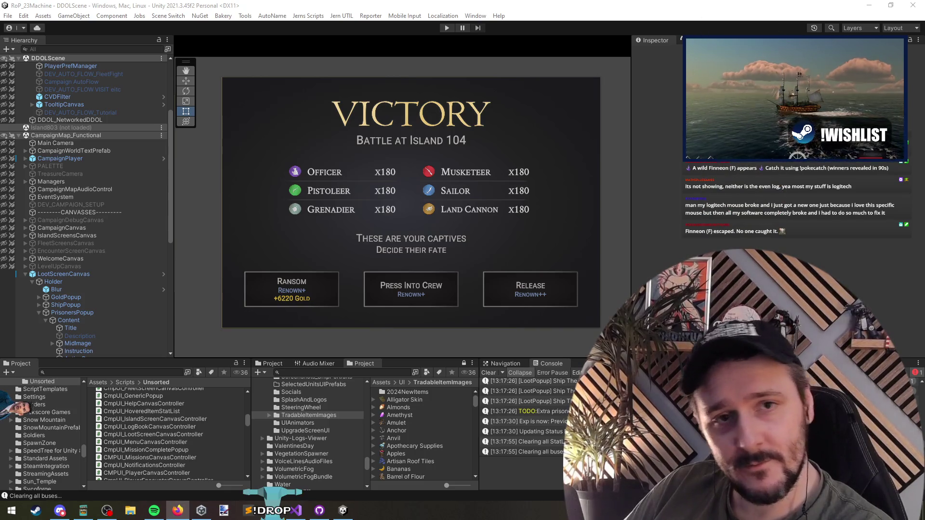
{"action": "left_click", "coordinate": [313, 231]}
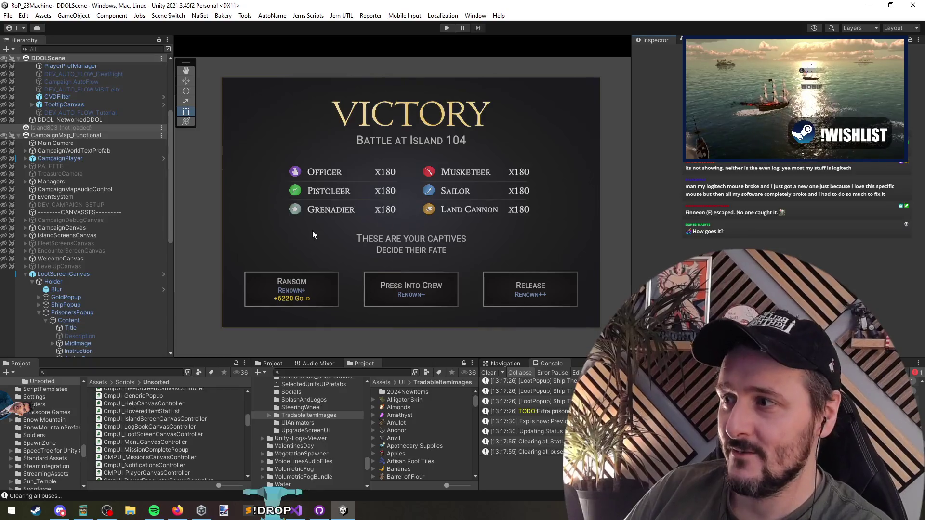
{"action": "scroll", "coordinate": [553, 242], "scroll_direction": "down", "scroll_amount": 2}
{"action": "scroll", "coordinate": [496, 241], "scroll_direction": "up", "scroll_amount": 2}
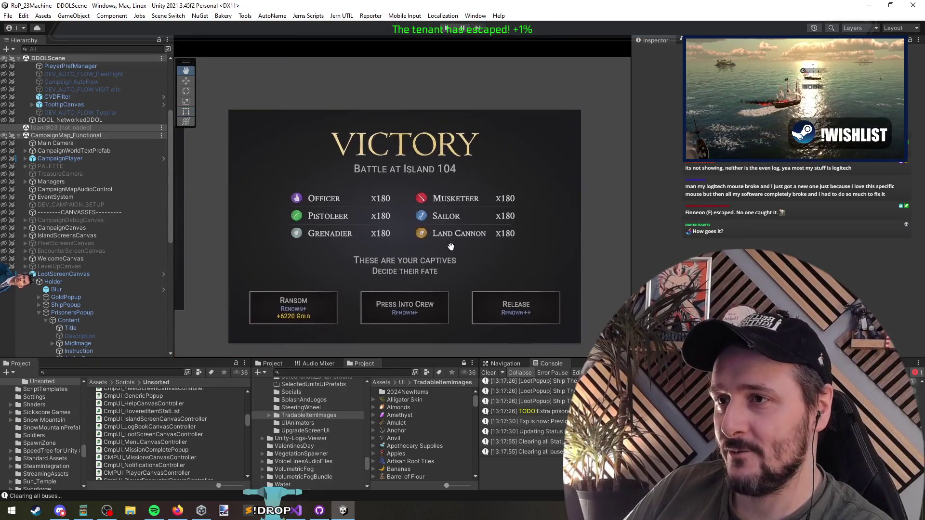
{"action": "scroll", "coordinate": [454, 247], "scroll_direction": "down", "scroll_amount": 3}
{"action": "scroll", "coordinate": [416, 254], "scroll_direction": "up", "scroll_amount": 2}
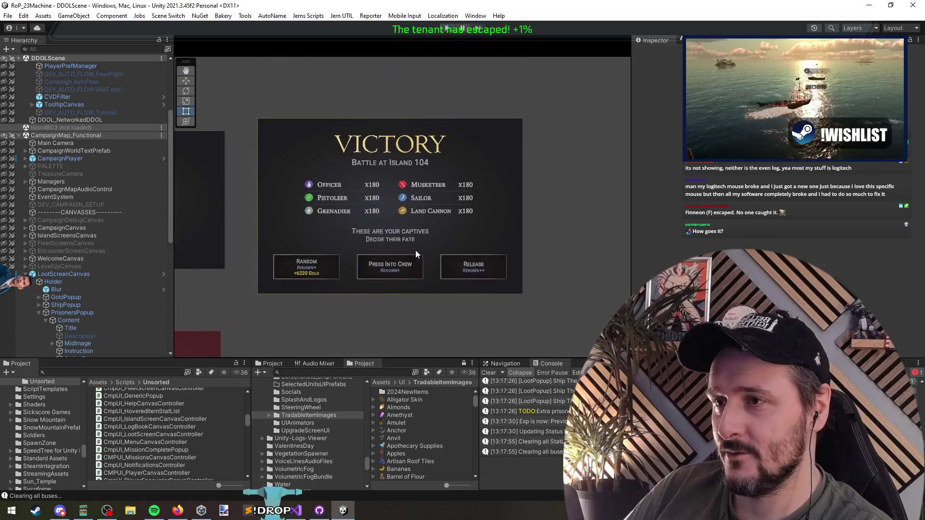
{"action": "scroll", "coordinate": [415, 250], "scroll_direction": "up", "scroll_amount": 2}
{"action": "left_click", "coordinate": [91, 275]}
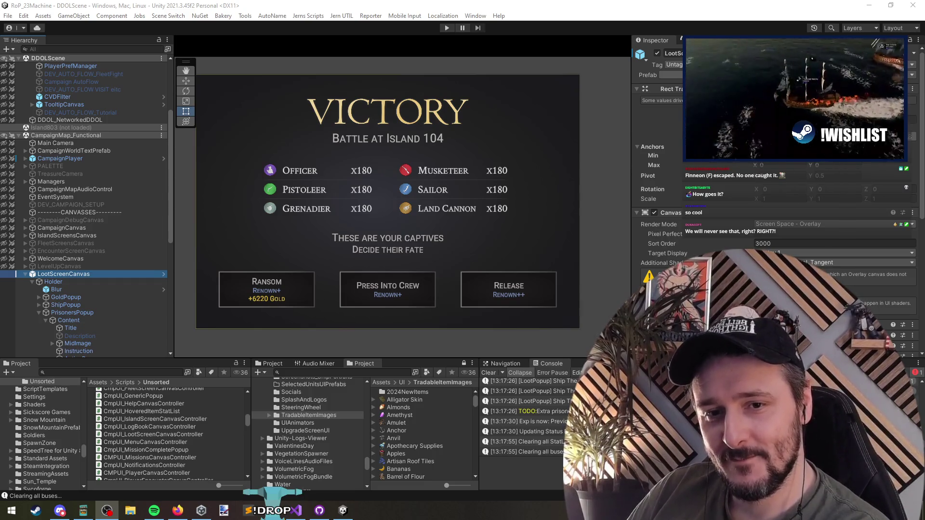
{"action": "left_click", "coordinate": [511, 184]}
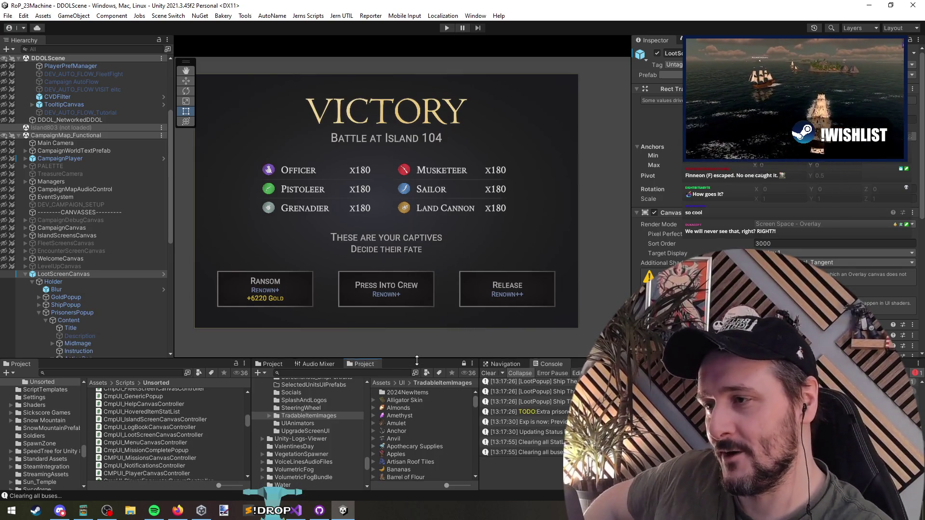
Select LootScreenCanvas and centre the DEFEAT panel in the Scene view
{"action": "left_click_drag", "start_coordinate": [417, 360], "coordinate": [416, 368]}
{"action": "left_click", "coordinate": [52, 276]}
{"action": "scroll", "coordinate": [541, 302], "scroll_direction": "down", "scroll_amount": 3}
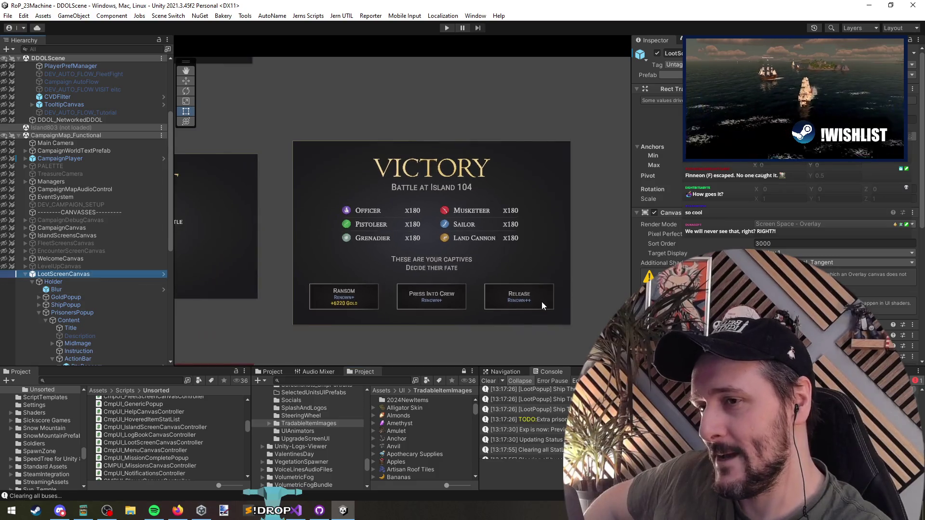
{"action": "scroll", "coordinate": [539, 299], "scroll_direction": "down", "scroll_amount": 5}
{"action": "mouse_move", "coordinate": [474, 298]}
{"action": "left_mouse_down"}
{"action": "mouse_move", "coordinate": [516, 336]}
{"action": "mouse_move", "coordinate": [479, 375]}
{"action": "left_mouse_up"}
{"action": "key", "text": "t"}
{"action": "scroll", "coordinate": [502, 225], "scroll_direction": "up", "scroll_amount": 3}
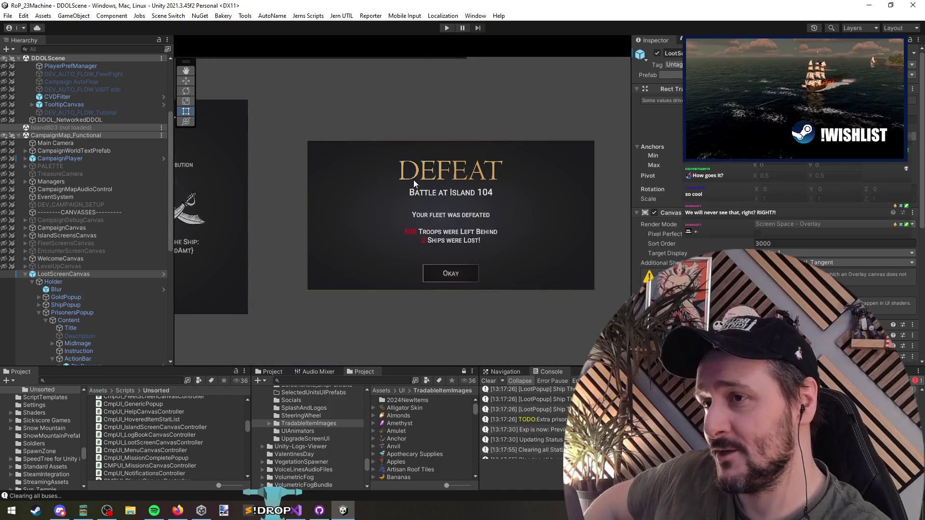
{"action": "left_click_drag", "start_coordinate": [510, 251], "coordinate": [501, 249]}
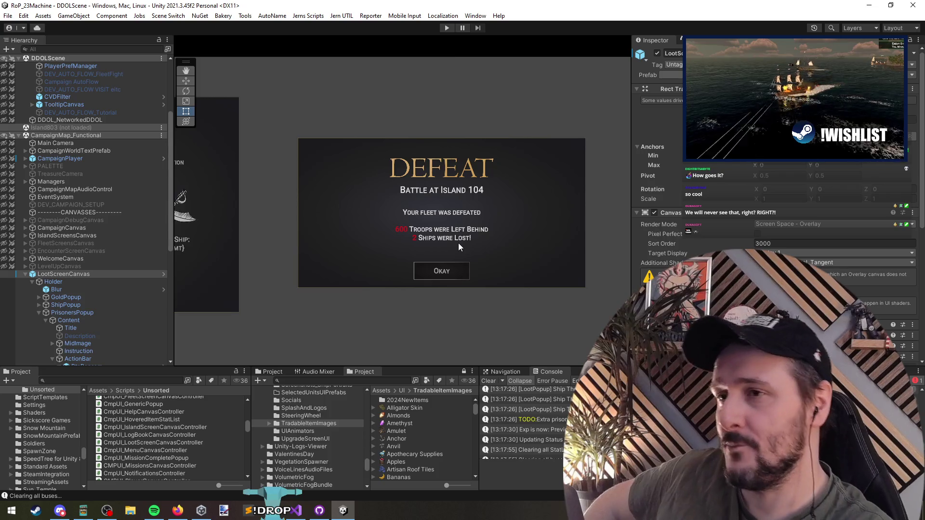
{"action": "scroll", "coordinate": [458, 242], "scroll_direction": "down", "scroll_amount": 5}
{"action": "scroll", "coordinate": [140, 270], "scroll_direction": "down", "scroll_amount": 10}
Expand CampaignLoseConditionControllerCanvas > Holder, frame it, and inspect the prisoners popup's Description text
{"action": "left_click", "coordinate": [63, 359]}
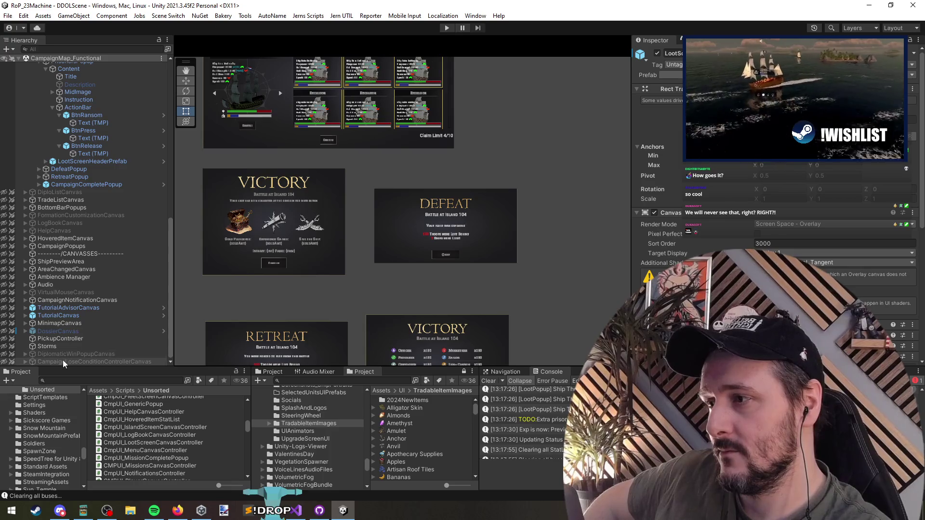
{"action": "left_click", "coordinate": [27, 363]}
{"action": "left_click", "coordinate": [73, 360]}
{"action": "left_click", "coordinate": [31, 361]}
{"action": "left_click", "coordinate": [69, 353]}
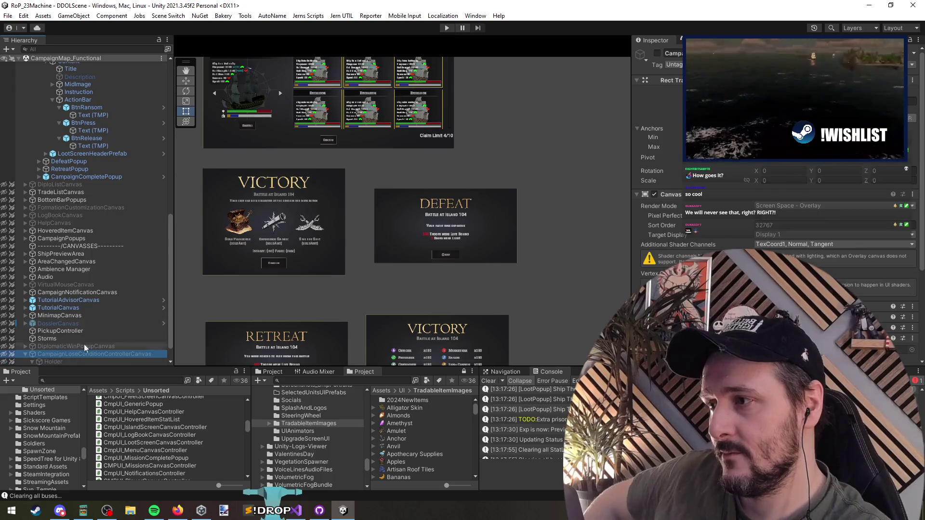
{"action": "key", "text": "f"}
{"action": "key", "text": "t"}
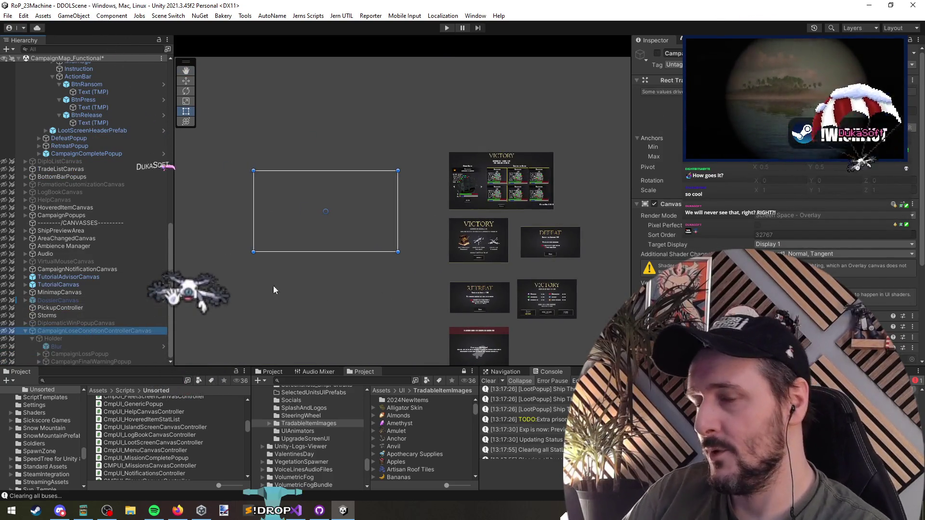
{"action": "scroll", "coordinate": [87, 332], "scroll_direction": "up", "scroll_amount": 2}
{"action": "scroll", "coordinate": [622, 279], "scroll_direction": "up", "scroll_amount": 5}
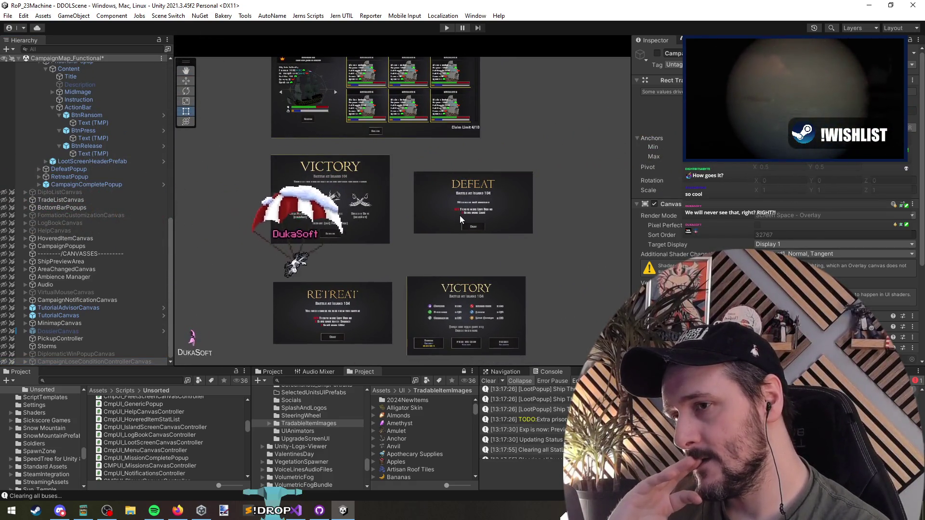
{"action": "scroll", "coordinate": [144, 170], "scroll_direction": "up", "scroll_amount": 10}
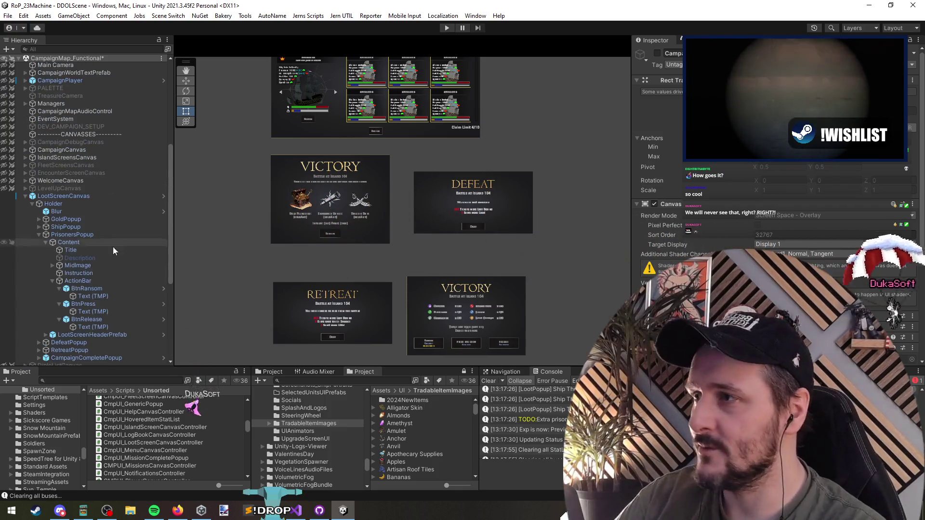
{"action": "left_click", "coordinate": [92, 258]}
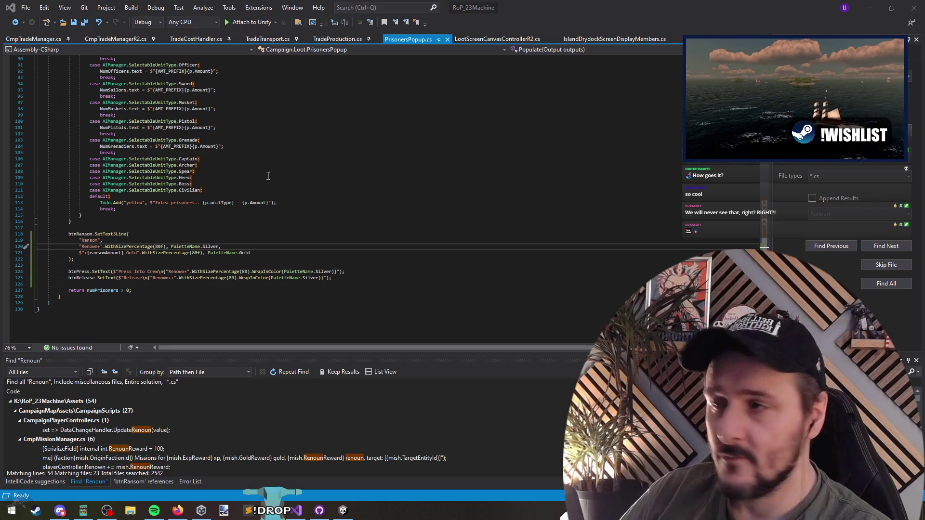
{"action": "left_click", "coordinate": [227, 235]}
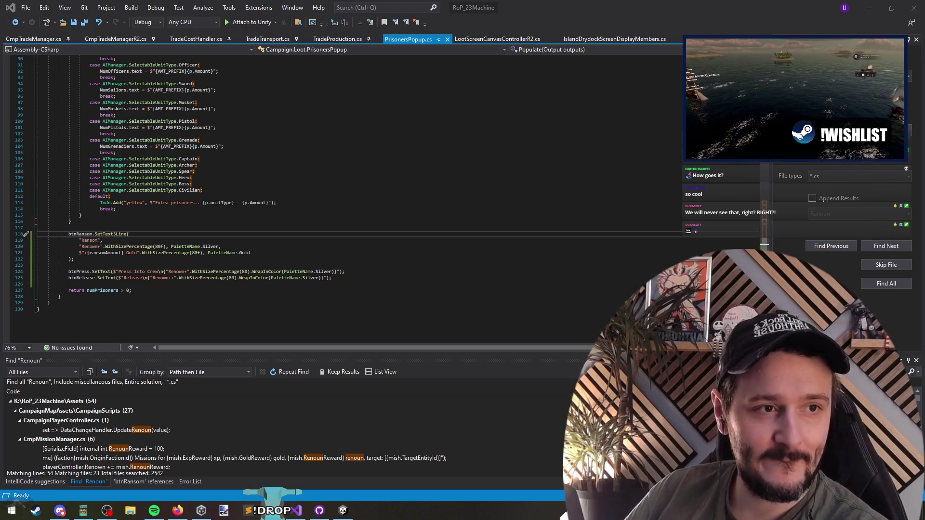
{"action": "left_click", "coordinate": [99, 196]}
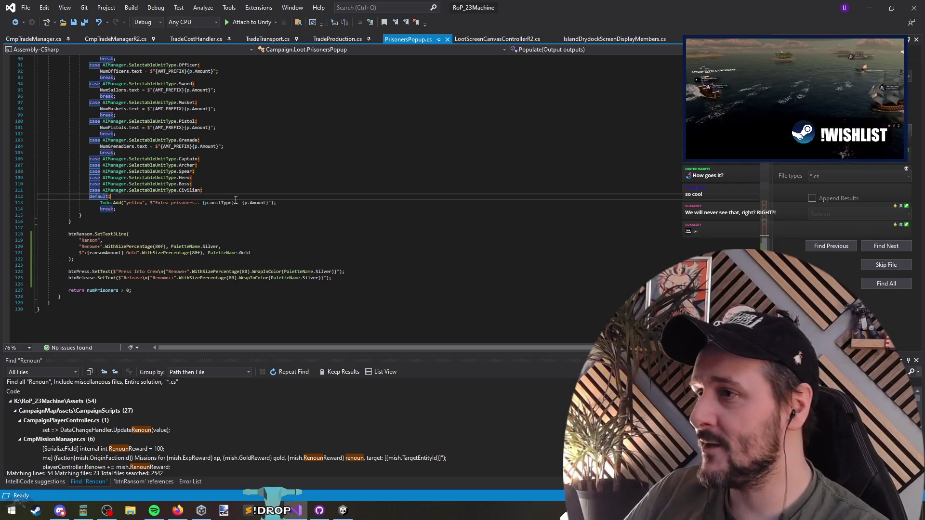
Close the tabs opened after TradeProduction.cs and bring up CmpTradeManagerR2.cs's Awake method
{"action": "left_click", "coordinate": [351, 38]}
{"action": "right_click", "coordinate": [348, 37]}
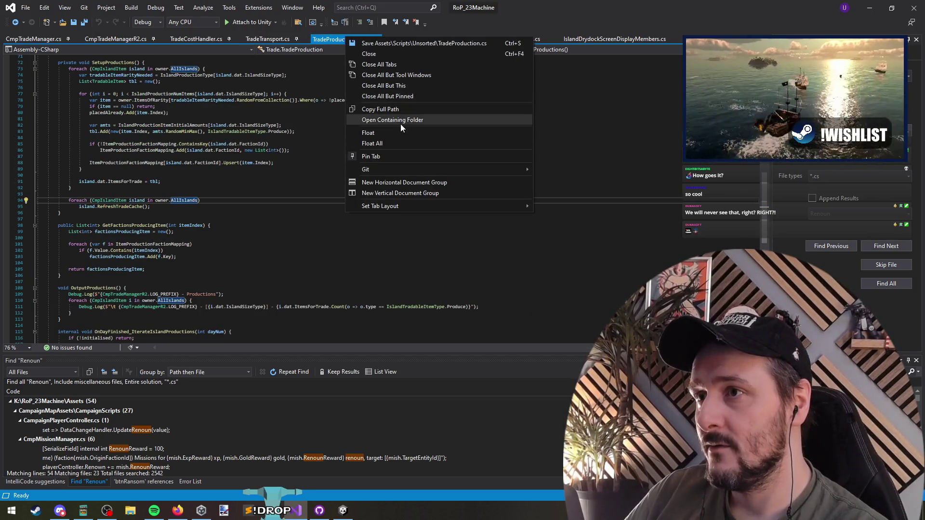
{"action": "left_click", "coordinate": [395, 94]}
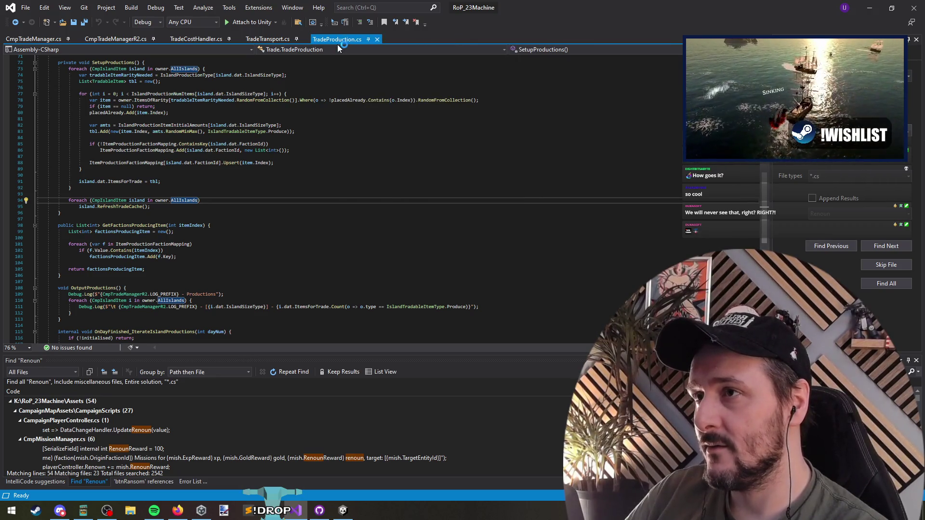
{"action": "left_click", "coordinate": [195, 38]}
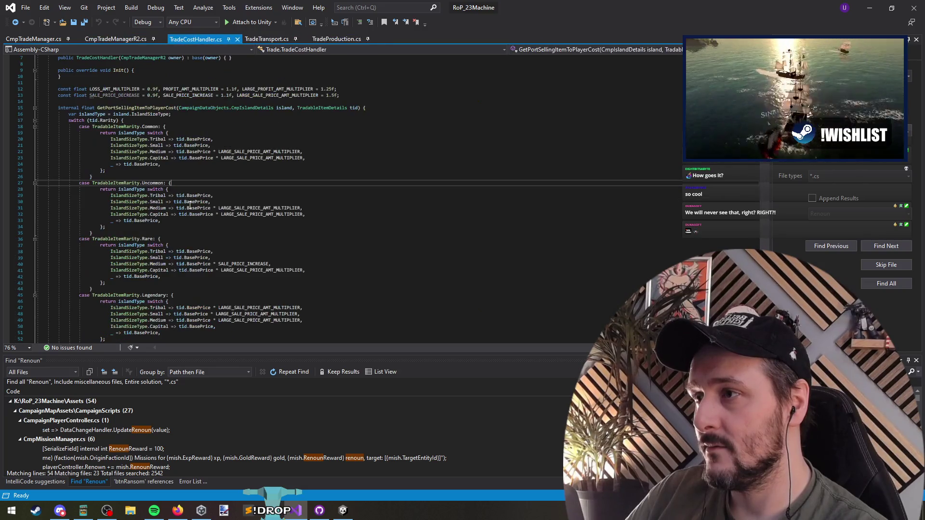
{"action": "left_click", "coordinate": [202, 168]}
{"action": "left_click", "coordinate": [116, 39]}
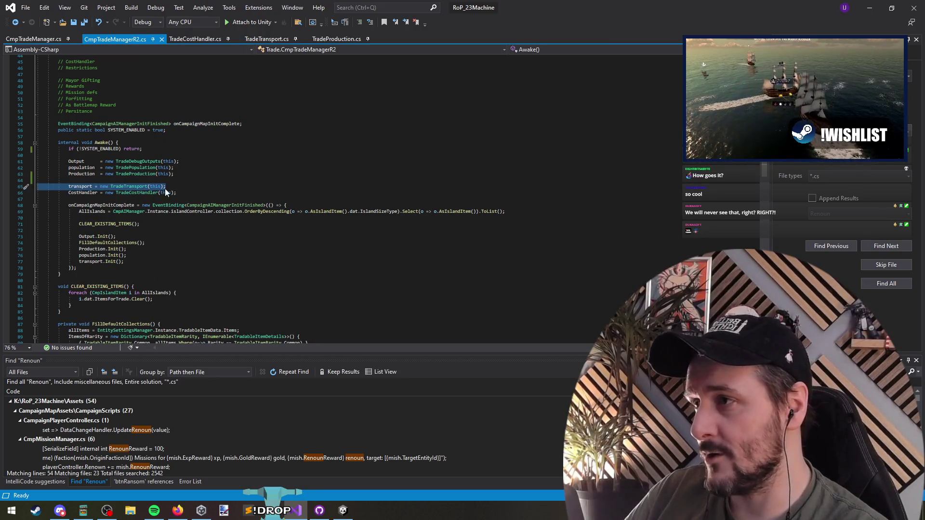
Insert blank lines after the Output setup and before the CostHandler setup in Awake()
{"action": "left_click", "coordinate": [206, 192]}
{"action": "key", "text": "ctrl+Return"}
{"action": "double_click", "coordinate": [82, 176]}
{"action": "triple_click", "coordinate": [82, 175]}
{"action": "double_click", "coordinate": [79, 168]}
{"action": "triple_click", "coordinate": [77, 161]}
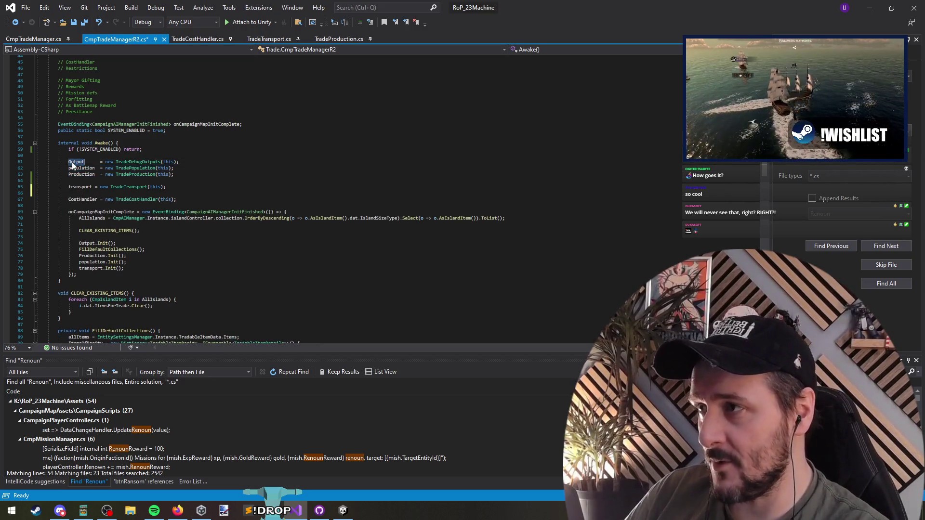
{"action": "triple_click", "coordinate": [168, 166]}
{"action": "left_click", "coordinate": [169, 164]}
{"action": "key", "text": "ctrl+shift+Return"}
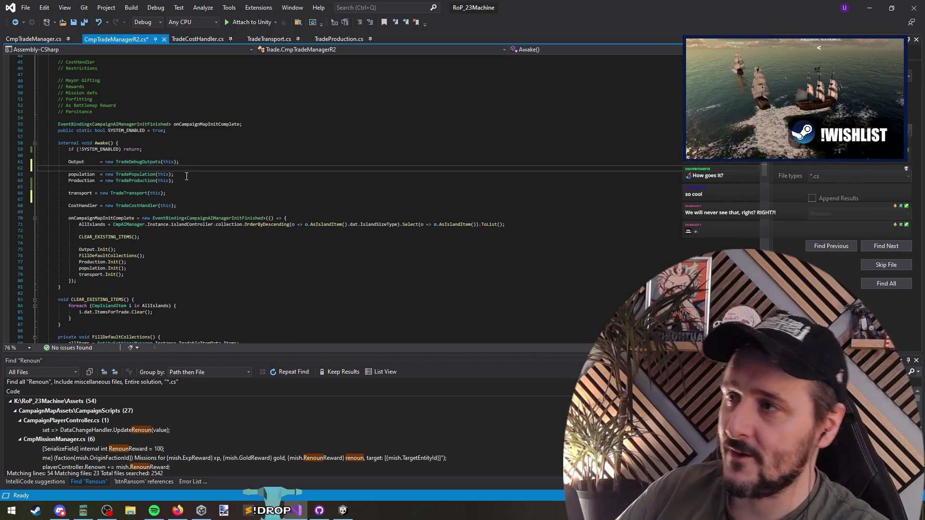
Scroll up through the to-do comment list to the // CostHandler comment
{"action": "left_click", "coordinate": [73, 162]}
{"action": "scroll", "coordinate": [97, 193], "scroll_direction": "up", "scroll_amount": 5}
{"action": "left_click", "coordinate": [115, 199]}
{"action": "left_click", "coordinate": [120, 205]}
{"action": "left_click", "coordinate": [93, 158]}
Delete the // CostHandler, // Balancing and // Rules comment lines and stray blank lines
{"action": "key", "text": "ctrl+x"}
{"action": "key", "text": "Up"}
{"action": "key", "text": "Up"}
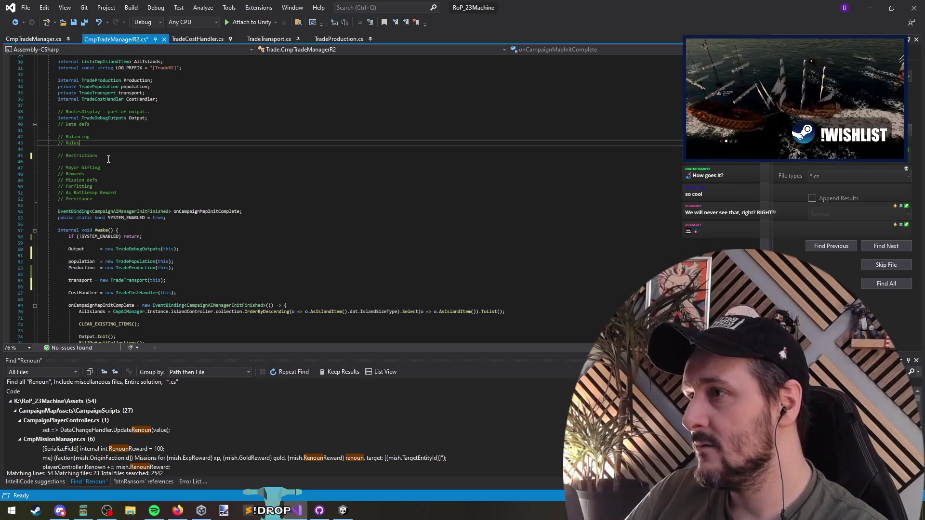
{"action": "key", "text": "Down"}
{"action": "key", "text": "ctrl+x"}
{"action": "key", "text": "shift+End"}
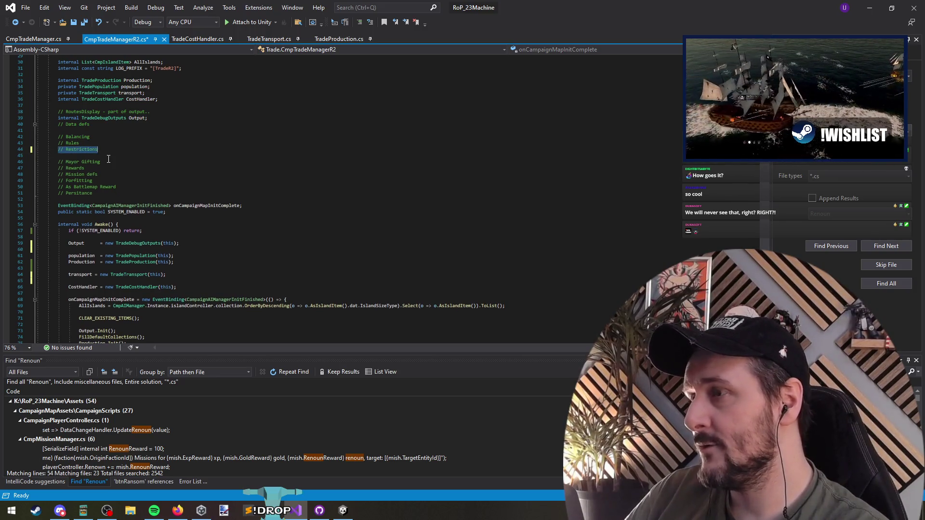
{"action": "left_click_drag", "start_coordinate": [120, 149], "coordinate": [10, 149]}
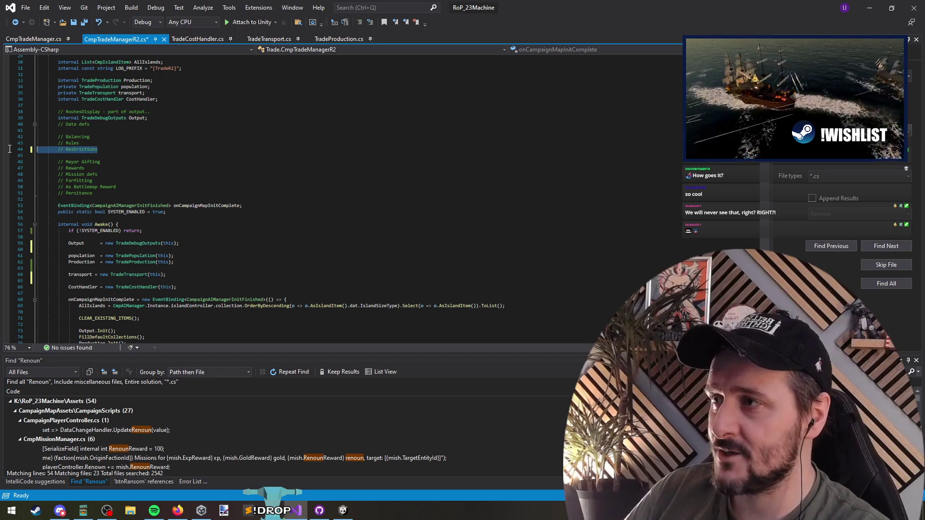
{"action": "left_click", "coordinate": [101, 138]}
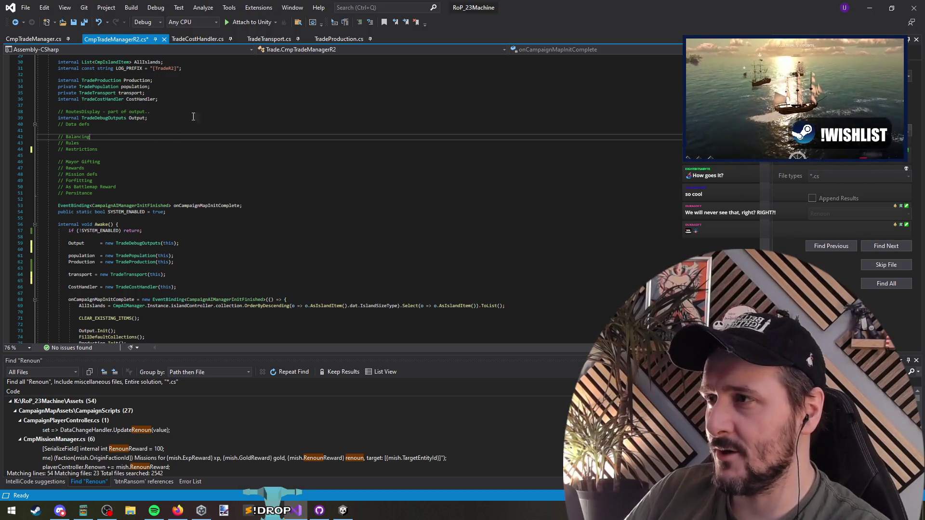
{"action": "key", "text": "ctrl+x"}
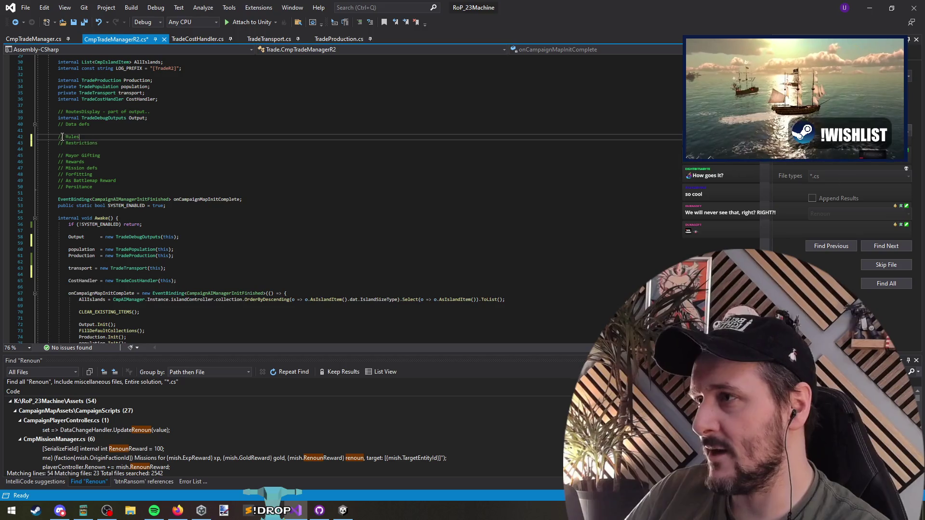
{"action": "key", "text": "ctrl+x"}
{"action": "left_click", "coordinate": [91, 132]}
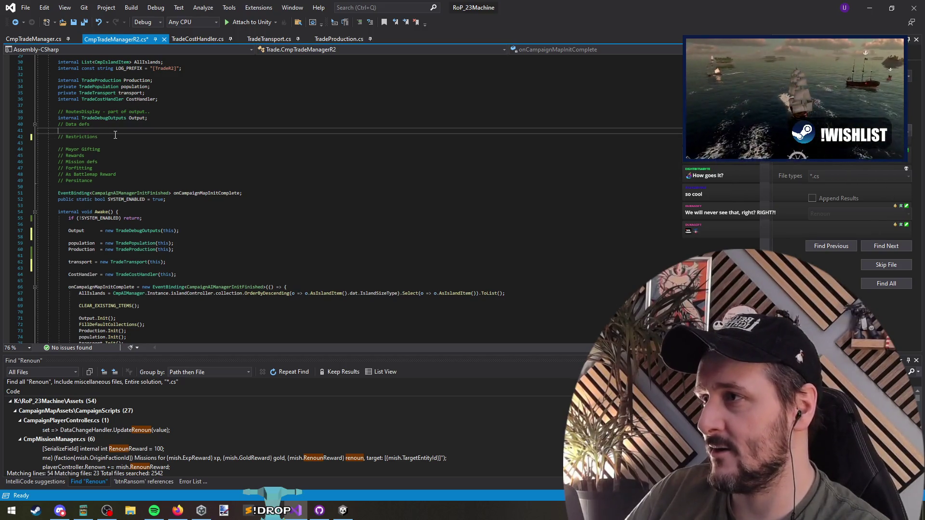
{"action": "key", "text": "ctrl+x"}
Add a blank line above // Data defs and append '// CMPTradeTransportItem' to it
{"action": "left_click", "coordinate": [222, 115]}
{"action": "key", "text": "Return"}
{"action": "key", "text": "Down"}
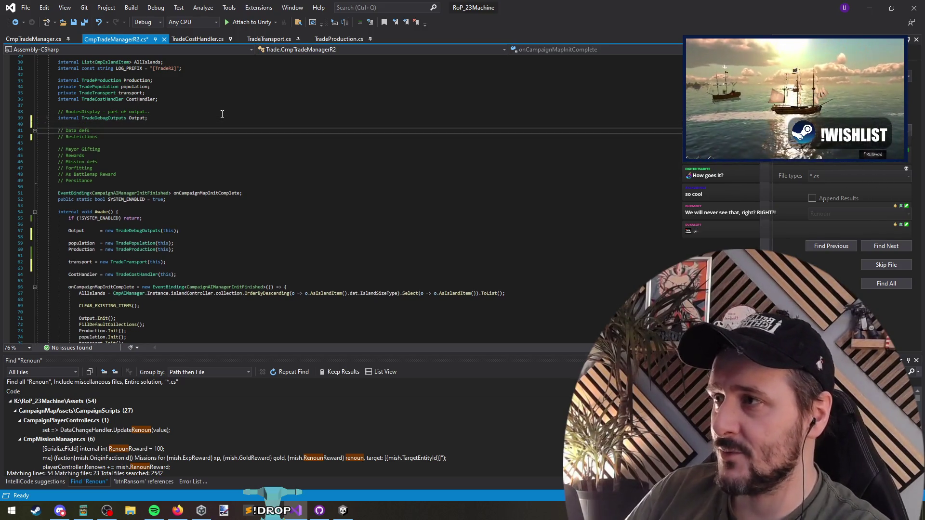
{"action": "key", "text": "shift+Home"}
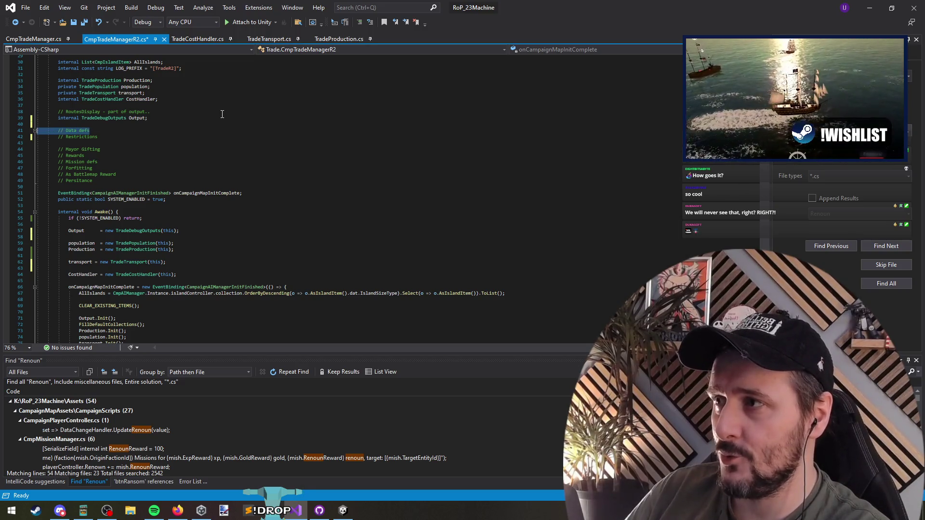
{"action": "key", "text": "End"}
{"action": "type", "text": "//"}
{"action": "type", "text": " CMP"}
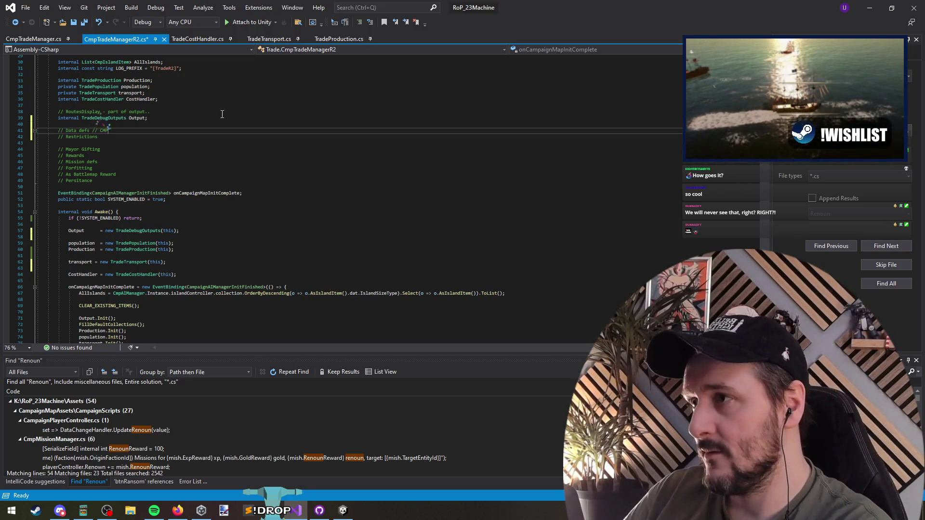
{"action": "type", "text": "TradeTransportItem"}
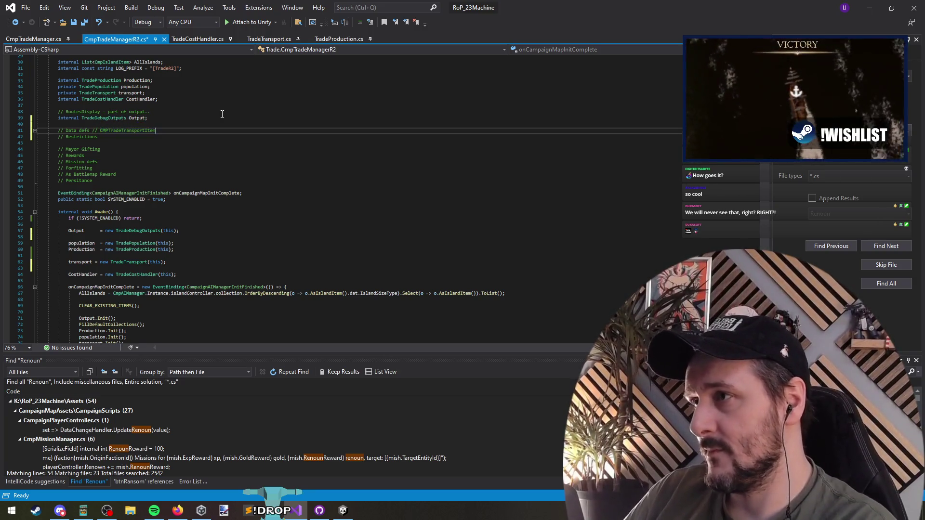
Remove the // RoutesDisplay comment line and save CmpTradeManagerR2.cs
{"action": "left_click", "coordinate": [109, 112]}
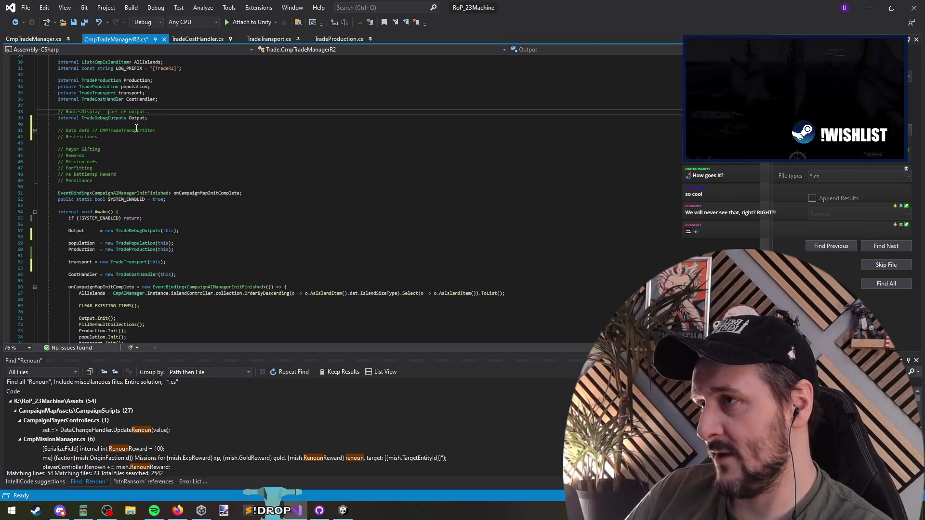
{"action": "key", "text": "ctrl+x"}
{"action": "key", "text": "Up"}
{"action": "left_click", "coordinate": [116, 170]}
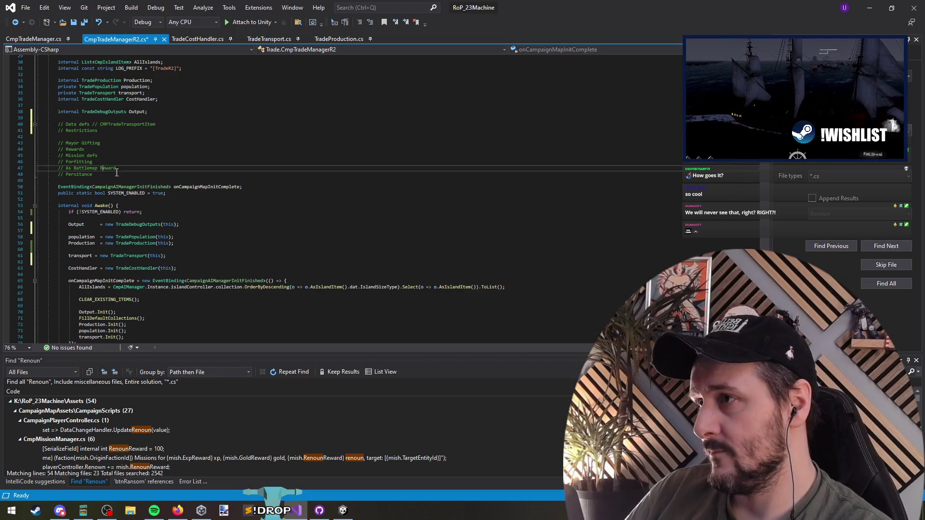
{"action": "left_click", "coordinate": [134, 149]}
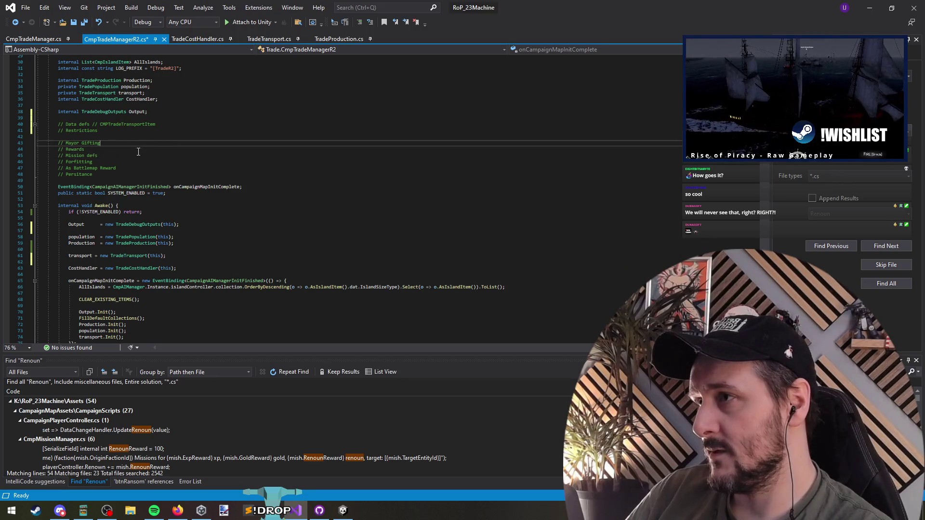
{"action": "left_click", "coordinate": [123, 137]}
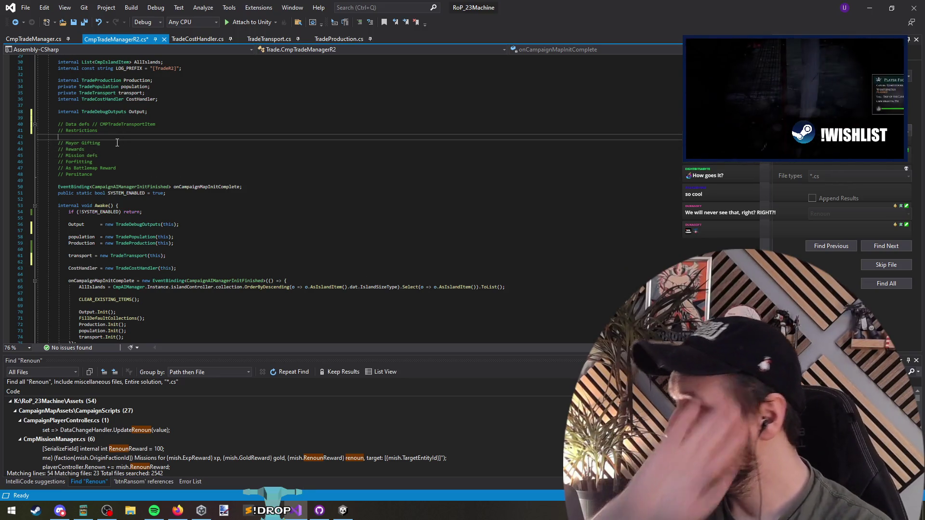
{"action": "key", "text": "ctrl+s"}
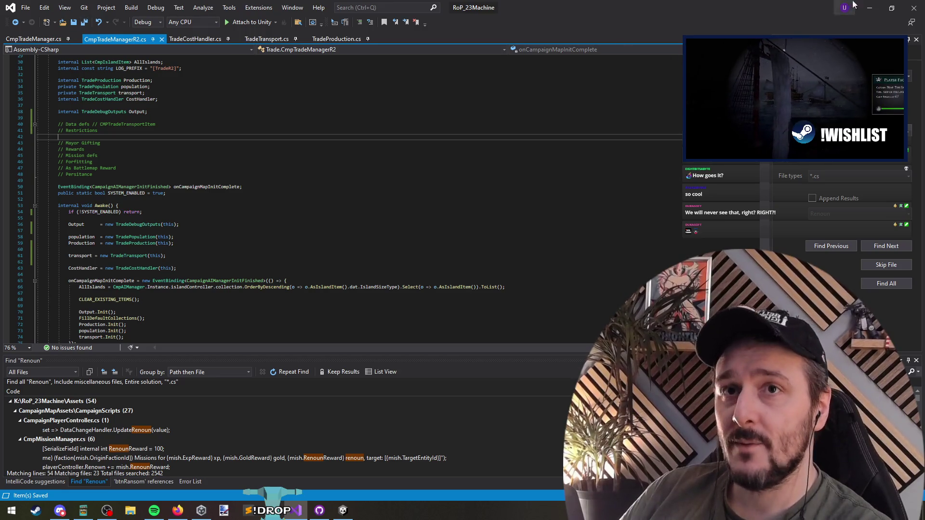
Back in Unity, collapse LootScreenCanvas and the CampaignMap_Functional scene, then enter Play mode
{"action": "left_click", "coordinate": [870, 8]}
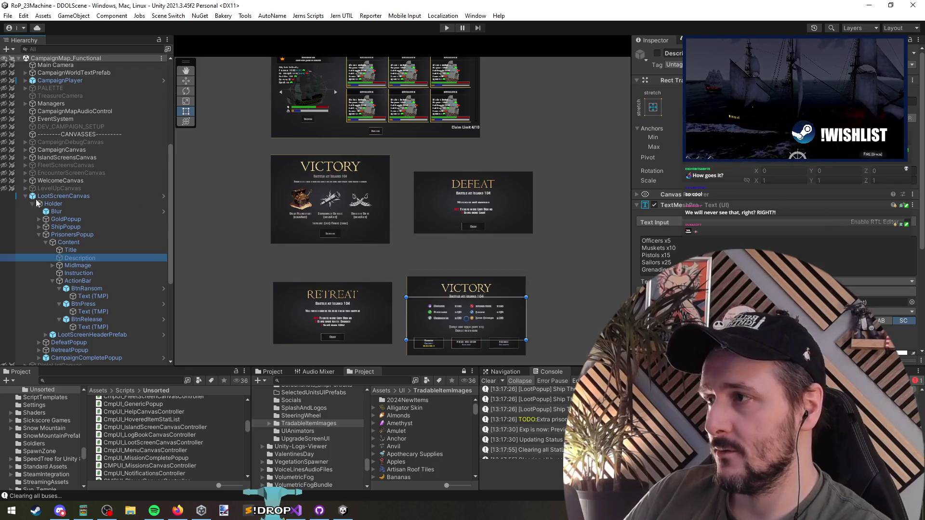
{"action": "left_click", "coordinate": [27, 197]}
{"action": "left_click", "coordinate": [26, 197]}
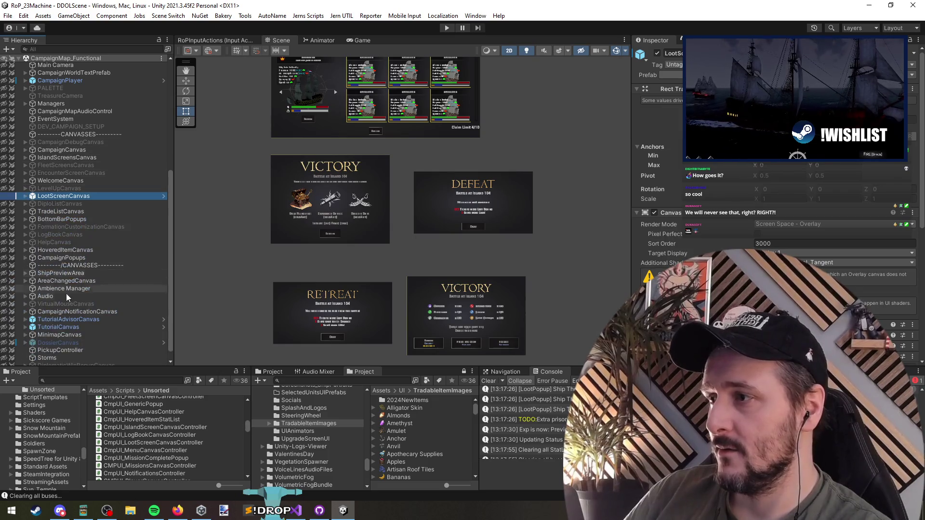
{"action": "scroll", "coordinate": [53, 253], "scroll_direction": "up", "scroll_amount": 10}
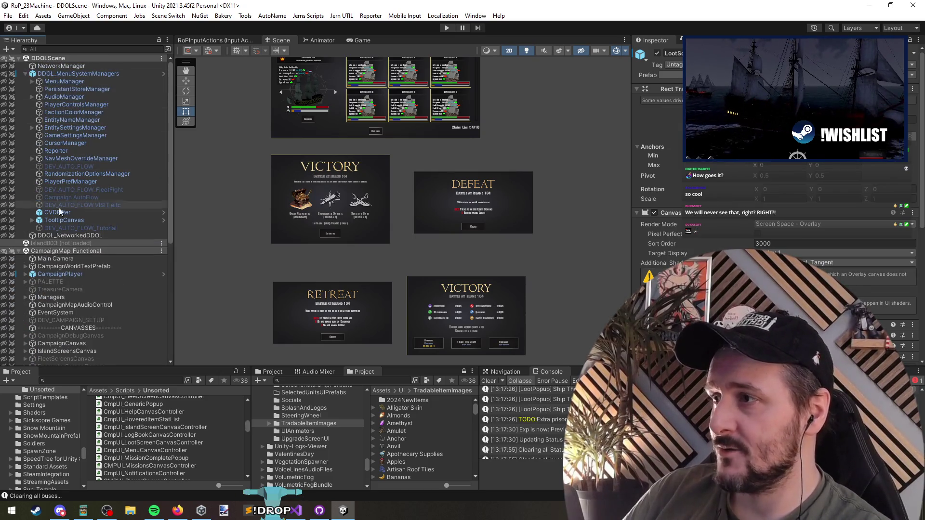
{"action": "left_click", "coordinate": [49, 251]}
{"action": "left_click", "coordinate": [19, 251]}
{"action": "right_click", "coordinate": [36, 251]}
{"action": "key", "text": "Escape"}
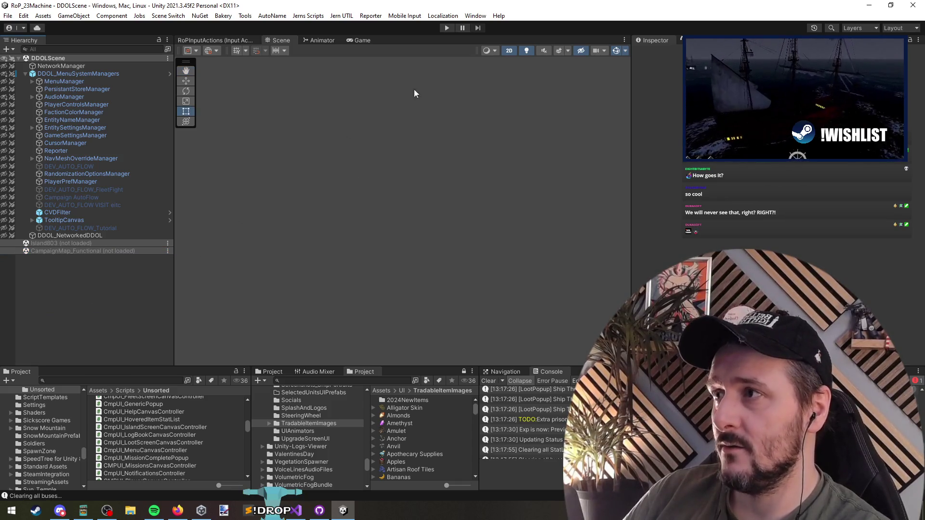
{"action": "left_click", "coordinate": [446, 26]}
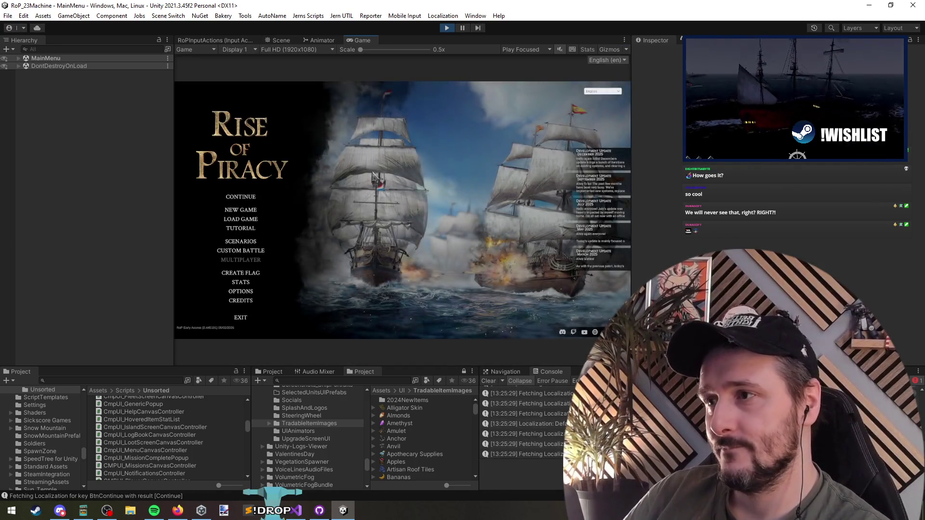
{"action": "key", "text": "alt+Tab"}
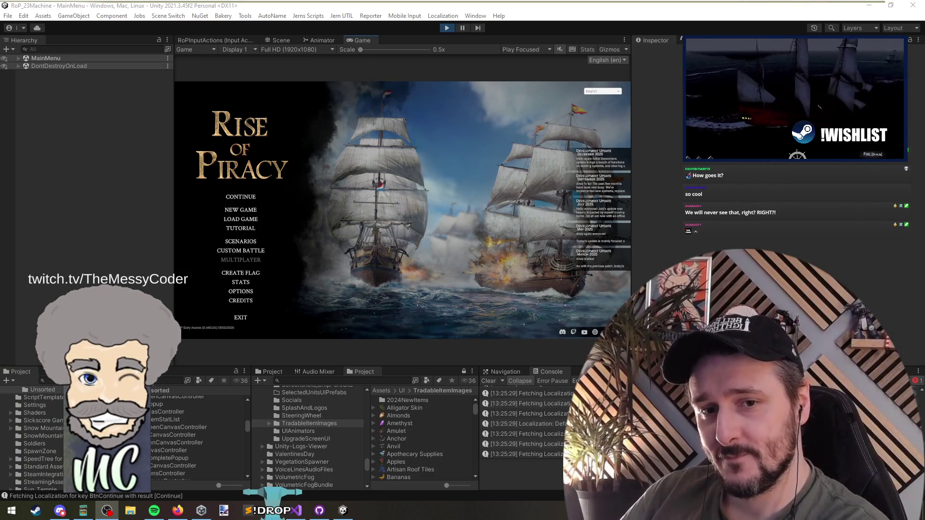
{"action": "left_click", "coordinate": [375, 151]}
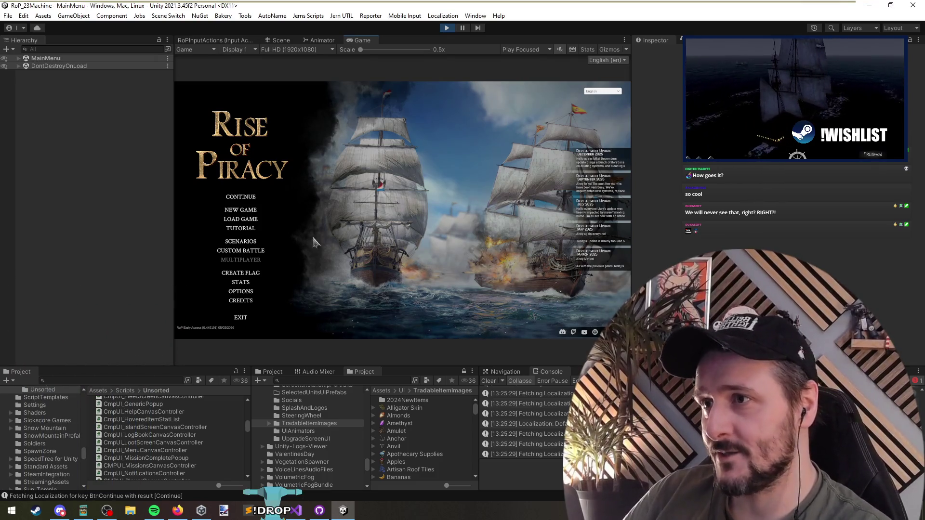
{"action": "left_click", "coordinate": [296, 510]}
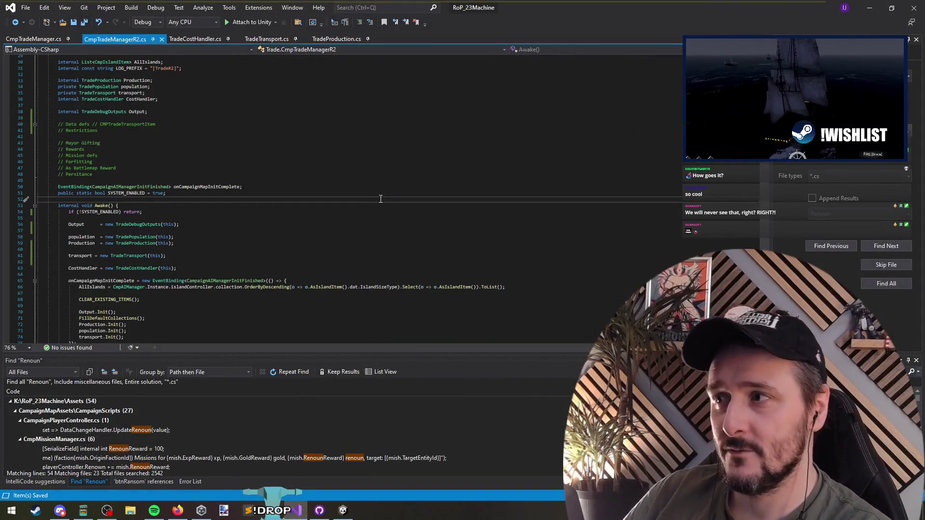
{"action": "left_click", "coordinate": [222, 175]}
{"action": "left_click", "coordinate": [279, 130]}
{"action": "key", "text": "super+Down"}
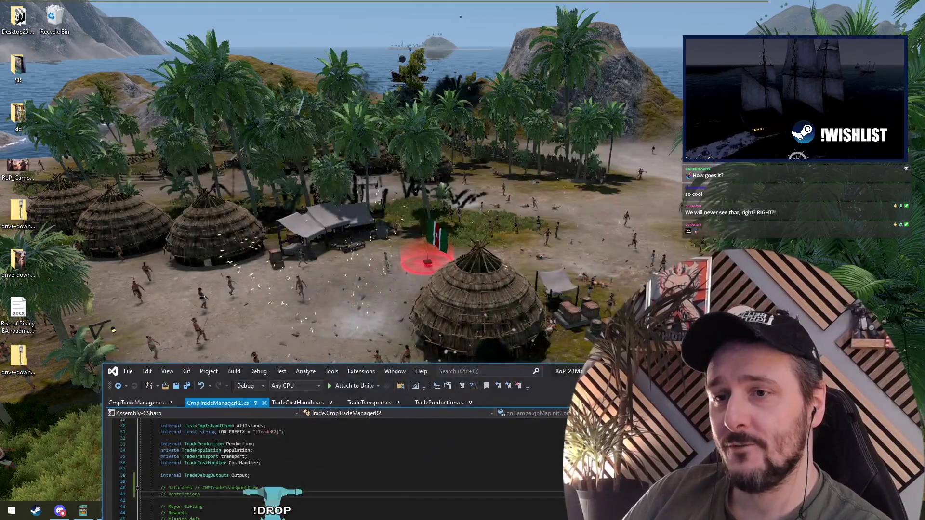
{"action": "key", "text": "super+Up"}
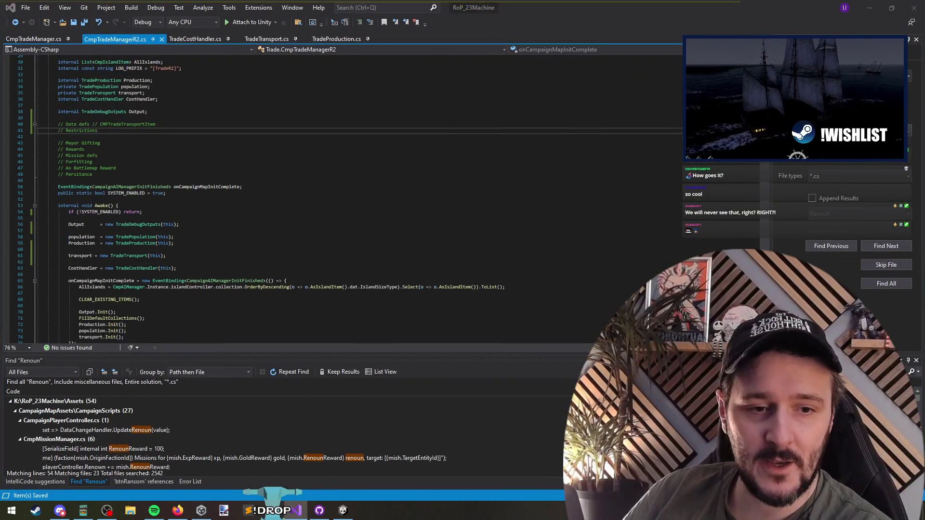
{"action": "key", "text": "alt+Tab"}
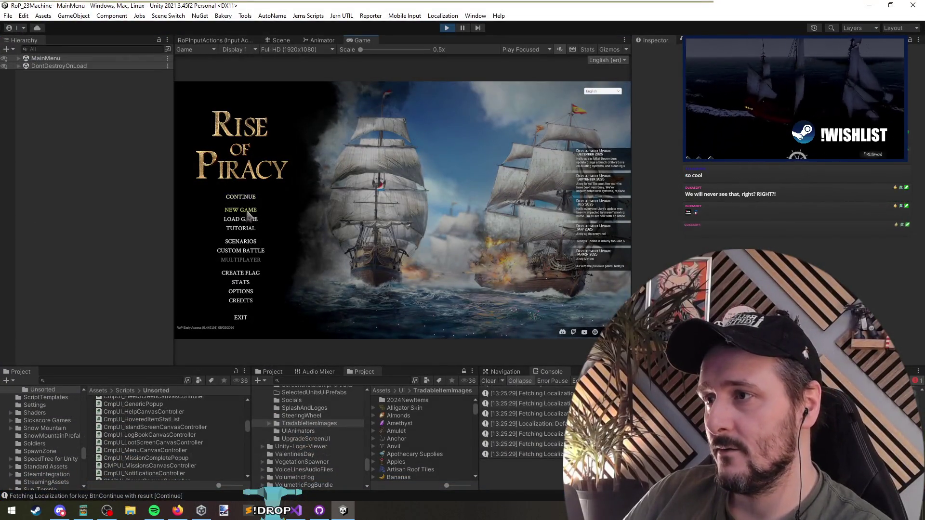
Start a new game and view Gilsano Skerry's market and tavern screens
{"action": "left_click", "coordinate": [245, 198]}
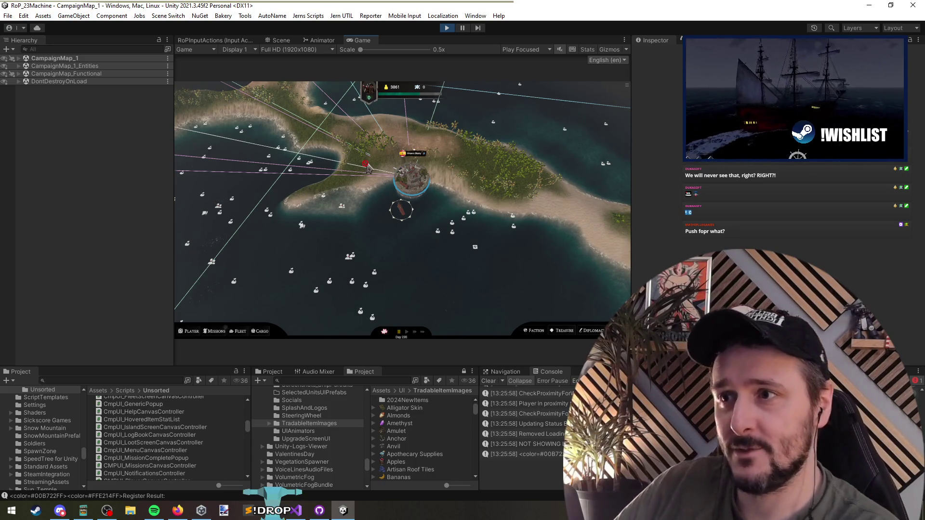
{"action": "left_click", "coordinate": [405, 209]}
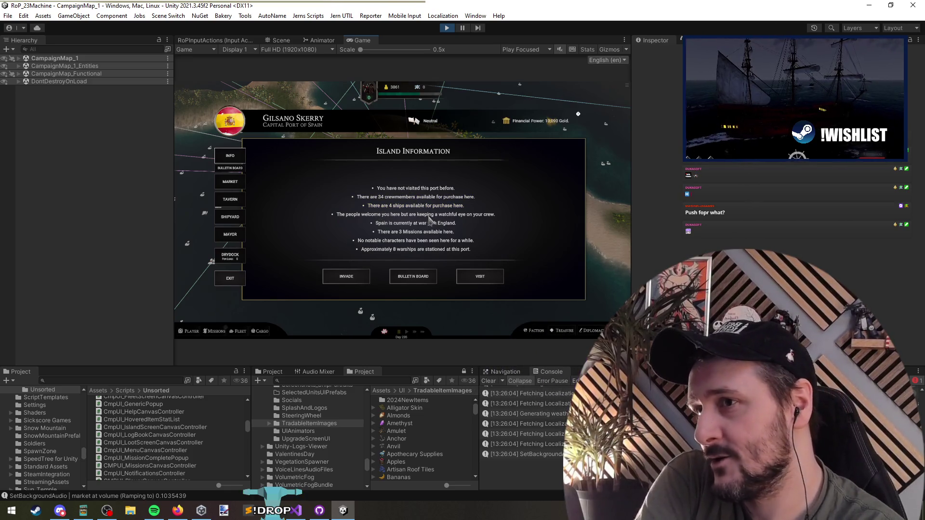
{"action": "left_click", "coordinate": [235, 186]}
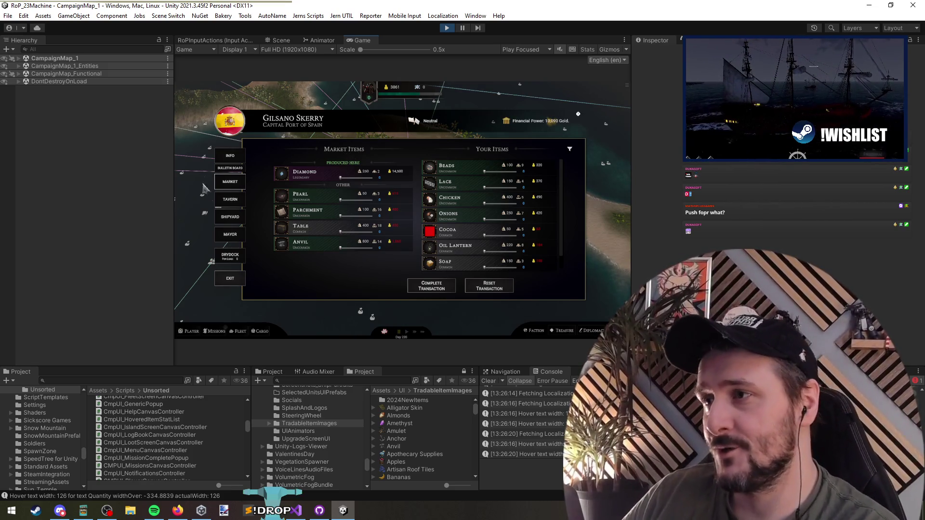
{"action": "left_click", "coordinate": [229, 203]}
Visit the port's shipyard and drydock, leave to the map, and expand CampaignMap_1 in Hierarchy
{"action": "left_click", "coordinate": [234, 216]}
{"action": "left_click", "coordinate": [237, 206]}
{"action": "left_click", "coordinate": [231, 218]}
{"action": "left_click", "coordinate": [233, 258]}
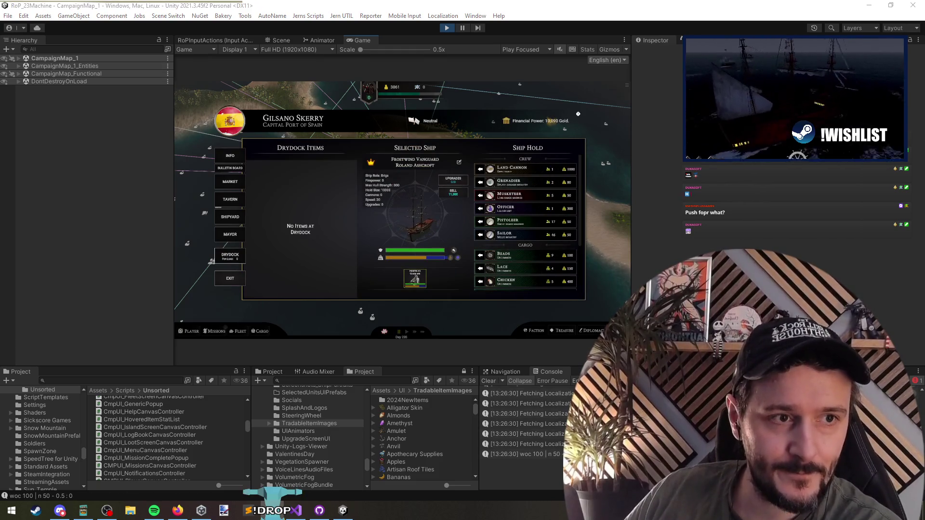
{"action": "left_click", "coordinate": [230, 282]}
{"action": "left_click", "coordinate": [19, 59]}
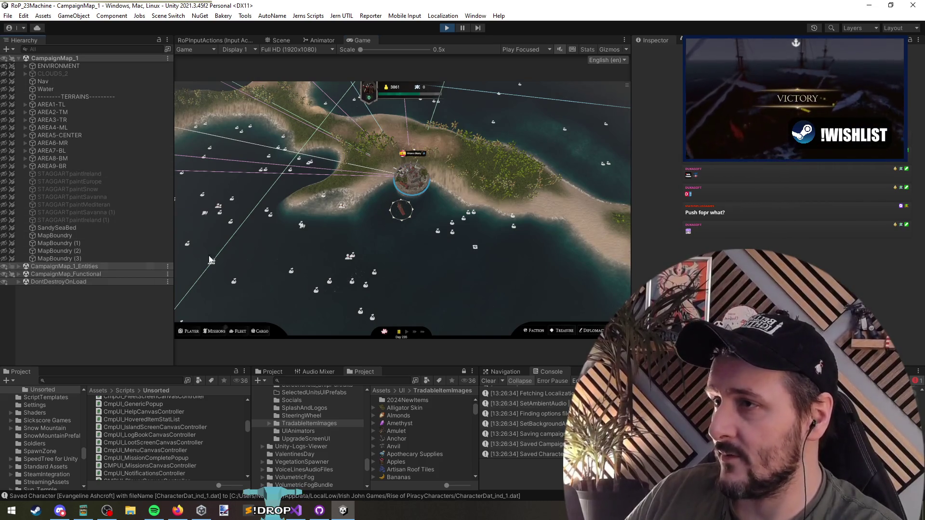
Sail the ship to a map point, dismiss the letter popup, and select a transport fleet in Hierarchy
{"action": "left_click", "coordinate": [254, 229]}
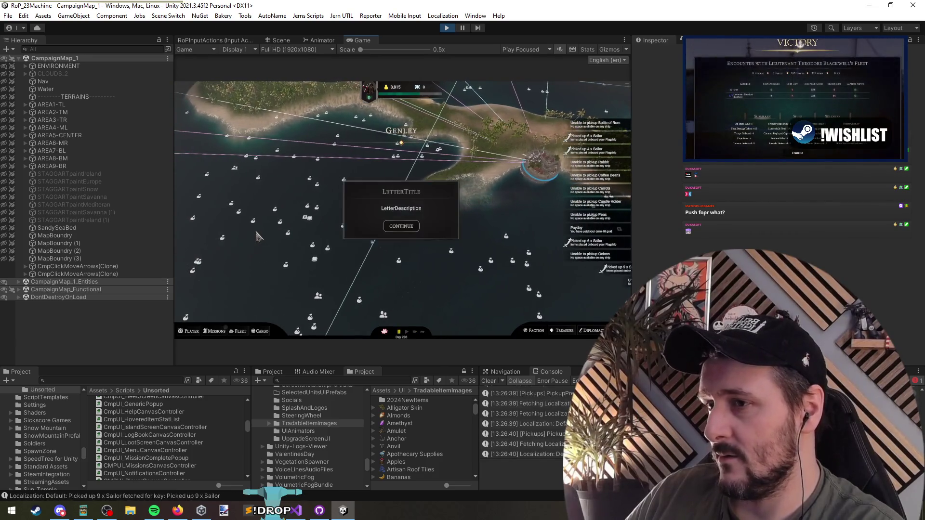
{"action": "left_click", "coordinate": [402, 226]}
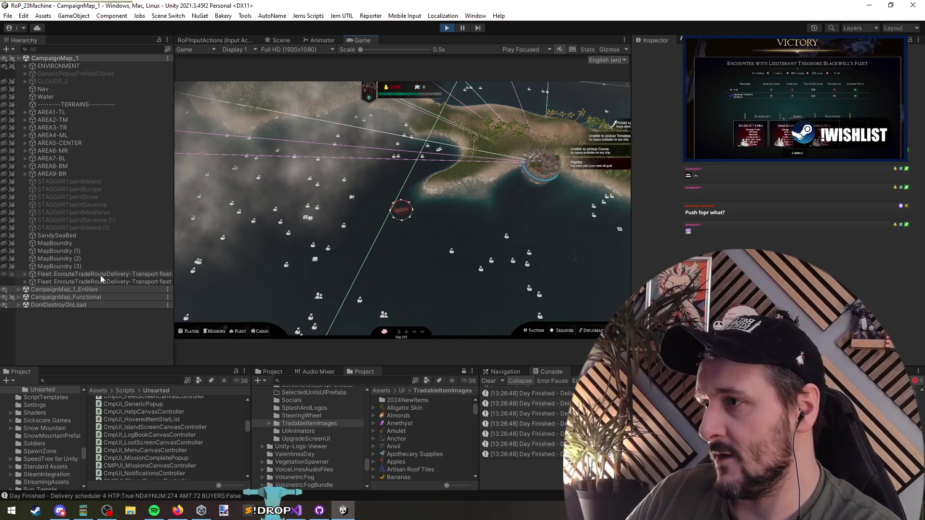
{"action": "double_click", "coordinate": [101, 279]}
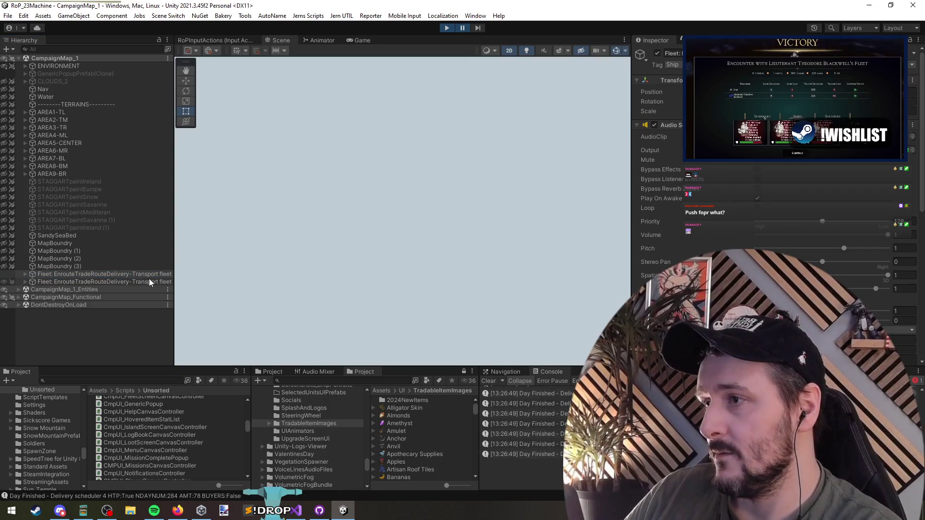
Frame the upper transport fleet in a 3D Scene view, orbit around its ship, then return to Game view
{"action": "double_click", "coordinate": [151, 275]}
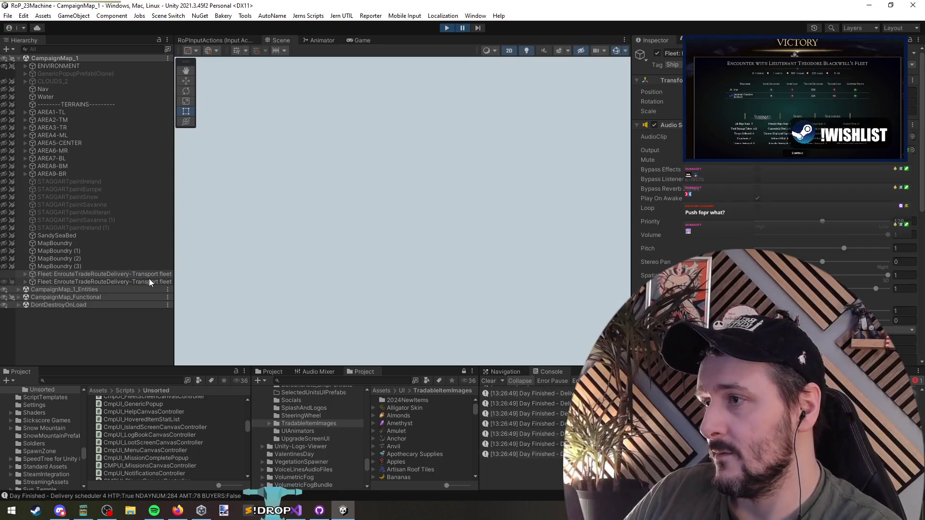
{"action": "left_click", "coordinate": [509, 50]}
{"action": "mouse_move", "coordinate": [484, 85]}
{"action": "left_mouse_down"}
{"action": "mouse_move", "coordinate": [423, 207]}
{"action": "mouse_move", "coordinate": [450, 237]}
{"action": "mouse_move", "coordinate": [488, 215]}
{"action": "mouse_move", "coordinate": [515, 233]}
{"action": "mouse_move", "coordinate": [520, 275]}
{"action": "mouse_move", "coordinate": [500, 269]}
{"action": "mouse_move", "coordinate": [482, 211]}
{"action": "mouse_move", "coordinate": [554, 195]}
{"action": "mouse_move", "coordinate": [411, 207]}
{"action": "mouse_move", "coordinate": [568, 197]}
{"action": "left_mouse_up"}
{"action": "scroll", "coordinate": [501, 225], "scroll_direction": "up", "scroll_amount": 3}
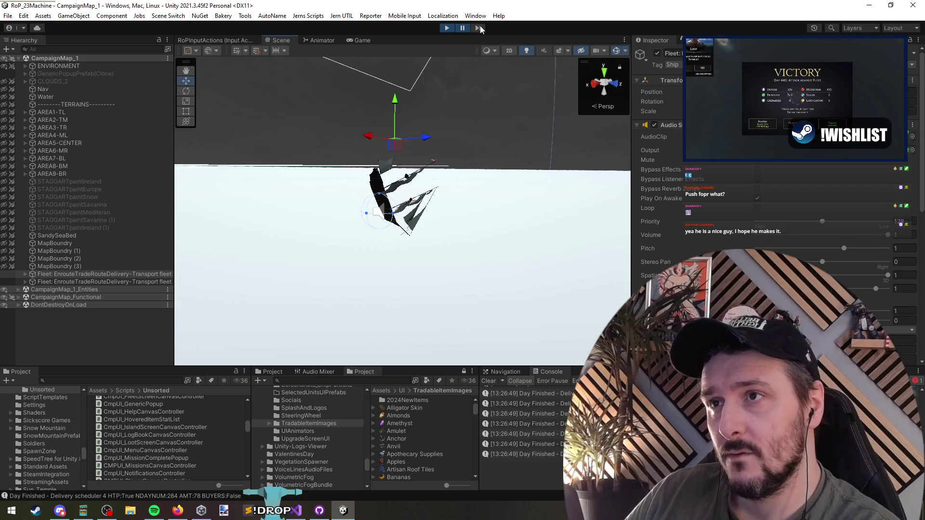
{"action": "mouse_move", "coordinate": [465, 82]}
{"action": "left_mouse_down"}
{"action": "mouse_move", "coordinate": [450, 134]}
{"action": "mouse_move", "coordinate": [596, 128]}
{"action": "mouse_move", "coordinate": [493, 181]}
{"action": "mouse_move", "coordinate": [407, 198]}
{"action": "mouse_move", "coordinate": [375, 172]}
{"action": "mouse_move", "coordinate": [372, 152]}
{"action": "mouse_move", "coordinate": [142, 140]}
{"action": "mouse_move", "coordinate": [172, 157]}
{"action": "mouse_move", "coordinate": [320, 314]}
{"action": "mouse_move", "coordinate": [327, 302]}
{"action": "mouse_move", "coordinate": [201, 188]}
{"action": "mouse_move", "coordinate": [490, 287]}
{"action": "mouse_move", "coordinate": [468, 285]}
{"action": "mouse_move", "coordinate": [450, 300]}
{"action": "mouse_move", "coordinate": [431, 272]}
{"action": "mouse_move", "coordinate": [433, 140]}
{"action": "mouse_move", "coordinate": [403, 187]}
{"action": "mouse_move", "coordinate": [371, 201]}
{"action": "mouse_move", "coordinate": [374, 226]}
{"action": "left_mouse_up"}
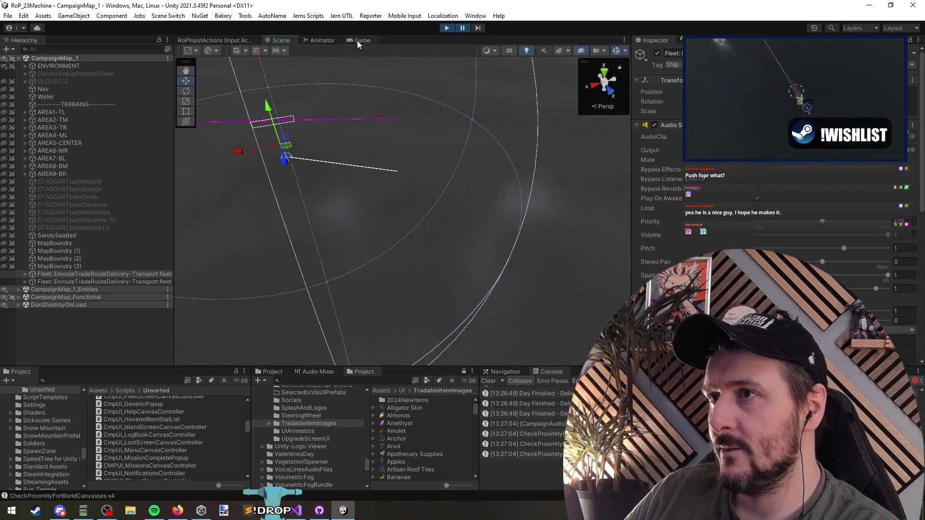
{"action": "left_click", "coordinate": [359, 41]}
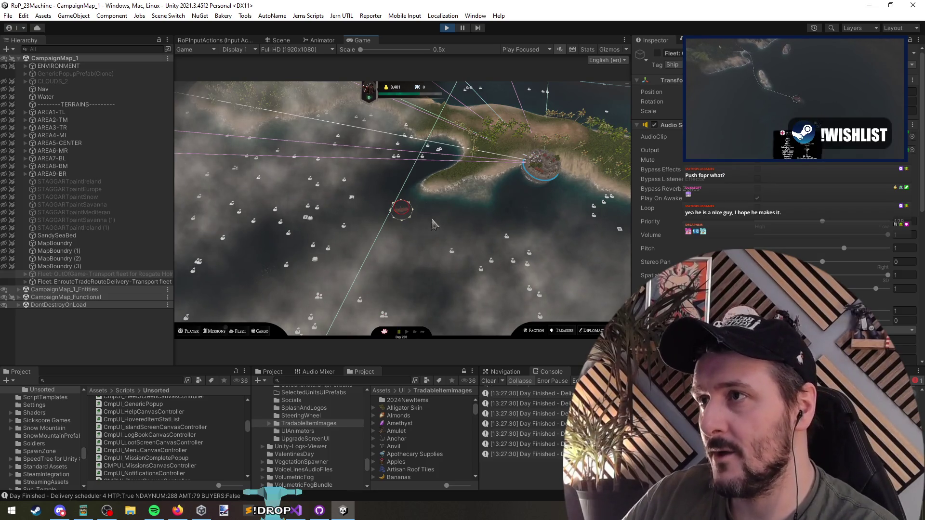
Run UncoverSkullIslands from the debug console and confirm the Level Up popup
{"action": "key", "text": "grave"}
{"action": "type", "text": "uncov"}
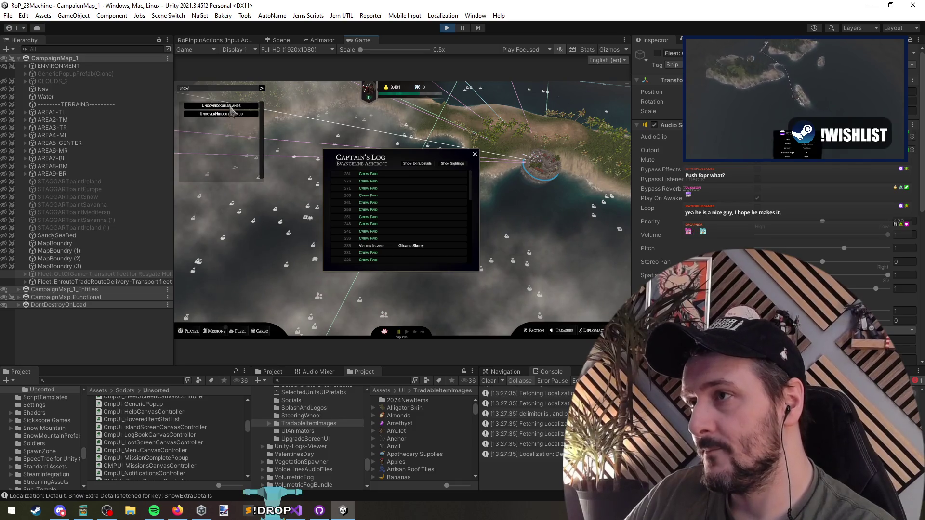
{"action": "left_click", "coordinate": [263, 89]}
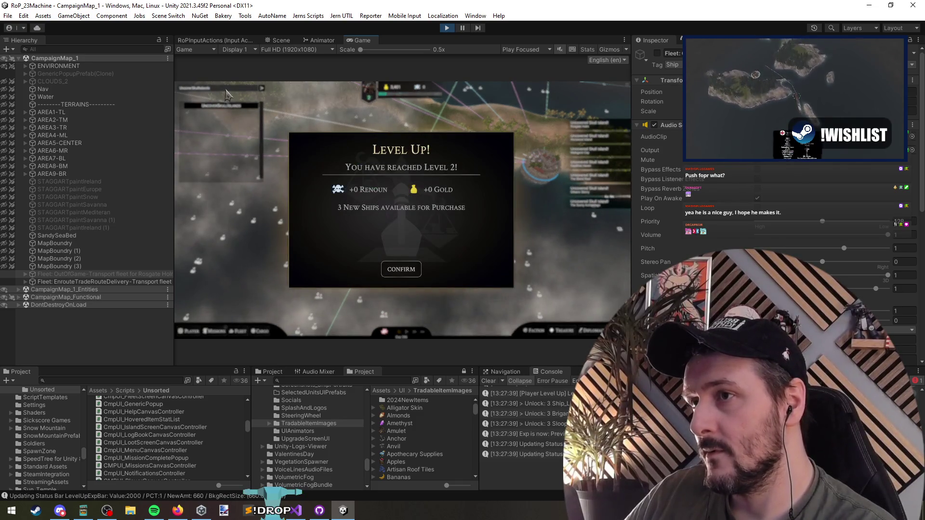
{"action": "left_click", "coordinate": [401, 269]}
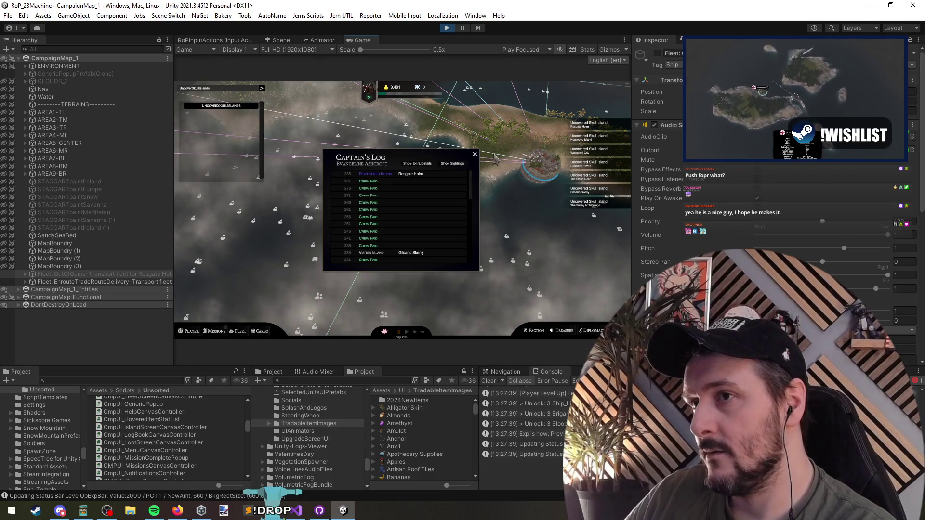
Run UncoverHideoutIslands from the debug console, then bring up the 3D Scene view
{"action": "left_click", "coordinate": [475, 154]}
{"action": "type", "text": "uncov"}
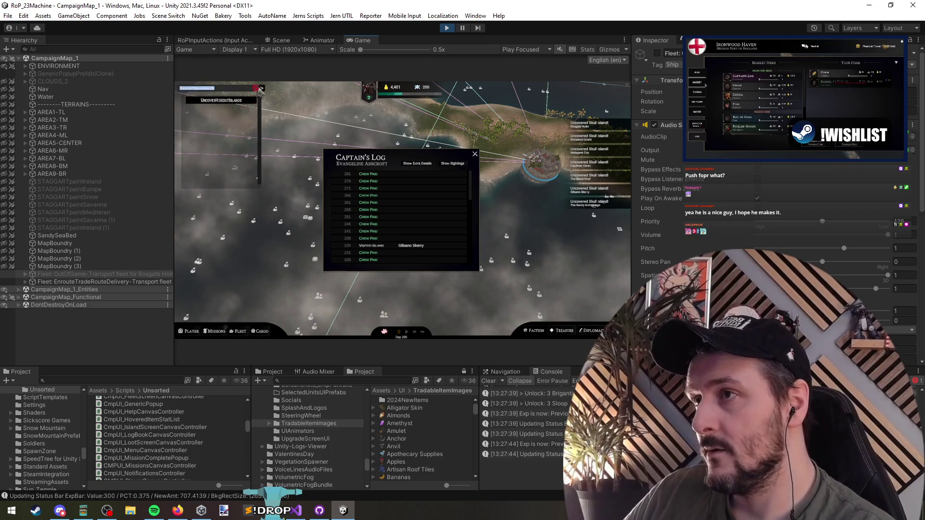
{"action": "left_click", "coordinate": [221, 100]}
{"action": "left_click", "coordinate": [261, 89]}
{"action": "key", "text": "ctrl+1"}
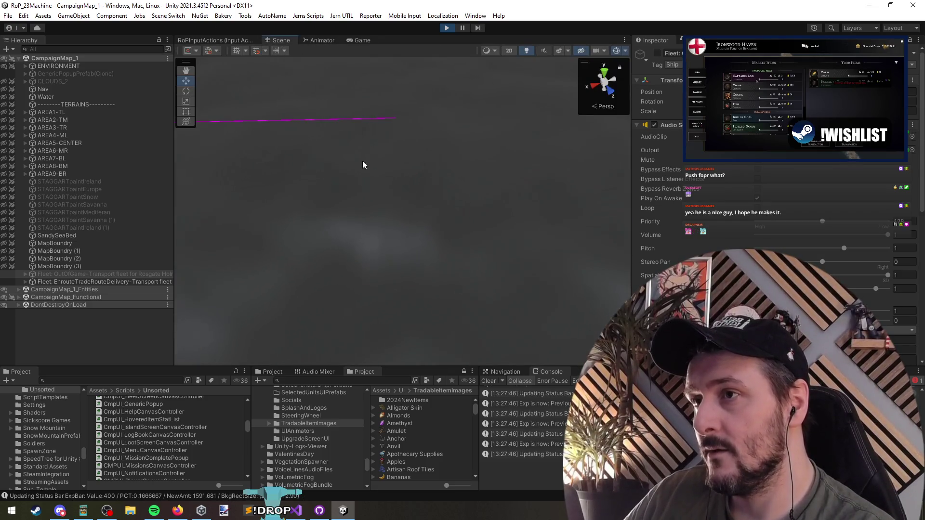
Orbit over the route lines, reveal the island terrain, and frame the lower transport fleet's ship
{"action": "mouse_move", "coordinate": [402, 138]}
{"action": "left_mouse_down"}
{"action": "mouse_move", "coordinate": [404, 56]}
{"action": "mouse_move", "coordinate": [388, 128]}
{"action": "mouse_move", "coordinate": [232, 148]}
{"action": "mouse_move", "coordinate": [154, 76]}
{"action": "mouse_move", "coordinate": [341, 93]}
{"action": "mouse_move", "coordinate": [333, 204]}
{"action": "mouse_move", "coordinate": [307, 178]}
{"action": "mouse_move", "coordinate": [202, 227]}
{"action": "left_mouse_up"}
{"action": "mouse_move", "coordinate": [76, 293]}
{"action": "left_mouse_down"}
{"action": "mouse_move", "coordinate": [204, 227]}
{"action": "mouse_move", "coordinate": [316, 268]}
{"action": "mouse_move", "coordinate": [378, 260]}
{"action": "mouse_move", "coordinate": [378, 226]}
{"action": "left_mouse_up"}
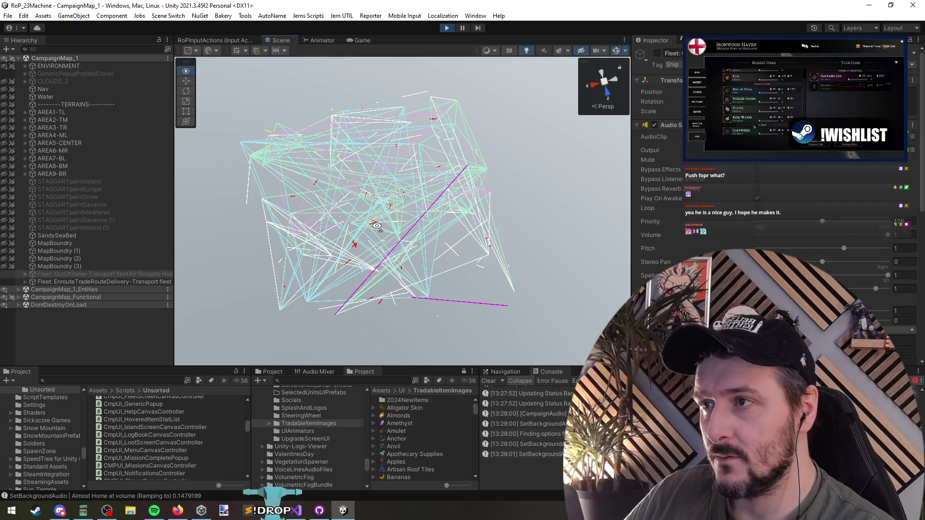
{"action": "mouse_move", "coordinate": [382, 227]}
{"action": "left_mouse_down"}
{"action": "mouse_move", "coordinate": [408, 252]}
{"action": "mouse_move", "coordinate": [448, 256]}
{"action": "mouse_move", "coordinate": [513, 236]}
{"action": "mouse_move", "coordinate": [567, 238]}
{"action": "mouse_move", "coordinate": [560, 223]}
{"action": "left_mouse_up"}
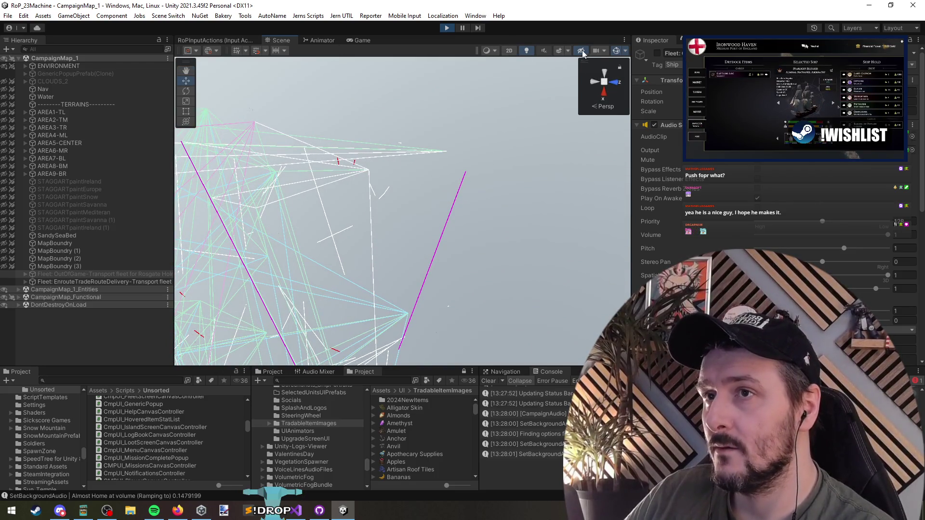
{"action": "left_click", "coordinate": [582, 51]}
{"action": "mouse_move", "coordinate": [440, 182]}
{"action": "left_mouse_down"}
{"action": "mouse_move", "coordinate": [502, 163]}
{"action": "mouse_move", "coordinate": [540, 121]}
{"action": "mouse_move", "coordinate": [533, 91]}
{"action": "mouse_move", "coordinate": [536, 125]}
{"action": "mouse_move", "coordinate": [548, 33]}
{"action": "mouse_move", "coordinate": [360, 48]}
{"action": "mouse_move", "coordinate": [312, 63]}
{"action": "left_mouse_up"}
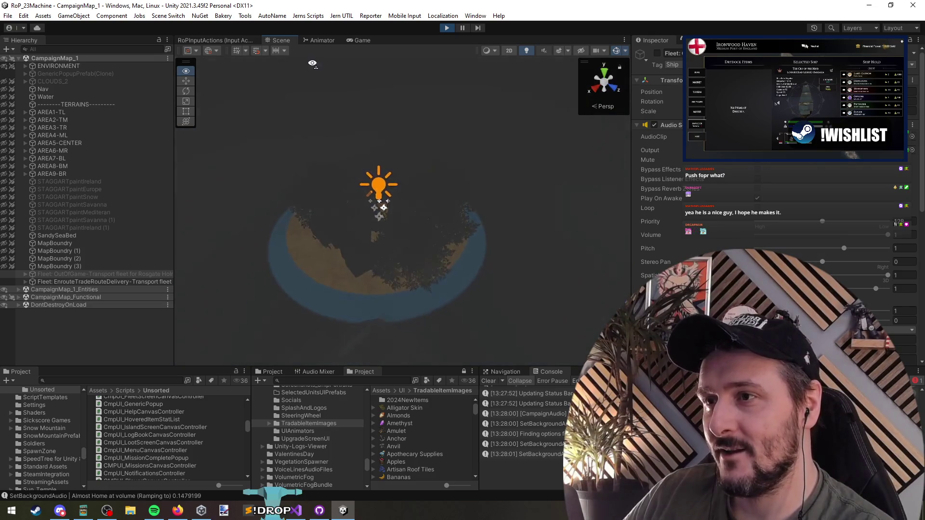
{"action": "mouse_move", "coordinate": [413, 65]}
{"action": "left_mouse_down"}
{"action": "mouse_move", "coordinate": [365, 97]}
{"action": "mouse_move", "coordinate": [287, 74]}
{"action": "mouse_move", "coordinate": [58, 243]}
{"action": "left_mouse_up"}
{"action": "double_click", "coordinate": [88, 282]}
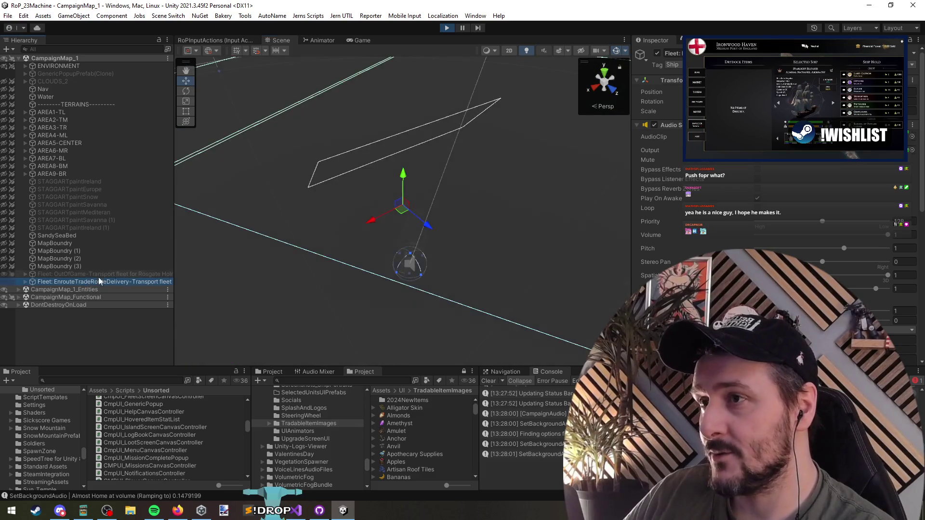
{"action": "mouse_move", "coordinate": [364, 257]}
{"action": "left_mouse_down"}
{"action": "mouse_move", "coordinate": [304, 259]}
{"action": "mouse_move", "coordinate": [462, 293]}
{"action": "mouse_move", "coordinate": [434, 223]}
{"action": "mouse_move", "coordinate": [388, 242]}
{"action": "mouse_move", "coordinate": [397, 271]}
{"action": "mouse_move", "coordinate": [634, 221]}
{"action": "mouse_move", "coordinate": [504, 282]}
{"action": "mouse_move", "coordinate": [381, 239]}
{"action": "mouse_move", "coordinate": [356, 289]}
{"action": "left_mouse_up"}
Expand CampaignMap_Functional in Hierarchy and select the CampaignPlayer object
{"action": "left_click", "coordinate": [51, 290]}
{"action": "left_click", "coordinate": [18, 297]}
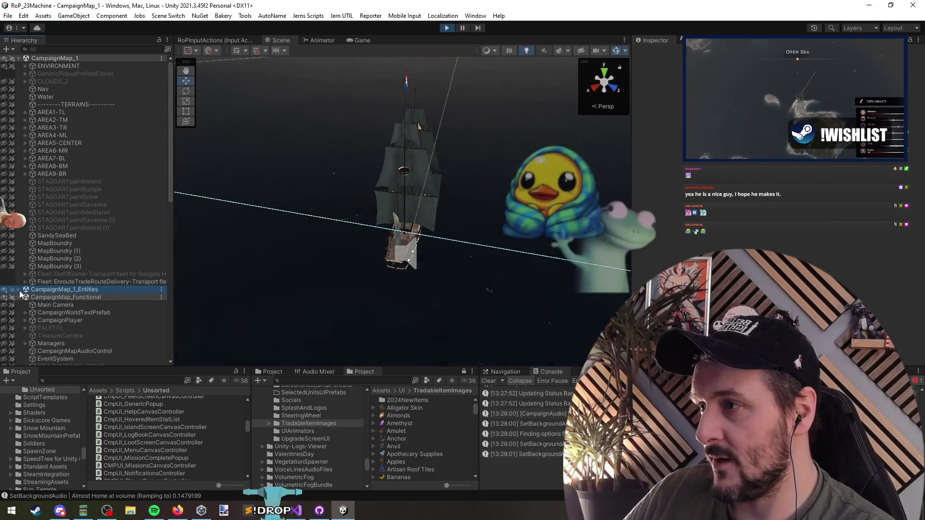
{"action": "left_click", "coordinate": [56, 320]}
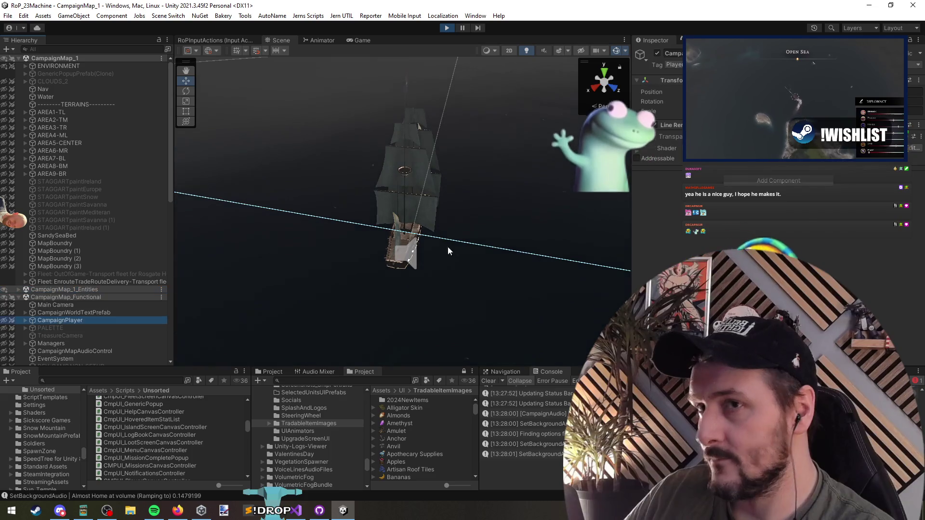
{"action": "left_click", "coordinate": [90, 282]}
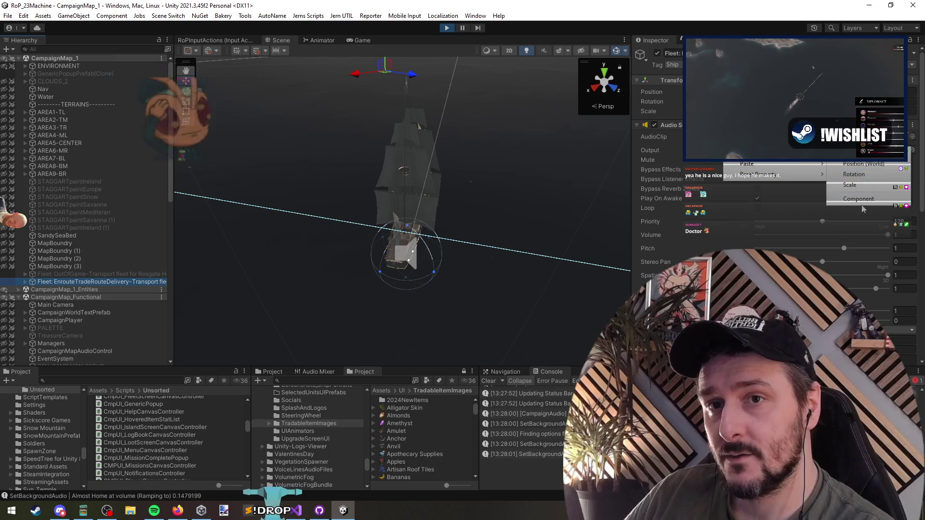
{"action": "left_click", "coordinate": [763, 203]}
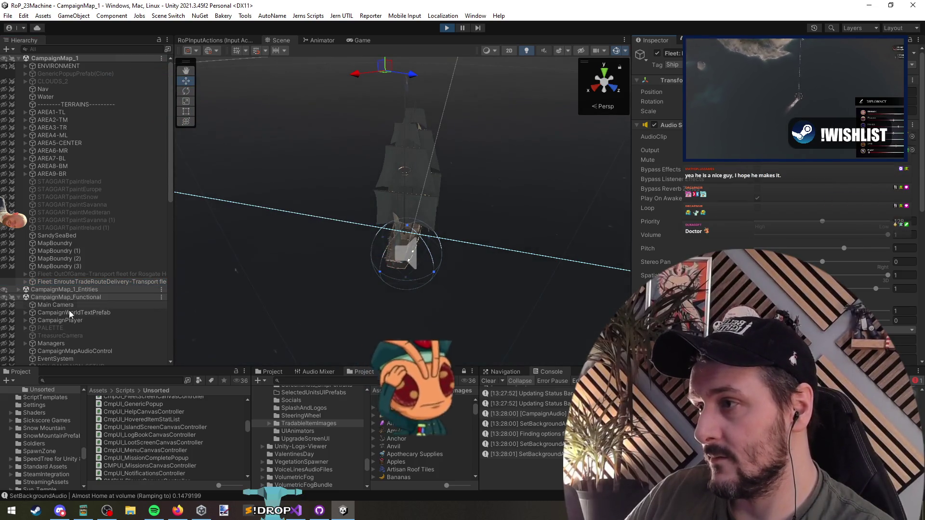
{"action": "left_click", "coordinate": [68, 311]}
{"action": "left_click", "coordinate": [70, 321]}
{"action": "right_click", "coordinate": [686, 81]}
{"action": "mouse_move", "coordinate": [722, 166]}
{"action": "left_click", "coordinate": [814, 221]}
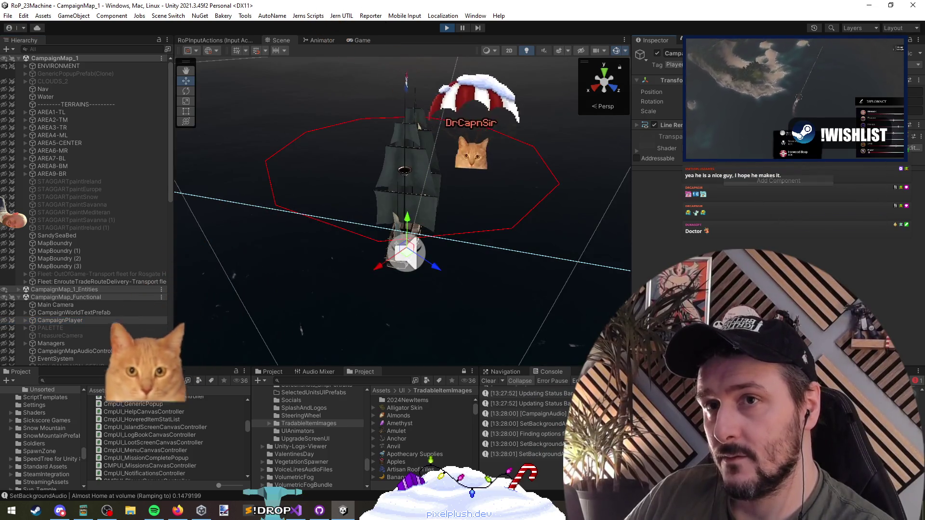
Orbit the Scene around the player ship, unpause the game, and accept the Level Up rewards
{"action": "left_click_drag", "start_coordinate": [463, 232], "coordinate": [481, 220]}
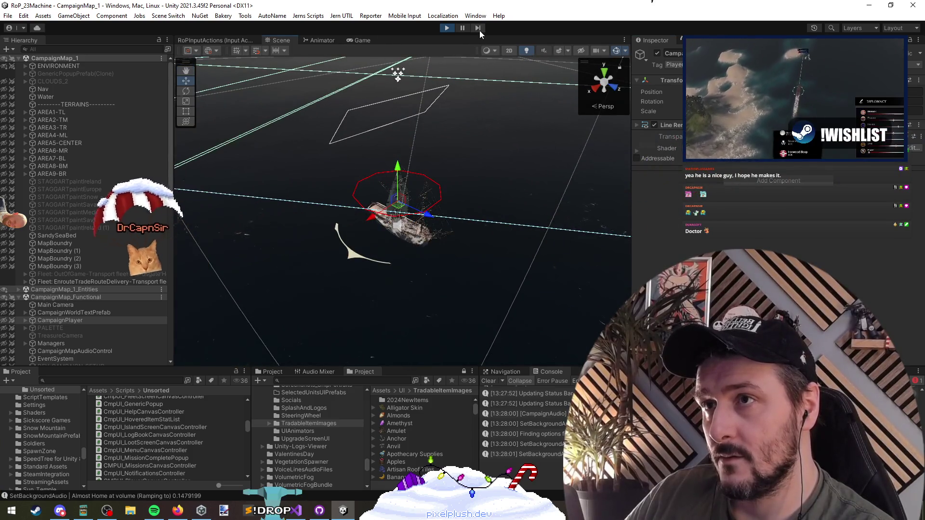
{"action": "left_click", "coordinate": [479, 30]}
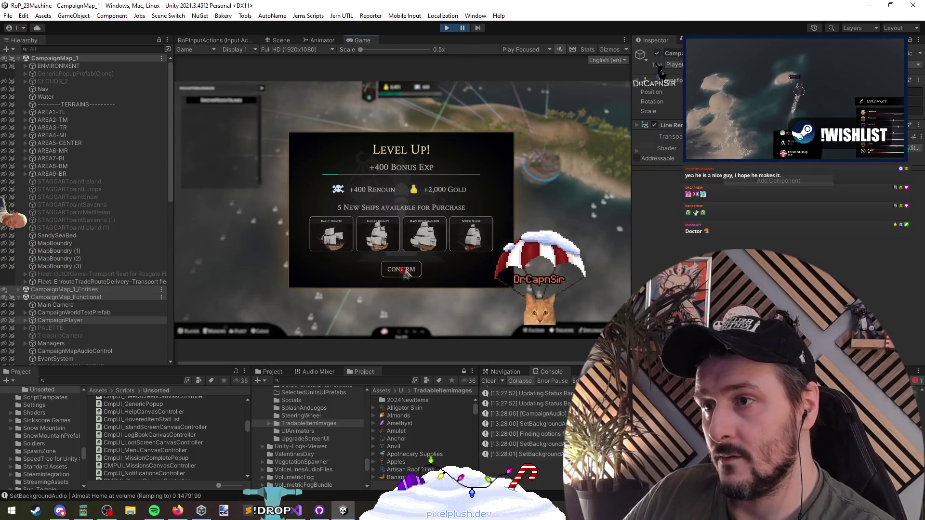
{"action": "left_click", "coordinate": [288, 40]}
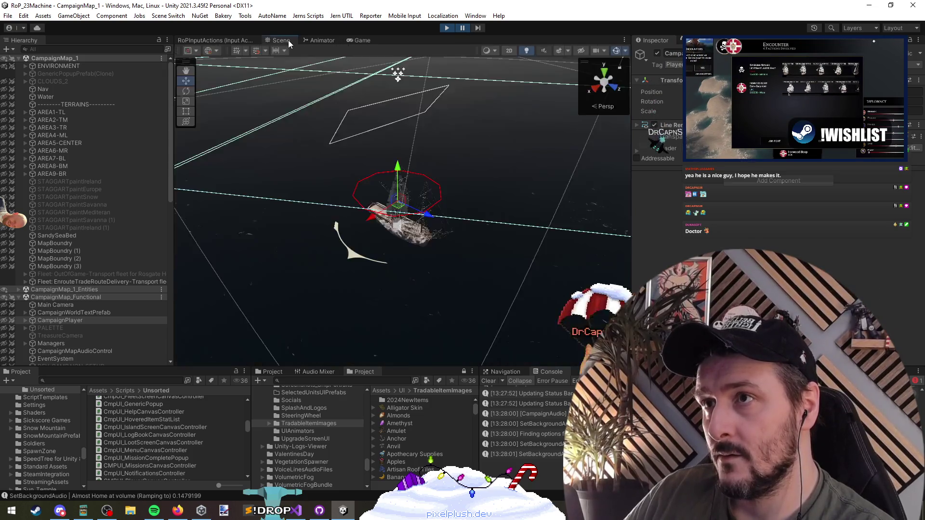
{"action": "mouse_move", "coordinate": [439, 196]}
{"action": "left_mouse_down"}
{"action": "mouse_move", "coordinate": [532, 201]}
{"action": "mouse_move", "coordinate": [511, 183]}
{"action": "left_mouse_up"}
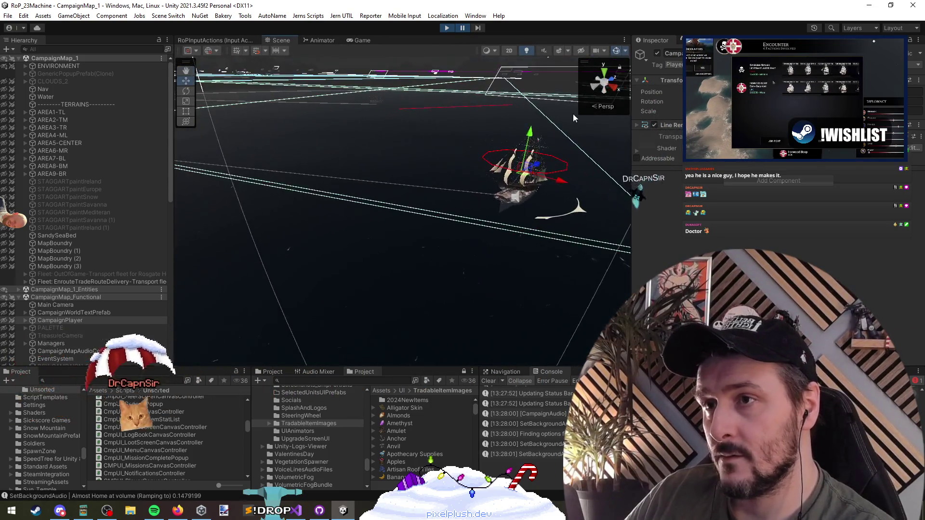
{"action": "left_click", "coordinate": [467, 26]}
{"action": "left_click", "coordinate": [401, 269]}
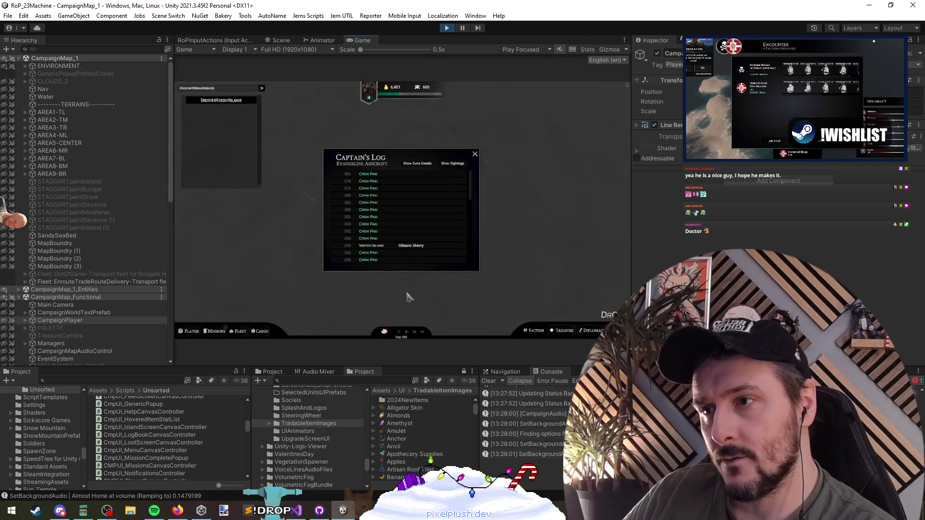
Close the Captain's Log and open the Colonial Serenade's Fleet Information by clicking its ship
{"action": "left_click", "coordinate": [410, 247]}
{"action": "mouse_move", "coordinate": [399, 204]}
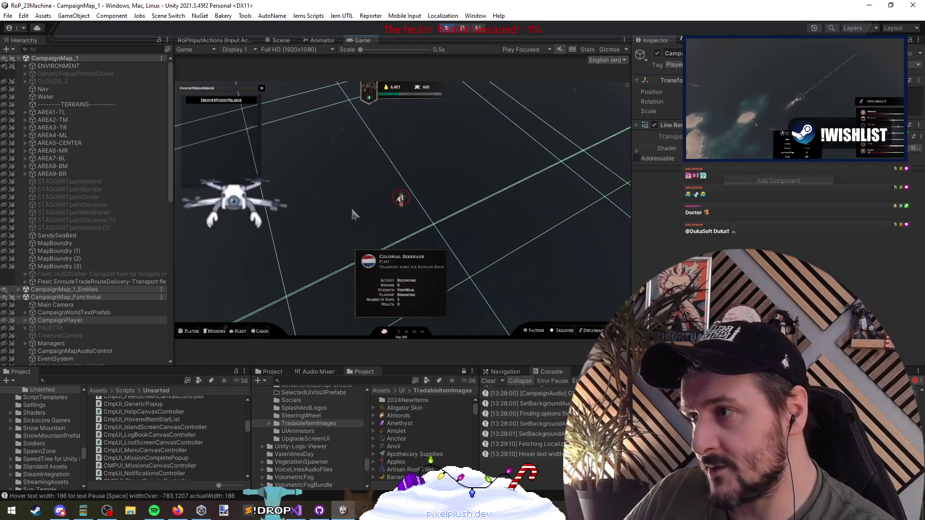
{"action": "left_click", "coordinate": [96, 282]}
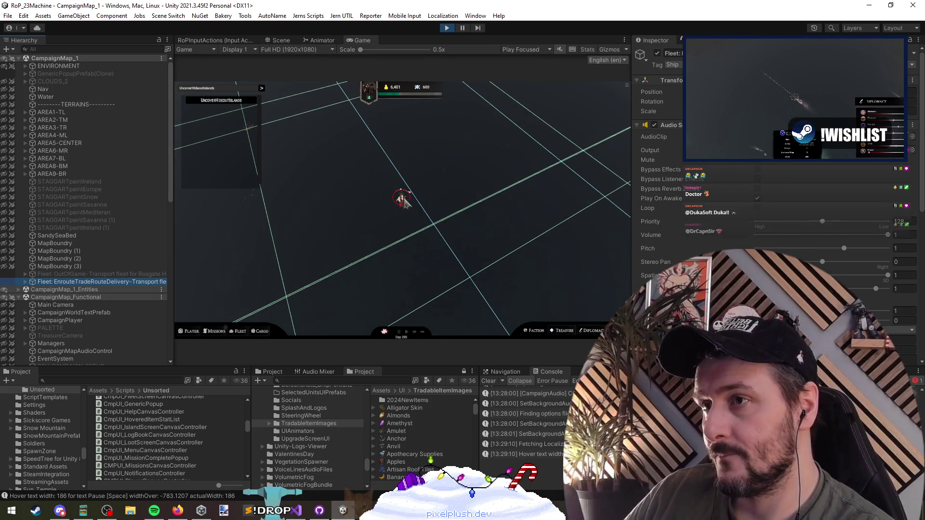
{"action": "left_click", "coordinate": [382, 227]}
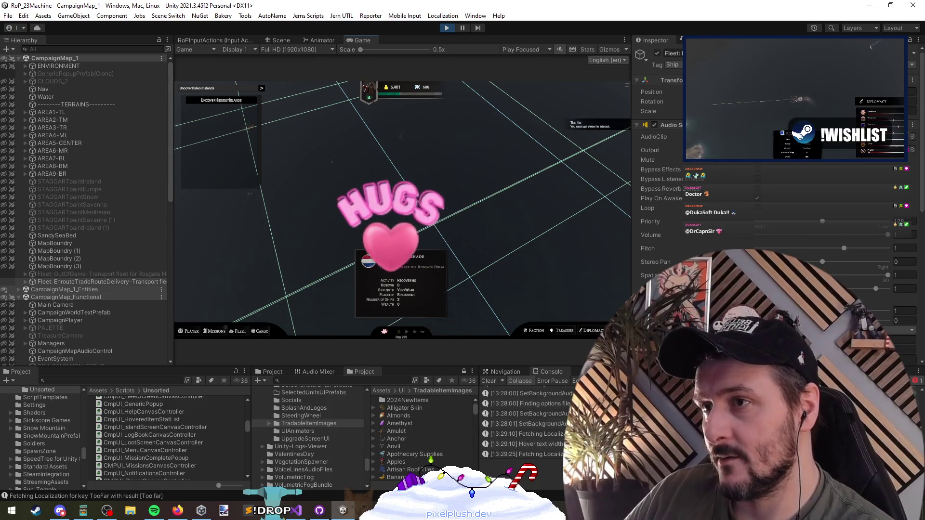
{"action": "left_click", "coordinate": [397, 208]}
{"action": "left_click", "coordinate": [396, 207]}
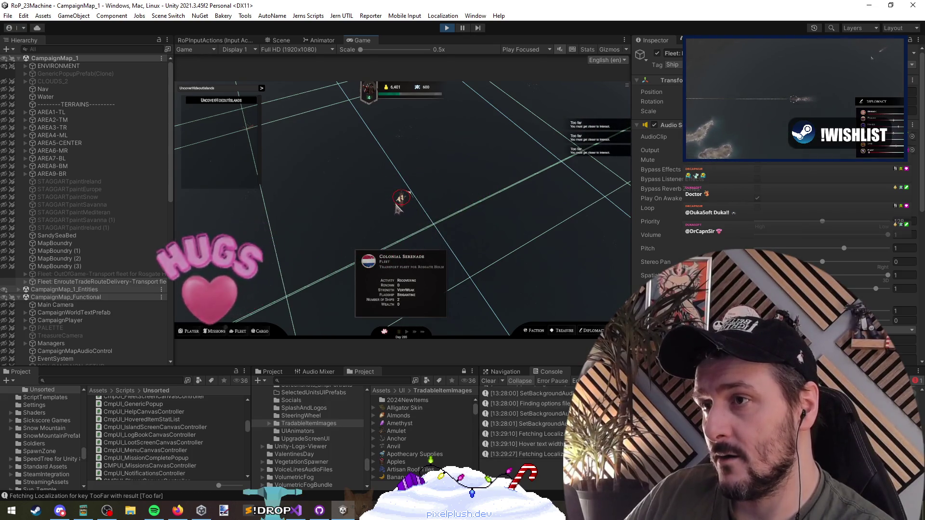
{"action": "left_click", "coordinate": [397, 207]}
{"action": "left_click", "coordinate": [259, 271]}
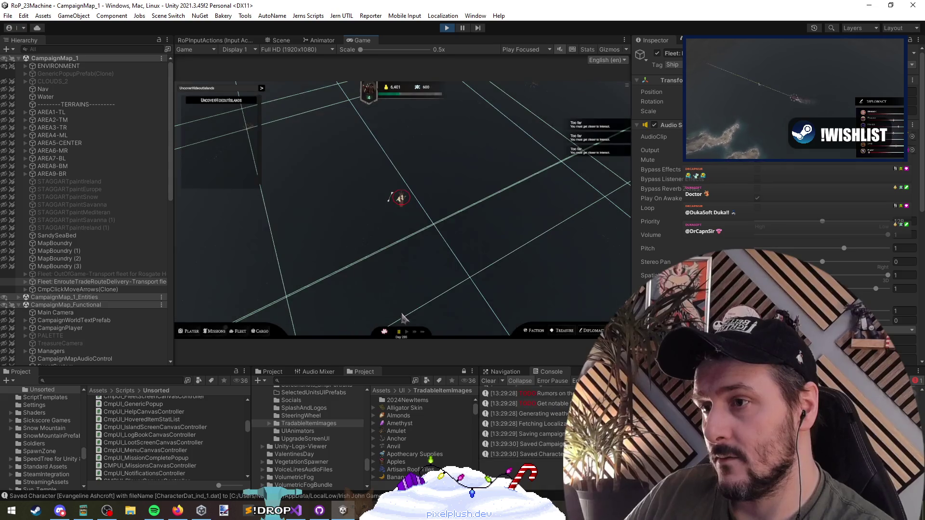
{"action": "left_click", "coordinate": [396, 211]}
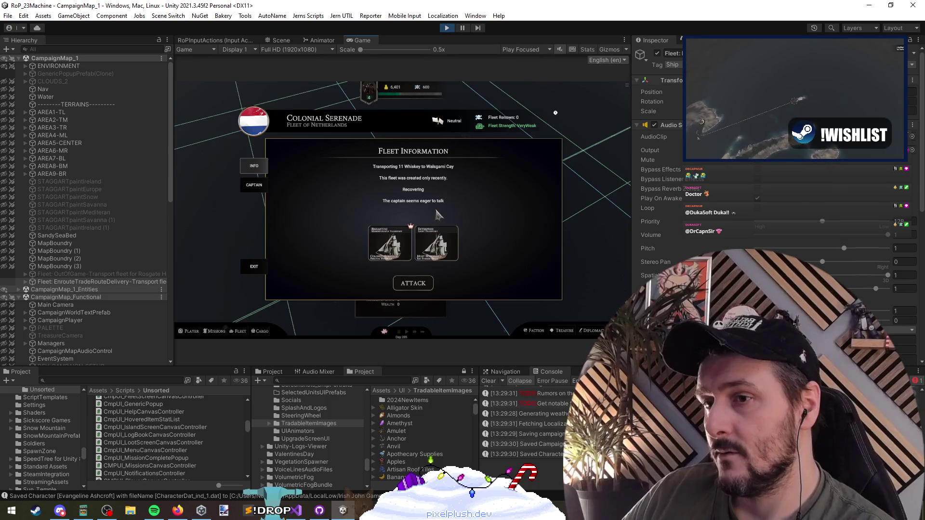
Quicksave the campaign from the pause menu and reopen the Colonial Serenade's Fleet Information
{"action": "left_click", "coordinate": [249, 270]}
{"action": "key", "text": "Escape"}
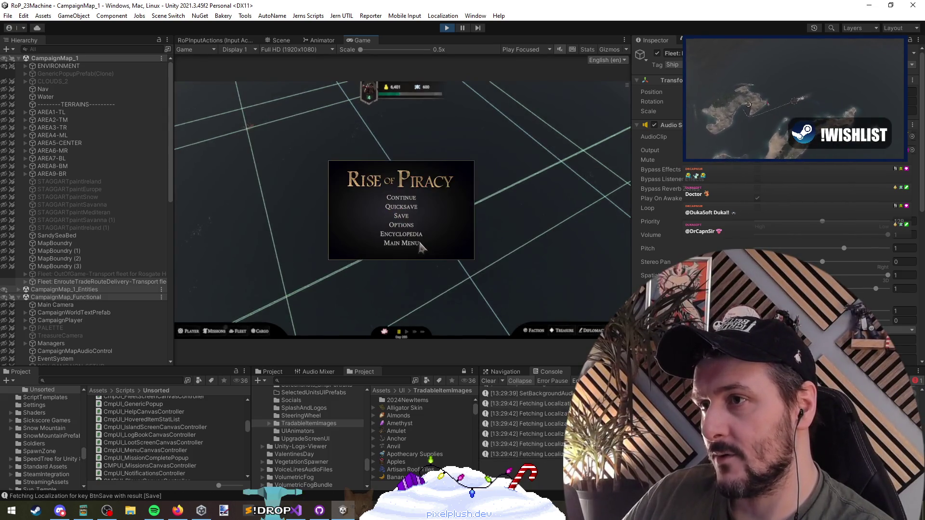
{"action": "left_click", "coordinate": [402, 207]}
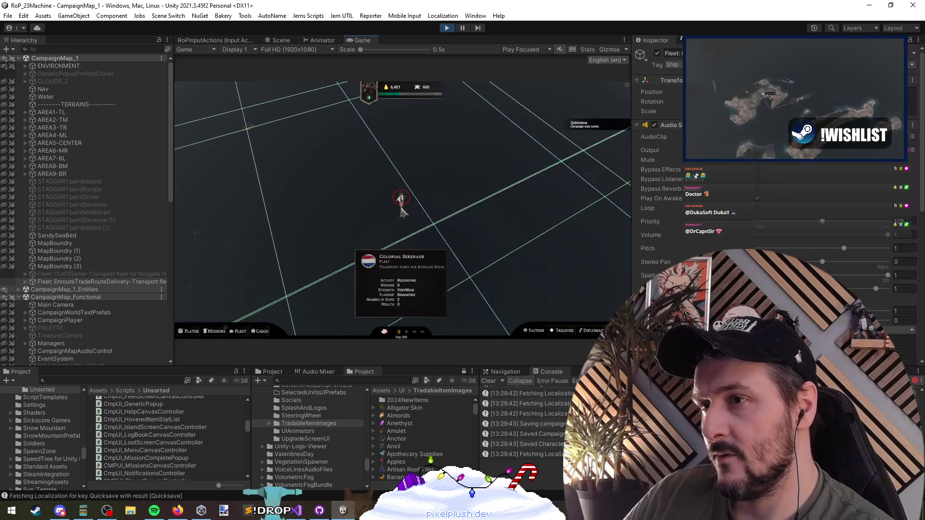
{"action": "left_click", "coordinate": [403, 203]}
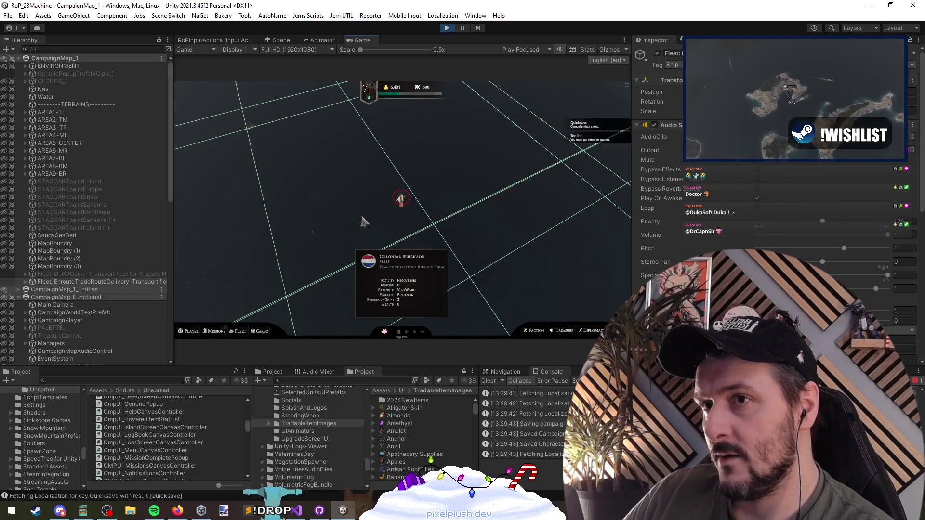
{"action": "left_click", "coordinate": [380, 206]}
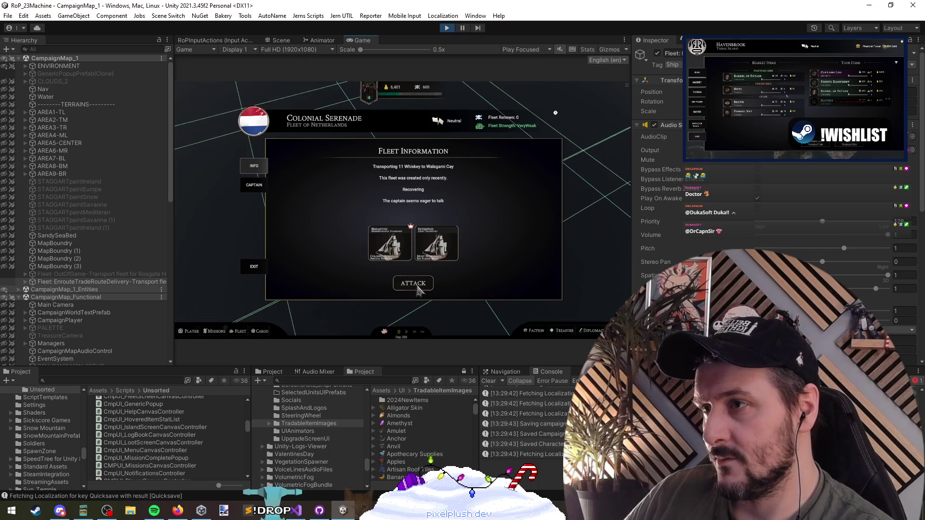
Ask the captain about the fleet's destination and dangers, then choose ATTACK from fleet info
{"action": "left_click", "coordinate": [259, 186]}
{"action": "left_click", "coordinate": [500, 220]}
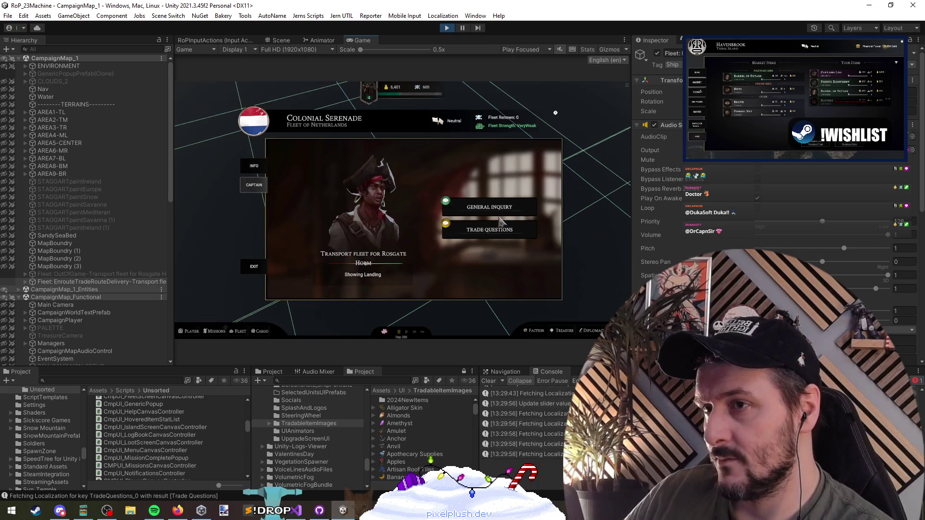
{"action": "left_click", "coordinate": [495, 212]}
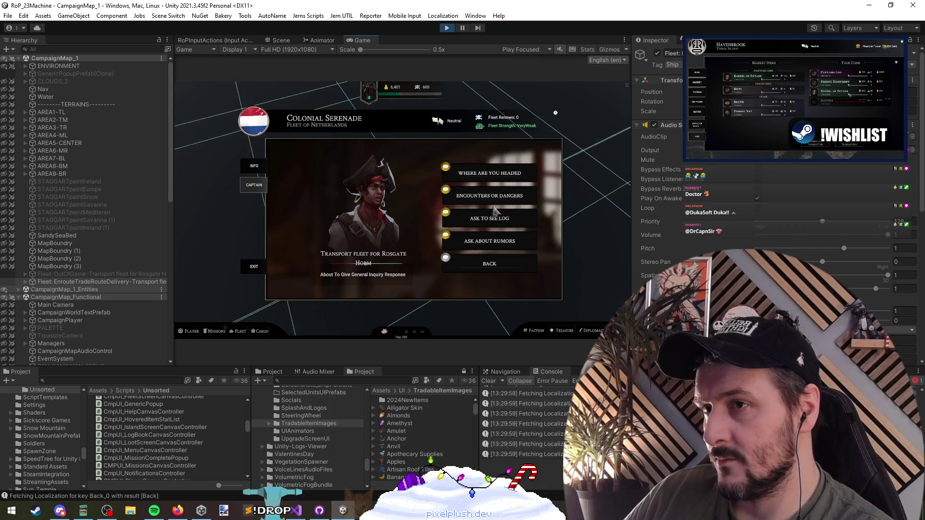
{"action": "left_click", "coordinate": [496, 174]}
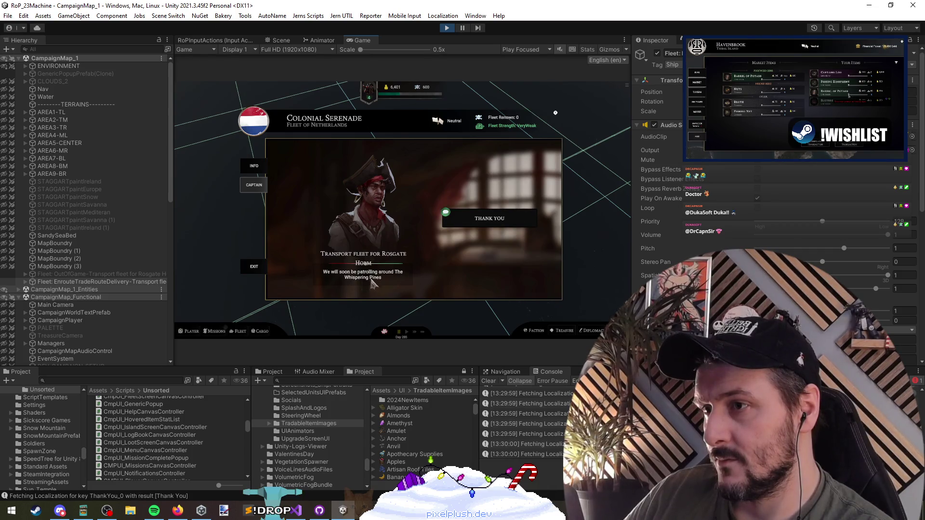
{"action": "left_click", "coordinate": [477, 228]}
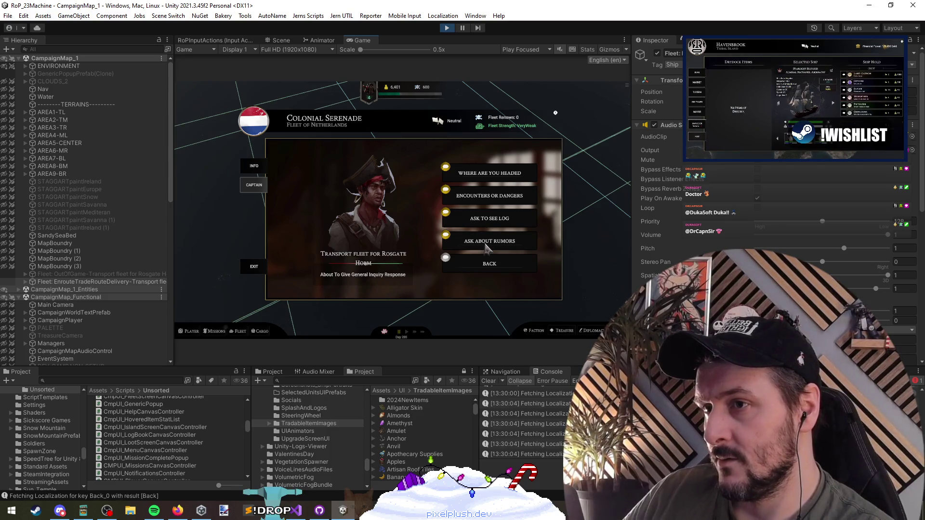
{"action": "left_click", "coordinate": [483, 221]}
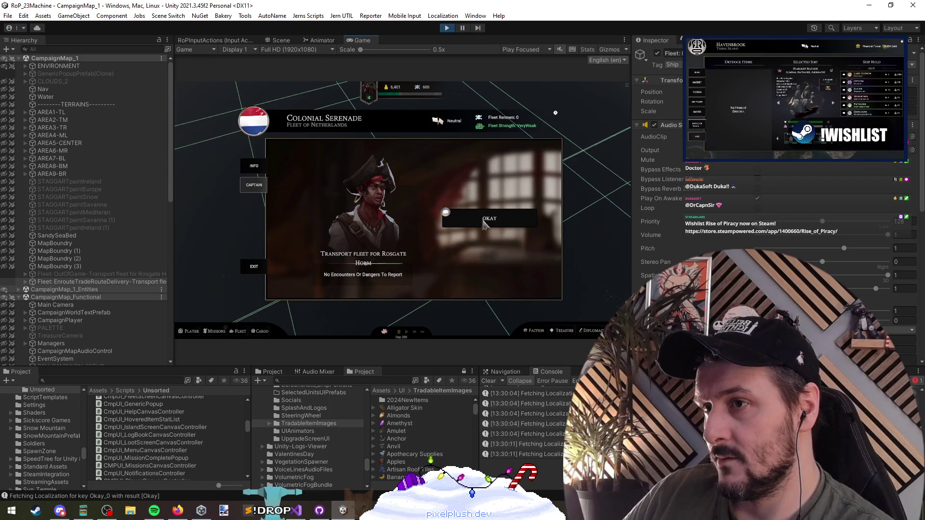
{"action": "left_click", "coordinate": [484, 224]}
{"action": "left_click", "coordinate": [465, 241]}
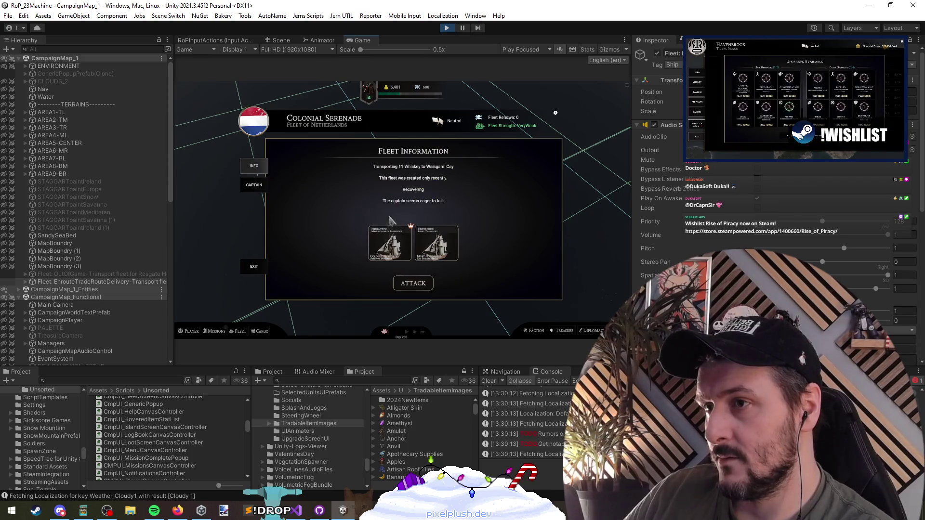
{"action": "left_click", "coordinate": [421, 286]}
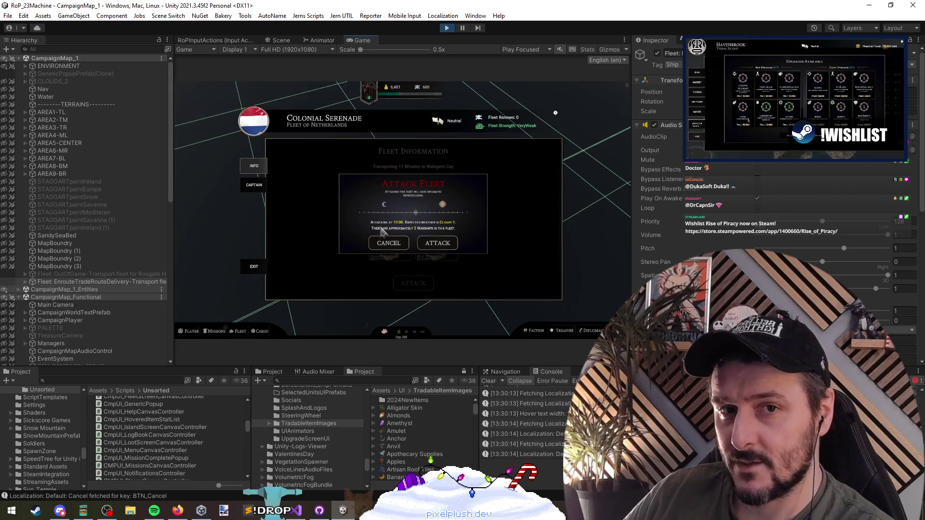
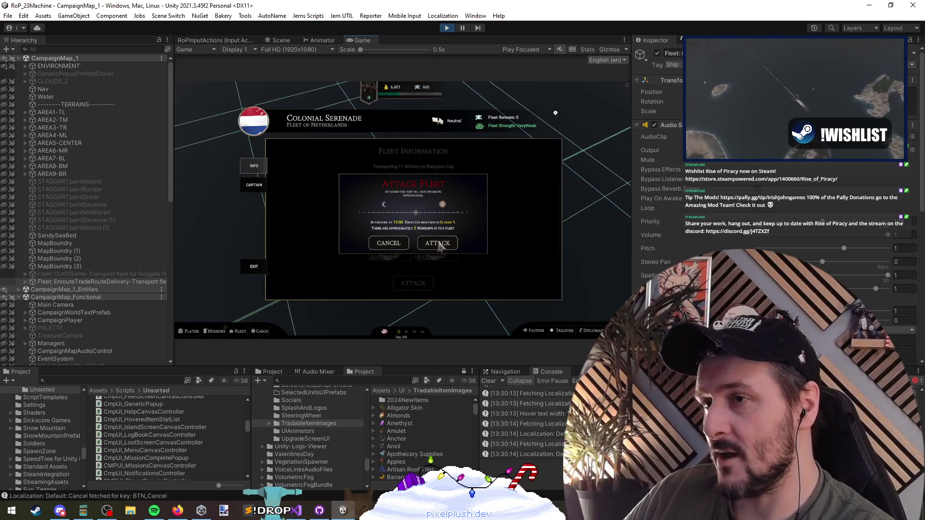
Clear the Console log and confirm the ATTACK on the Colonial Serenade fleet
{"action": "left_click", "coordinate": [488, 381]}
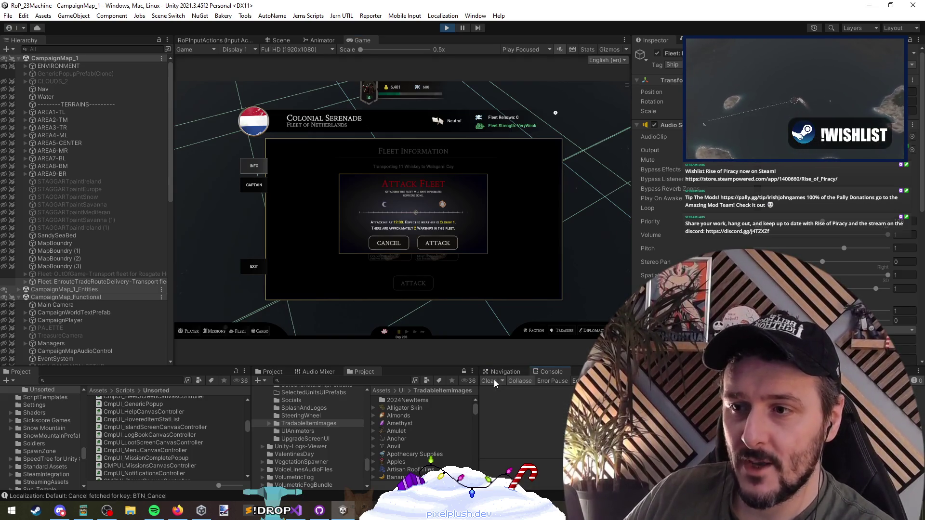
{"action": "left_click", "coordinate": [440, 244]}
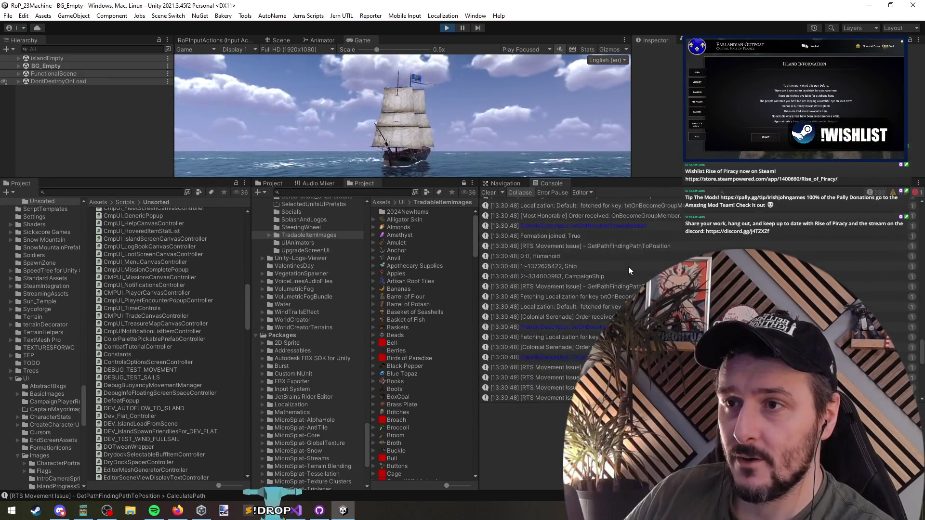
Review the battle's startup Console entries, then drag the splitter down to enlarge the Game view
{"action": "scroll", "coordinate": [628, 271], "scroll_direction": "up", "scroll_amount": 5}
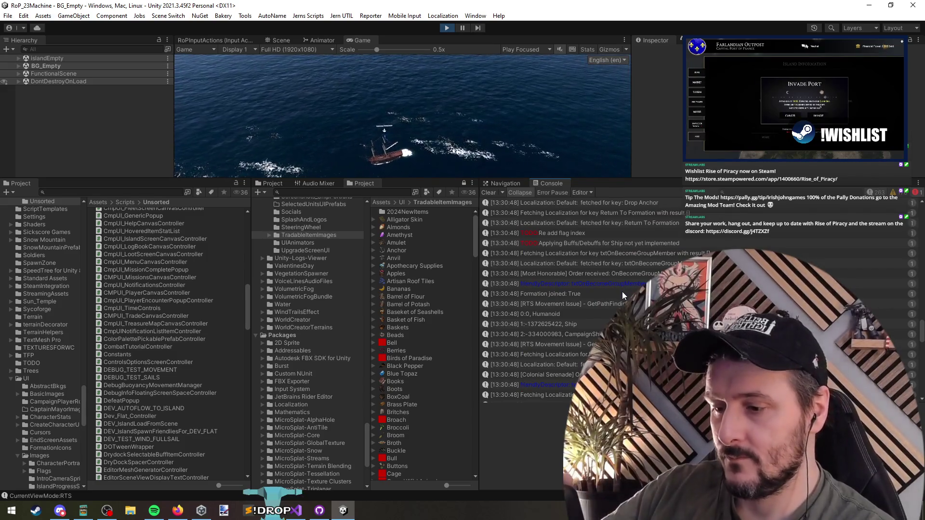
{"action": "scroll", "coordinate": [622, 299], "scroll_direction": "up", "scroll_amount": 10}
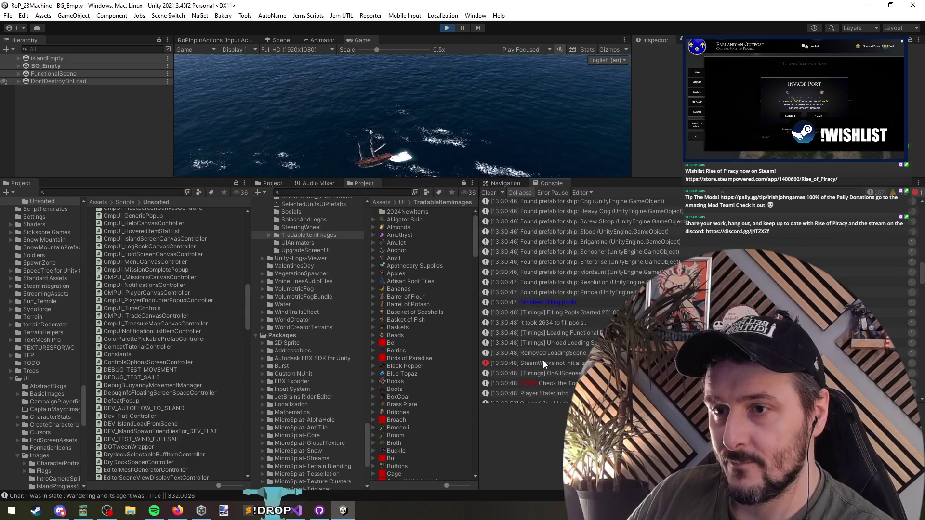
{"action": "scroll", "coordinate": [622, 298], "scroll_direction": "down", "scroll_amount": 10}
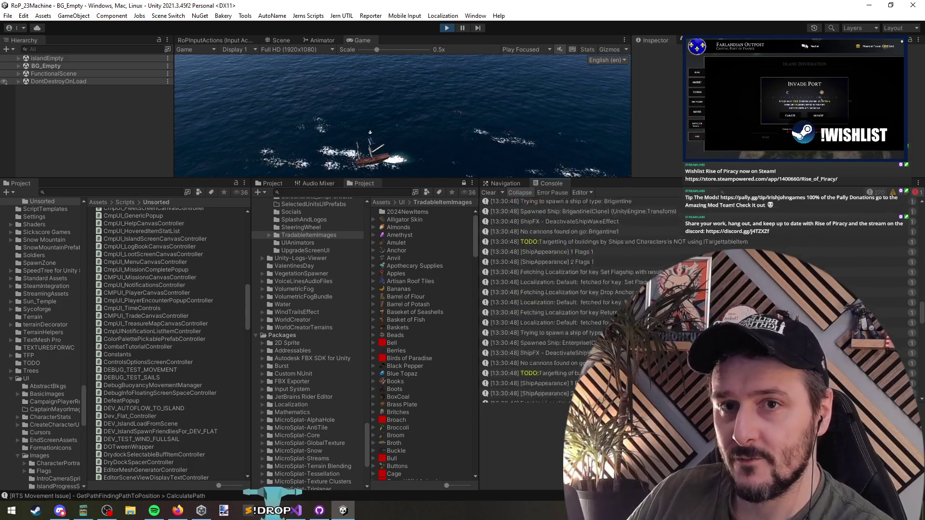
{"action": "scroll", "coordinate": [623, 299], "scroll_direction": "up", "scroll_amount": 5}
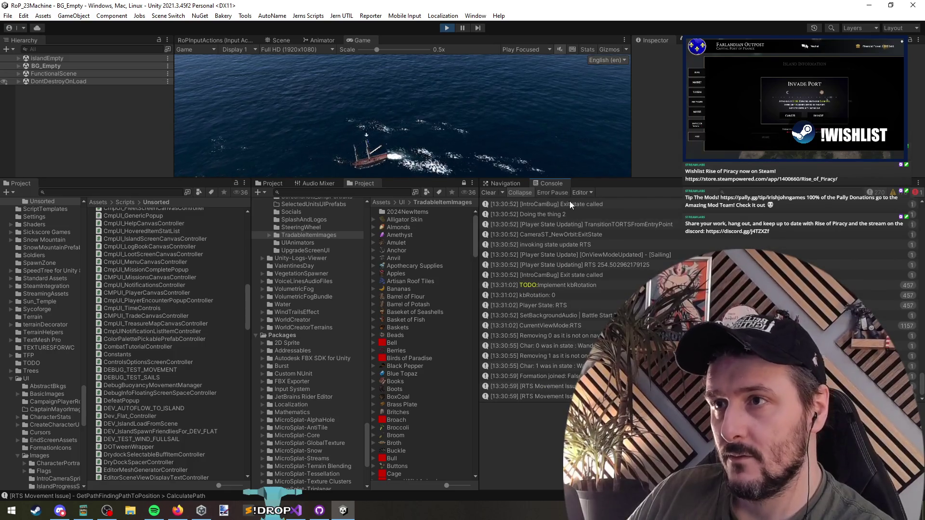
{"action": "left_click_drag", "start_coordinate": [637, 179], "coordinate": [637, 324]}
{"action": "left_click", "coordinate": [378, 208]}
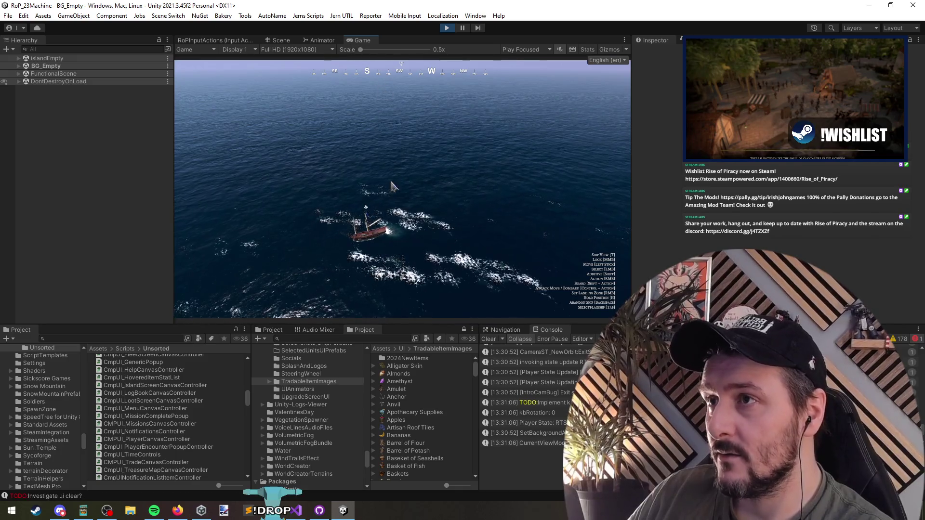
Select the Frostwind Vanguard, send it to a new position, and cycle through camera views
{"action": "key", "text": "Tab"}
{"action": "right_click", "coordinate": [377, 208]}
{"action": "key", "text": "Tab"}
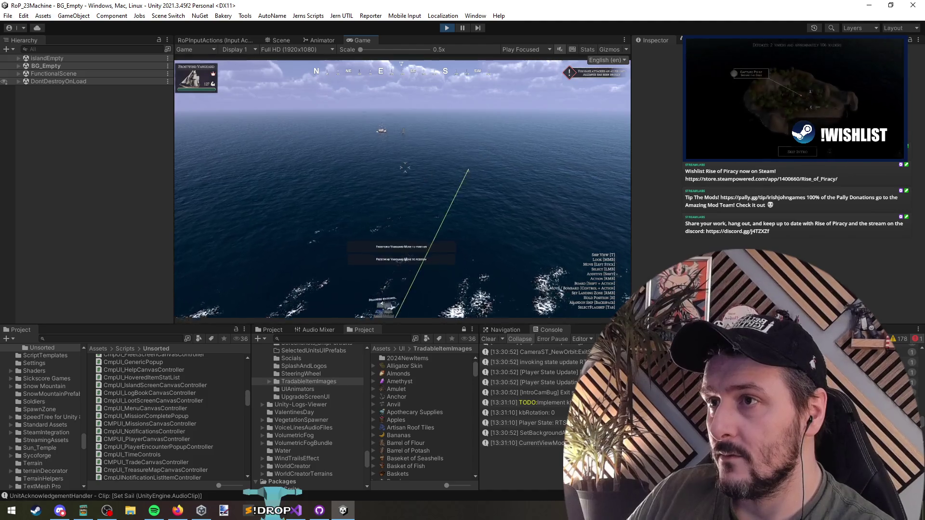
{"action": "key", "text": "t"}
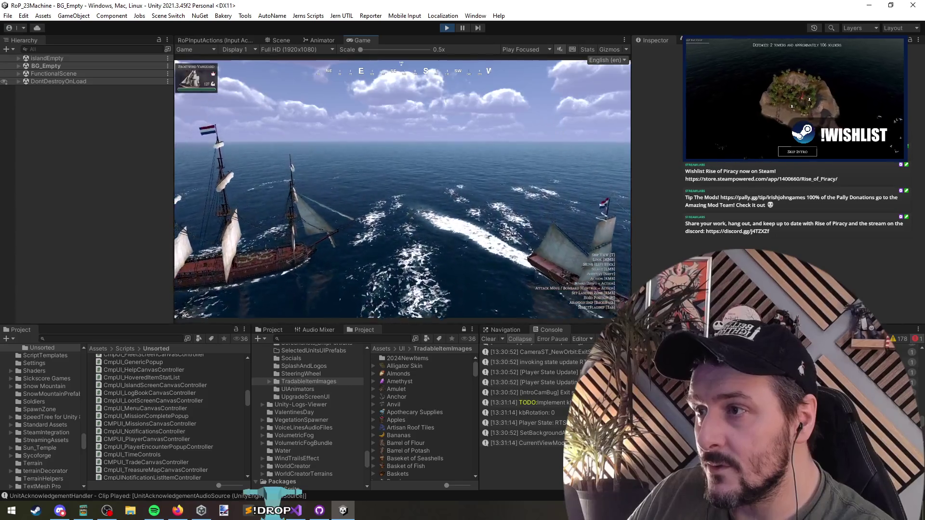
{"action": "key", "text": "t"}
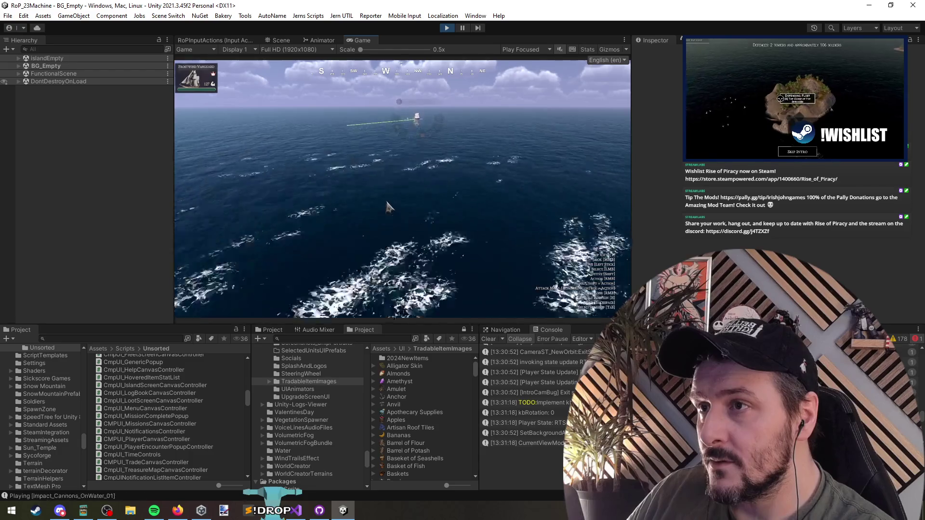
{"action": "key", "text": "t"}
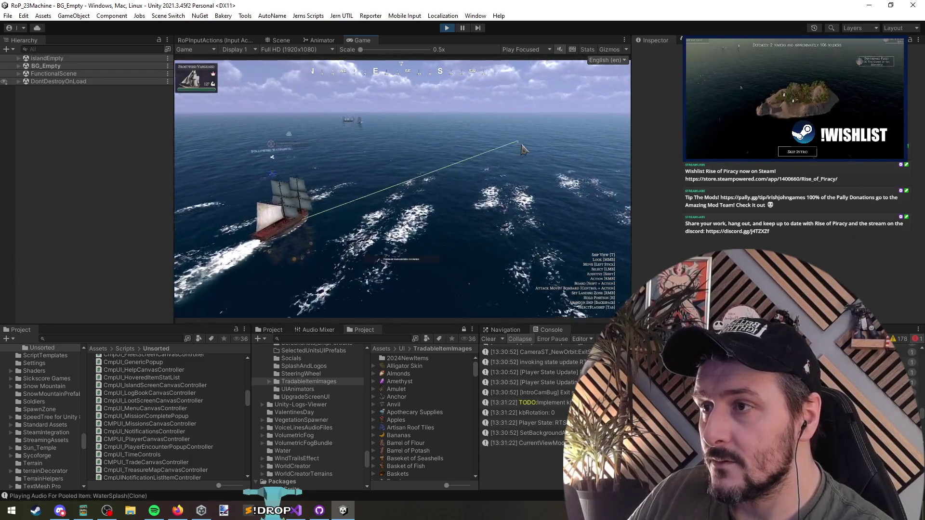
Steer the flagship toward the distant ship and order it to attack Colonial Serenade
{"action": "right_click", "coordinate": [373, 159]}
{"action": "right_click", "coordinate": [350, 122]}
{"action": "key", "text": "t"}
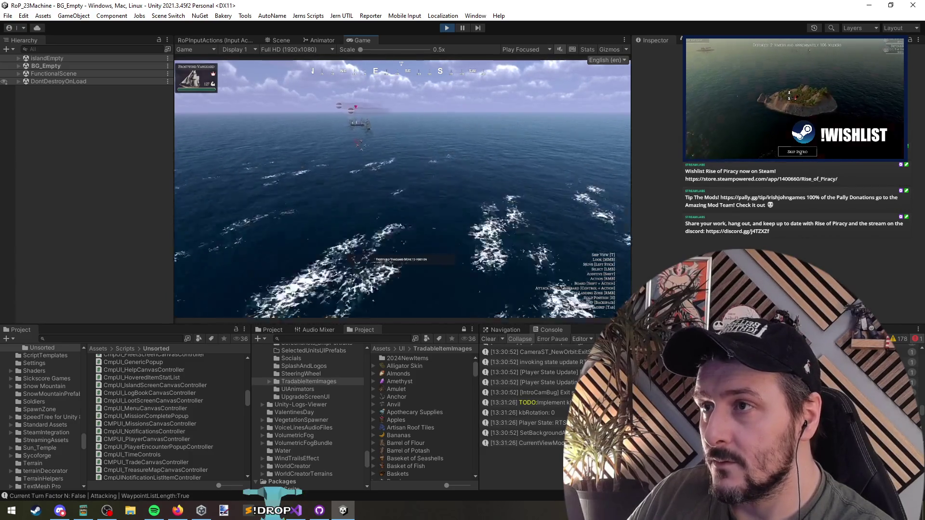
{"action": "right_click", "coordinate": [453, 115]}
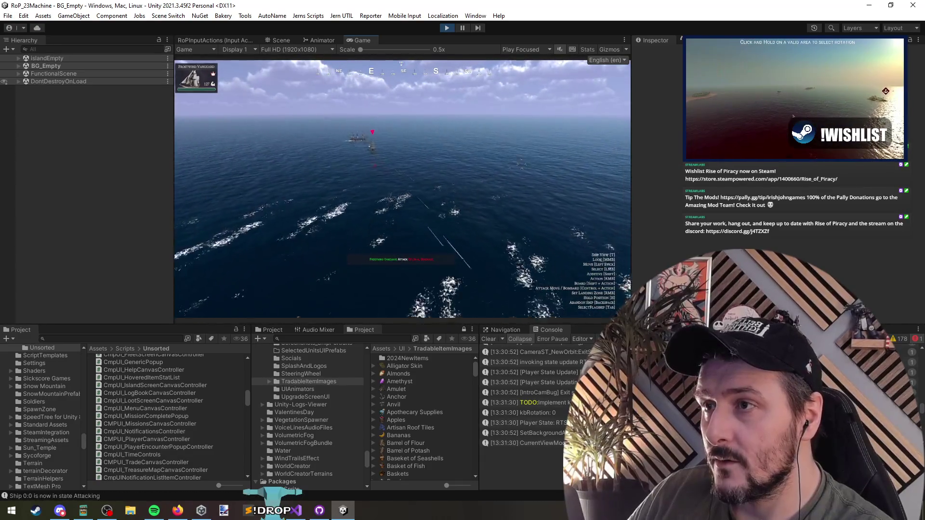
{"action": "right_click", "coordinate": [475, 205]}
Cycle through the flagship camera views, then open the debug menu with its filter field
{"action": "key", "text": "t"}
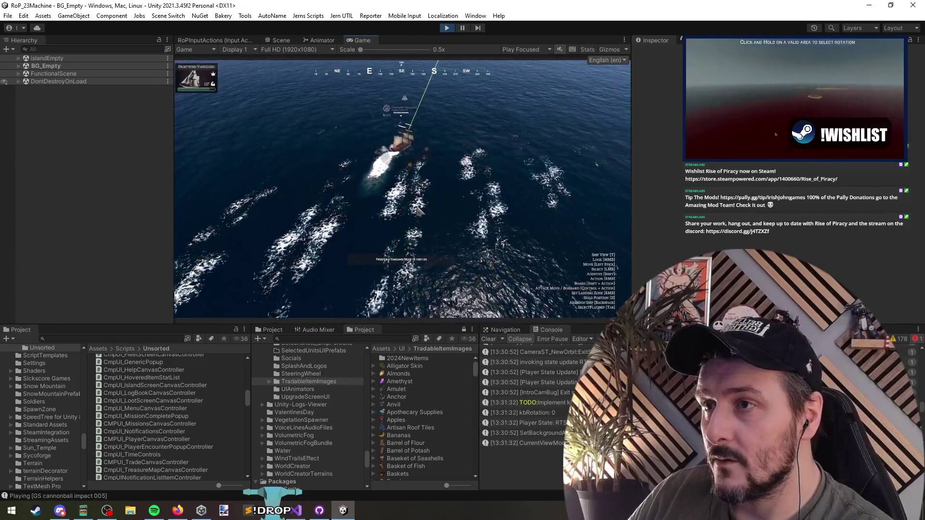
{"action": "key", "text": "t"}
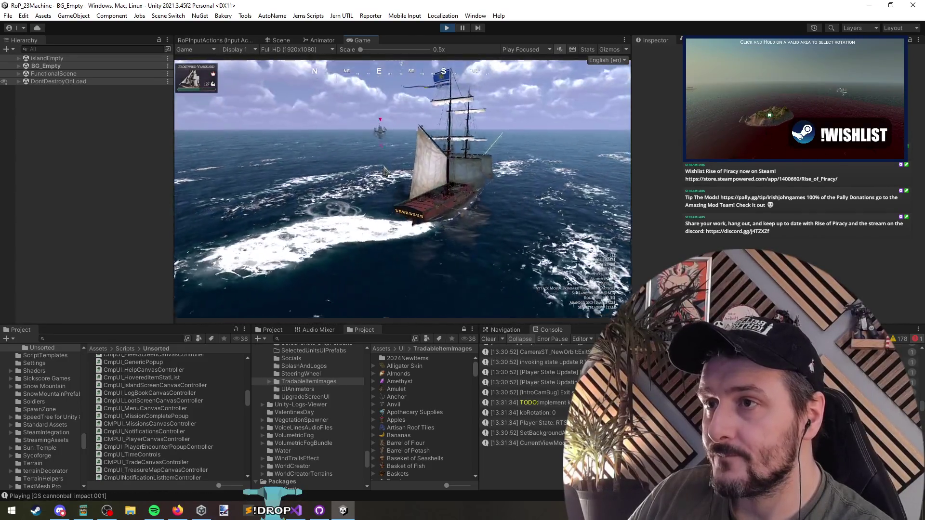
{"action": "key", "text": "t"}
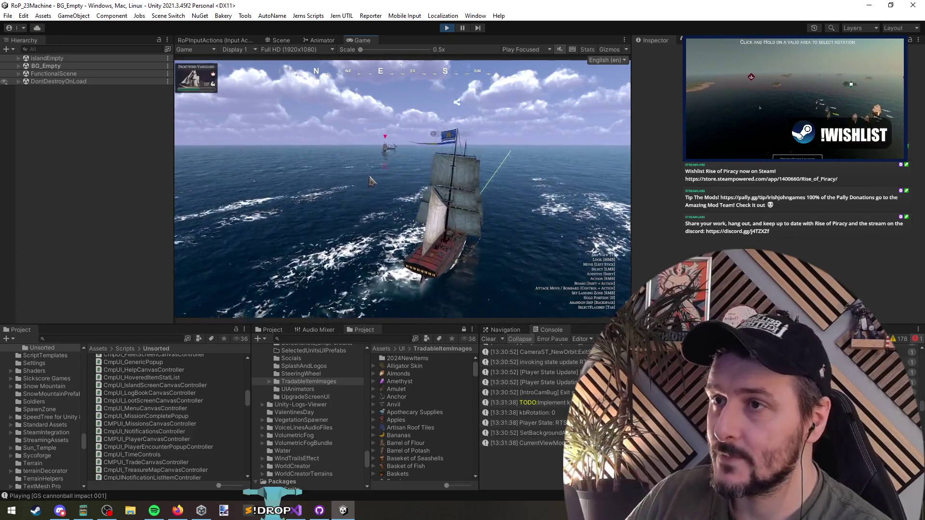
{"action": "key", "text": "t"}
{"action": "key", "text": "t"}
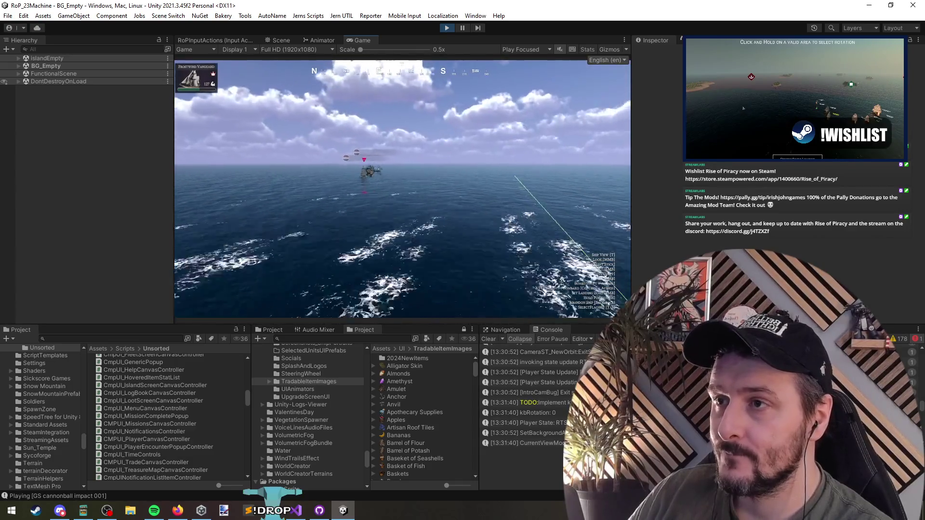
{"action": "key", "text": "t"}
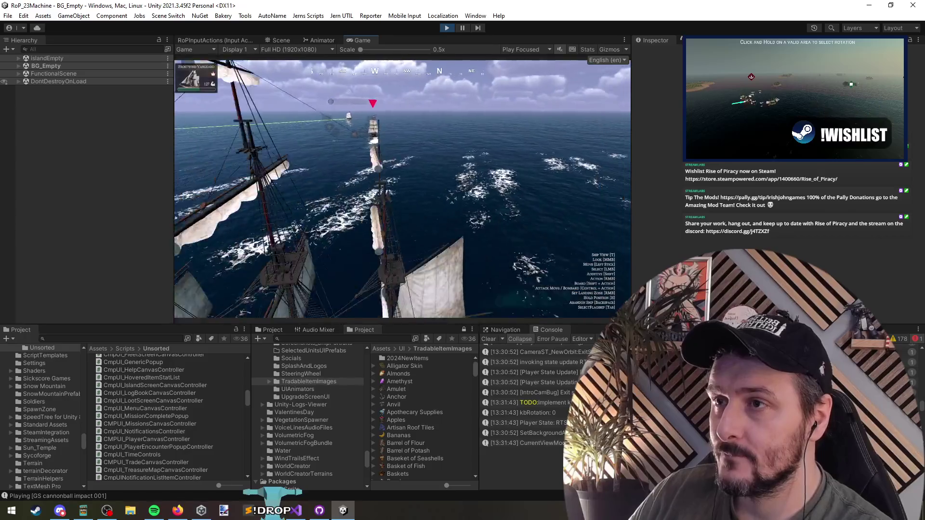
{"action": "key", "text": "t"}
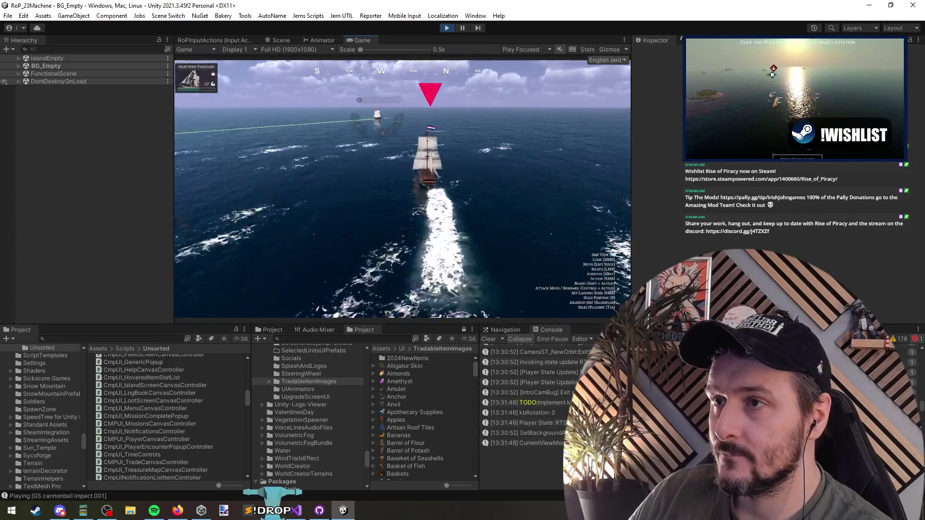
{"action": "key", "text": "t"}
{"action": "key", "text": "t"}
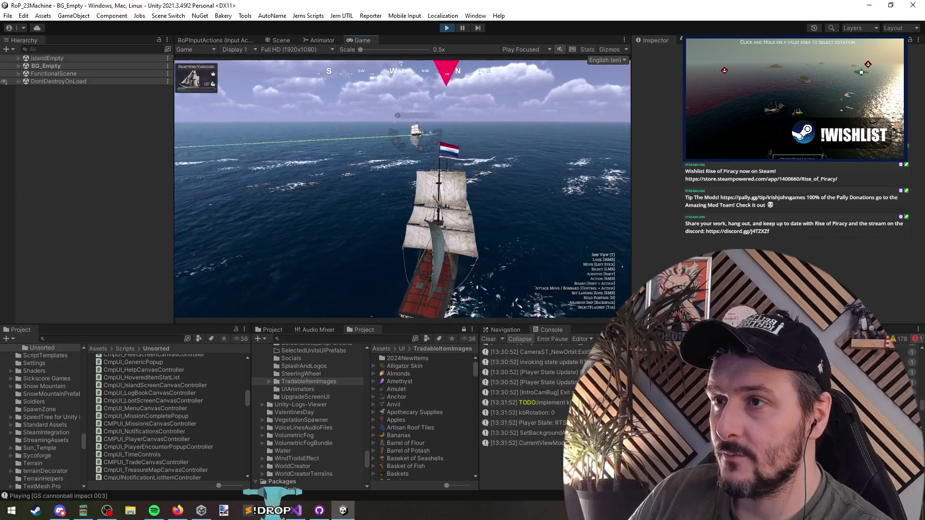
{"action": "key", "text": "t"}
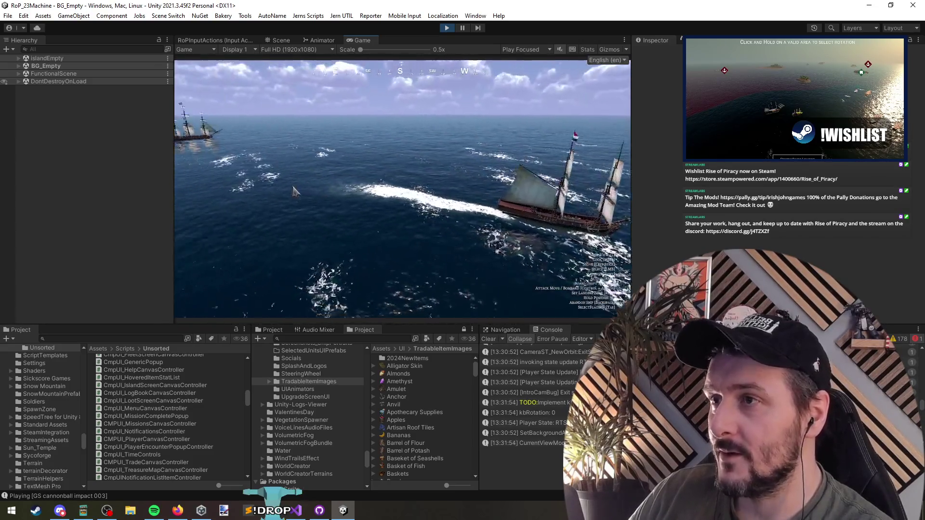
{"action": "key", "text": "grave"}
{"action": "left_click", "coordinate": [295, 74]}
Run debug command 4 to end the battle, then scroll the Console during the Defeat summary
{"action": "type", "text": "4"}
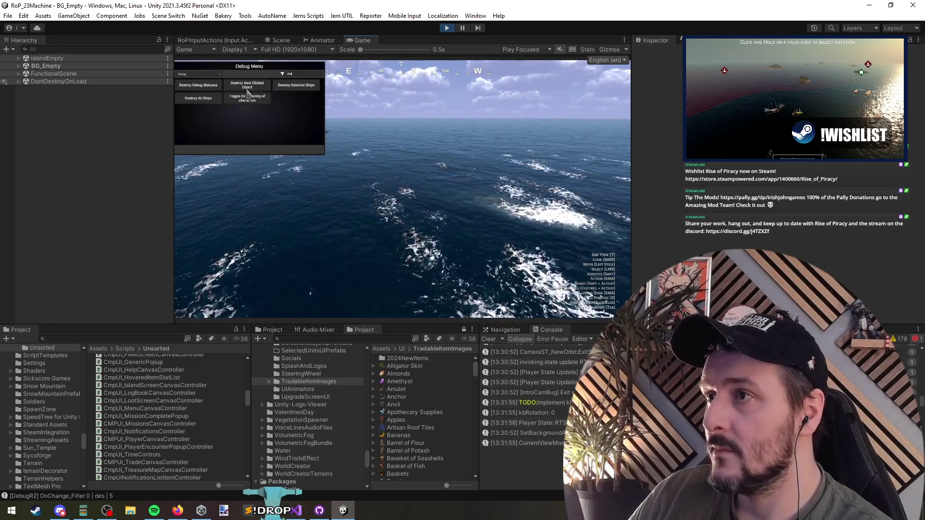
{"action": "key", "text": "Return"}
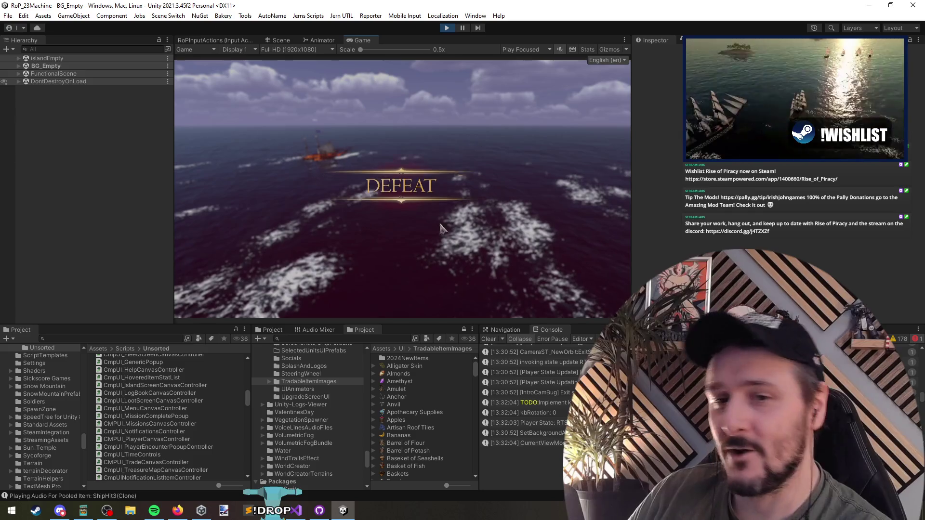
{"action": "scroll", "coordinate": [549, 404], "scroll_direction": "up", "scroll_amount": 5}
{"action": "scroll", "coordinate": [555, 401], "scroll_direction": "down", "scroll_amount": 5}
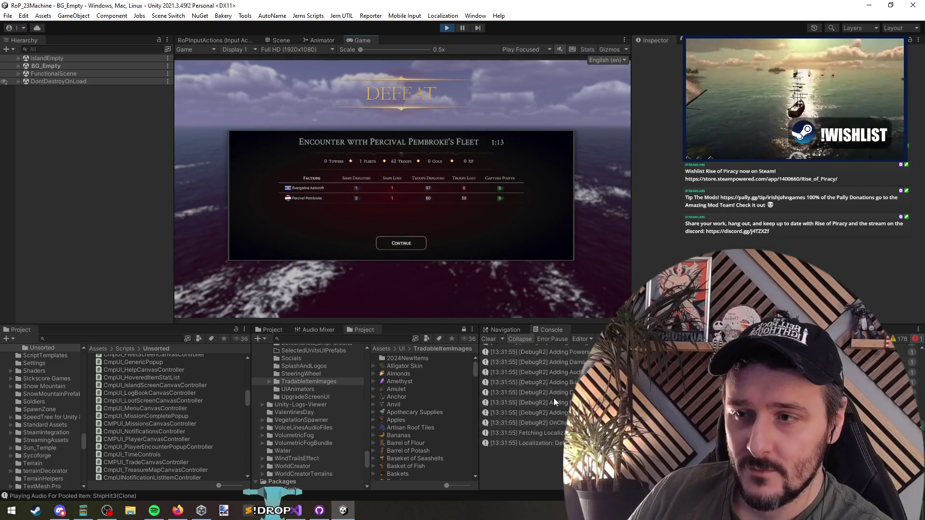
Clear the Console, continue past the Defeat summary, and inspect the Duplicate Loading error
{"action": "left_click", "coordinate": [490, 339]}
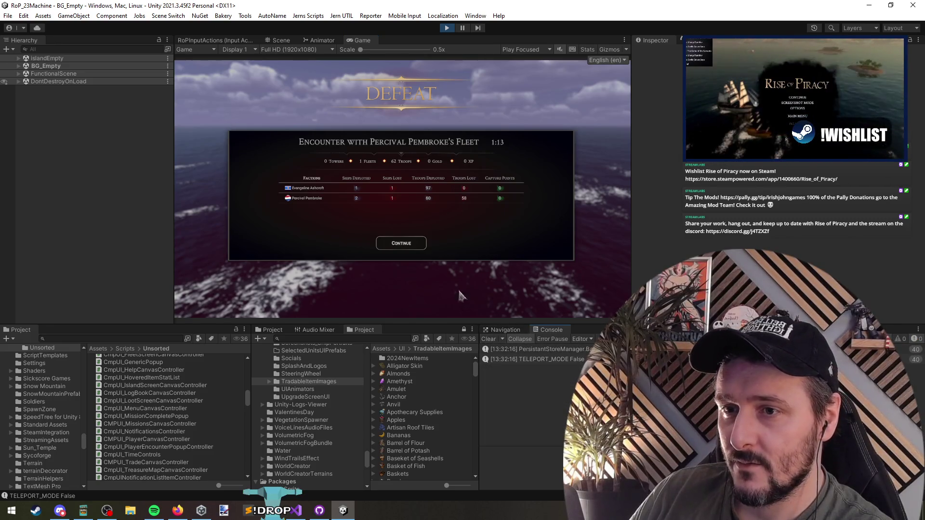
{"action": "left_click", "coordinate": [398, 245]}
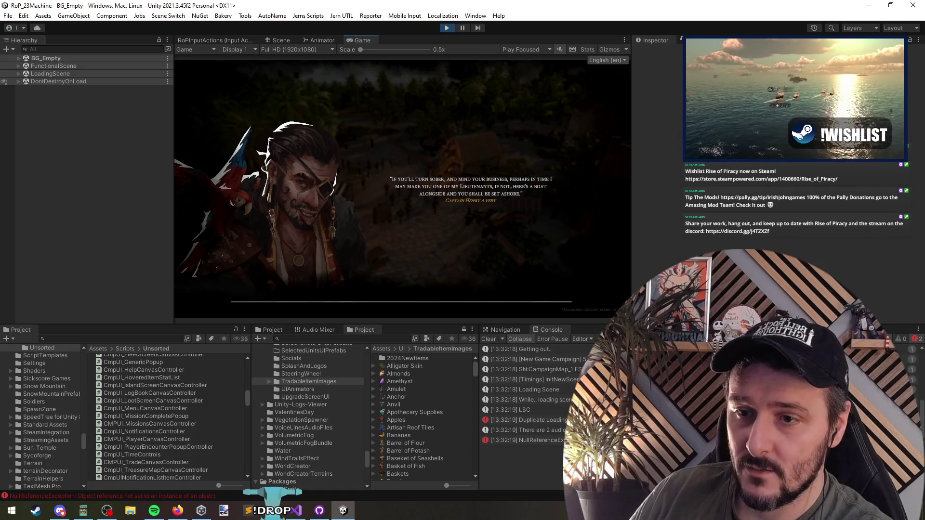
{"action": "left_click", "coordinate": [561, 420]}
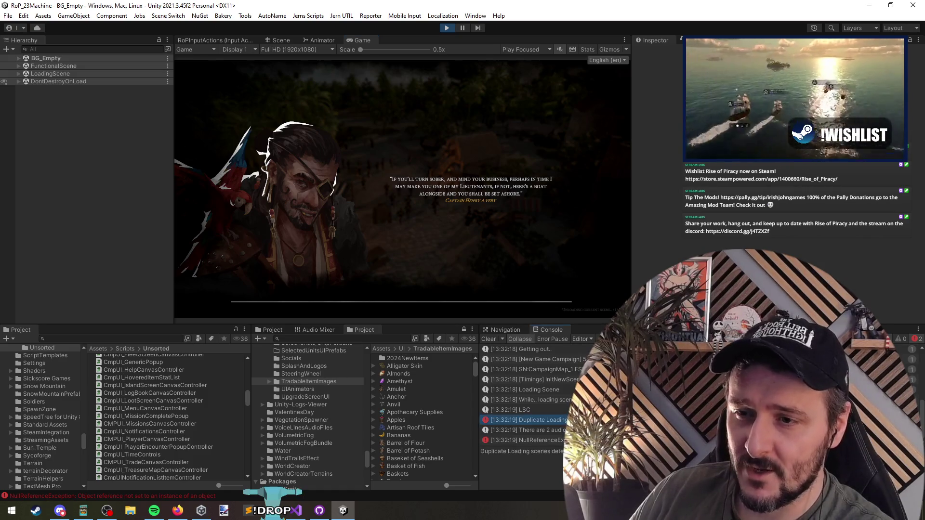
Open the source line that logged LSC, then enlarge the Console and Project panels
{"action": "left_click", "coordinate": [561, 410]}
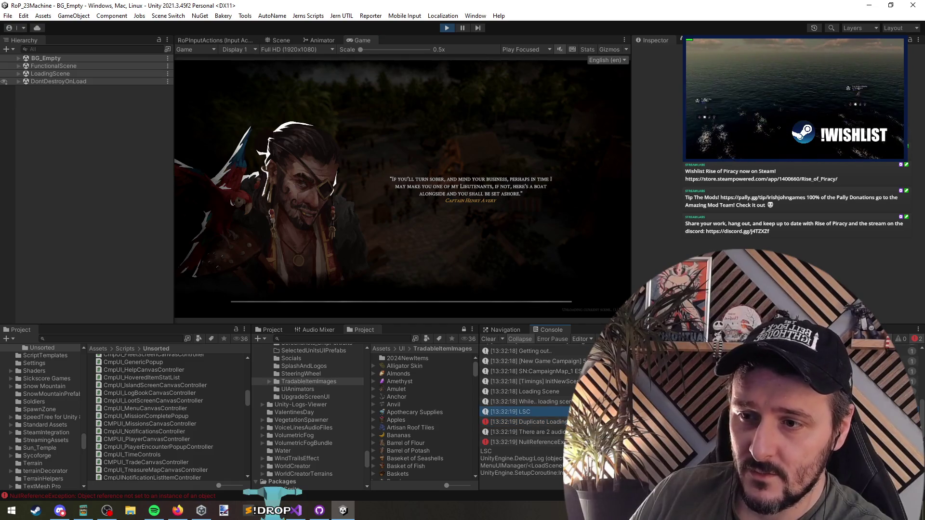
{"action": "double_click", "coordinate": [561, 410]}
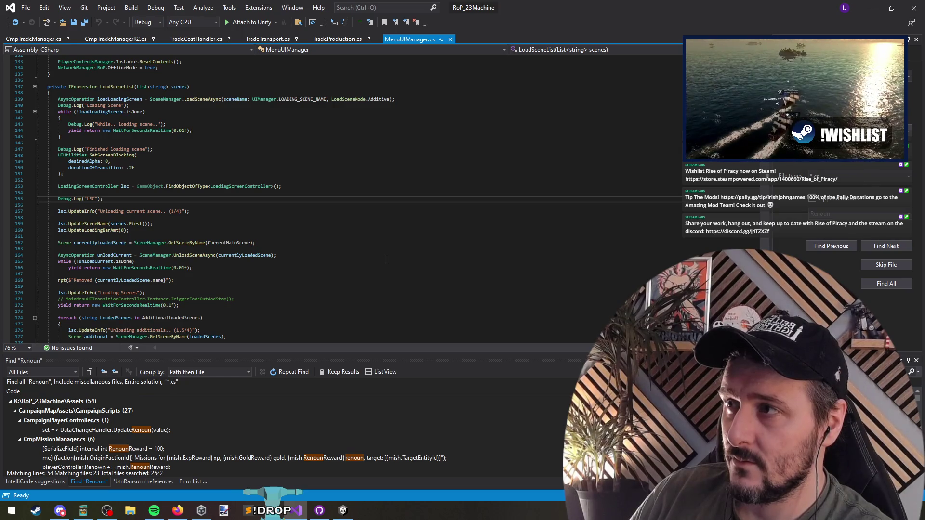
{"action": "key", "text": "alt+Tab"}
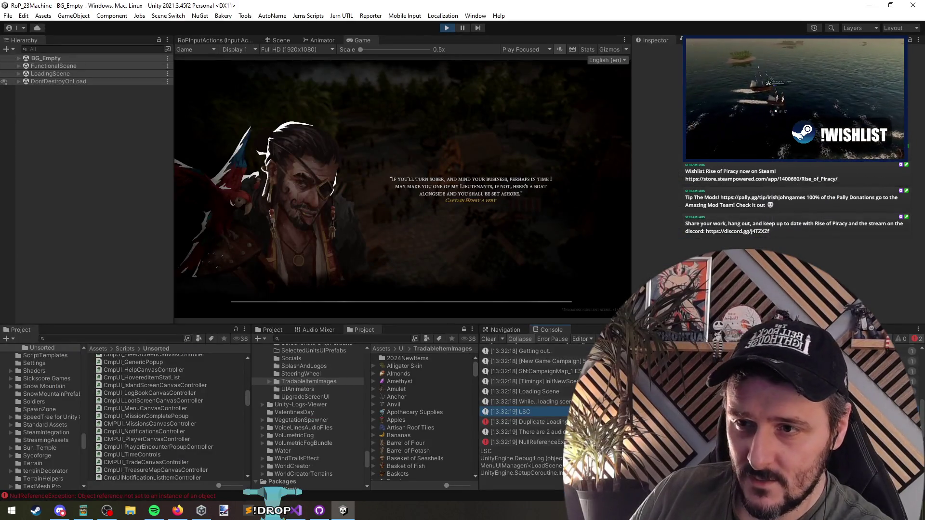
{"action": "mouse_move", "coordinate": [624, 295]}
{"action": "left_mouse_down"}
{"action": "mouse_move", "coordinate": [595, 140]}
{"action": "mouse_move", "coordinate": [578, 115]}
{"action": "left_mouse_up"}
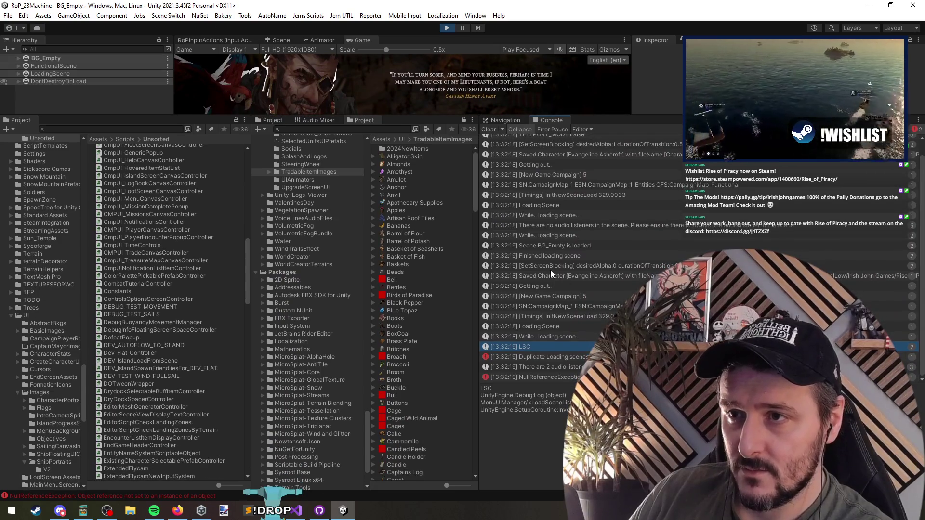
Open the code that threw the NullReferenceException from its stack trace
{"action": "left_click", "coordinate": [550, 378]}
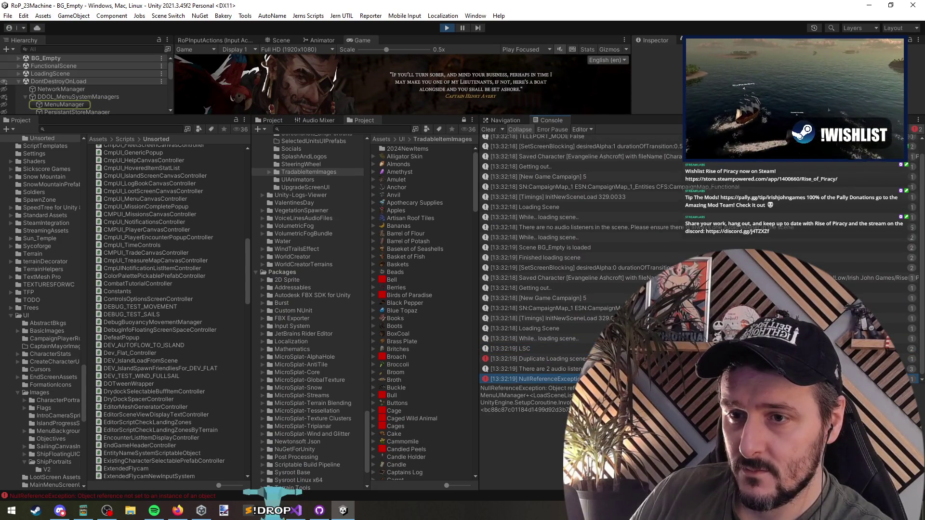
{"action": "double_click", "coordinate": [535, 378]}
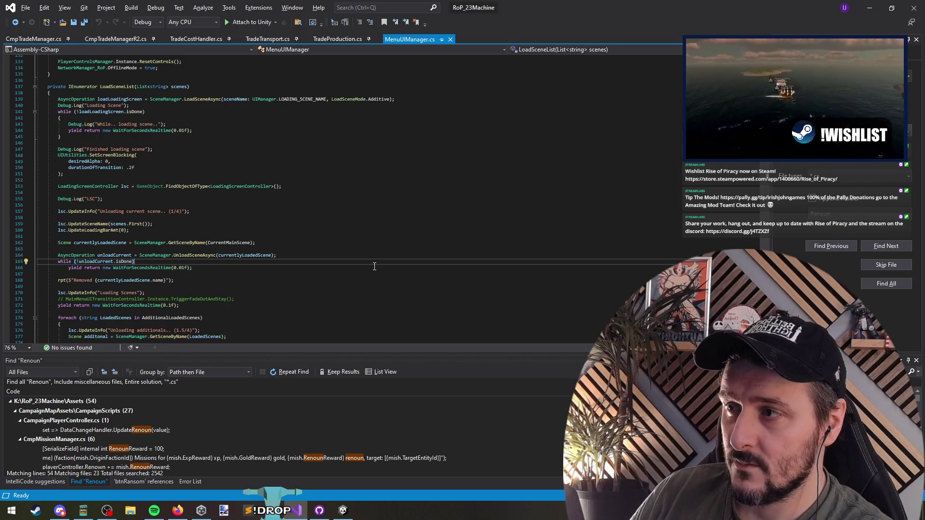
{"action": "key", "text": "alt+Tab"}
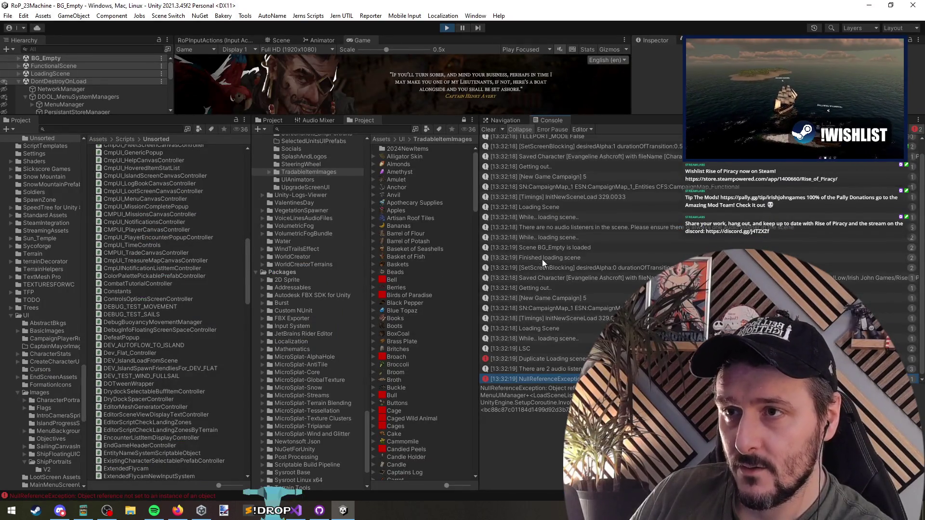
Compare both "Getting out.." stack traces and open the code that logged them
{"action": "left_click", "coordinate": [554, 167]}
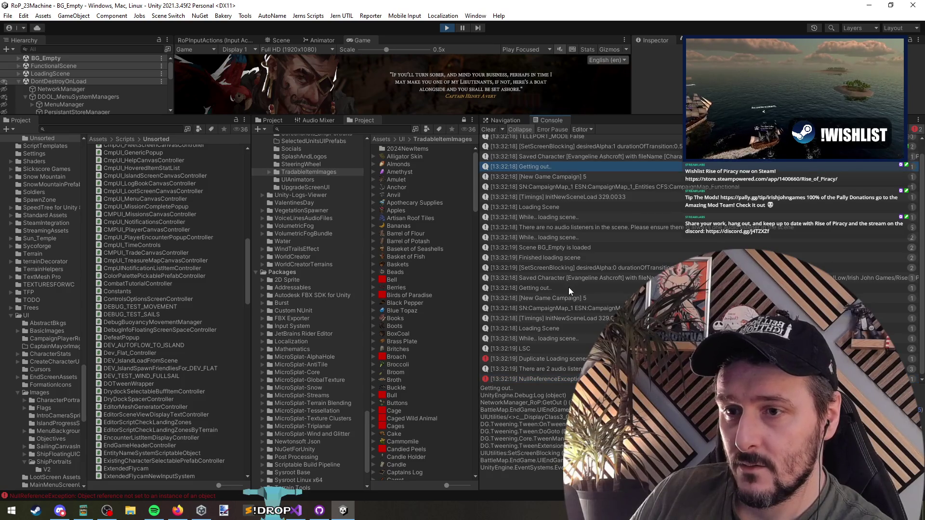
{"action": "left_click", "coordinate": [569, 287]}
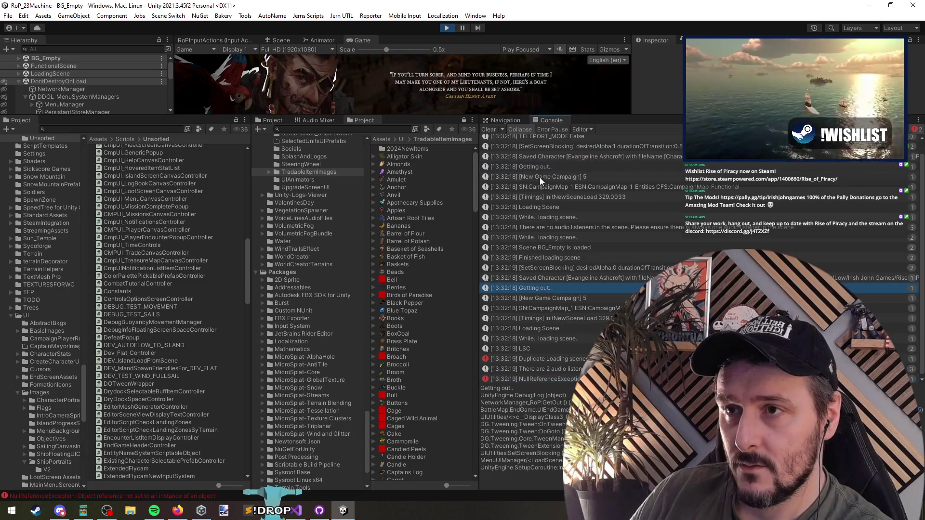
{"action": "left_click", "coordinate": [560, 167]}
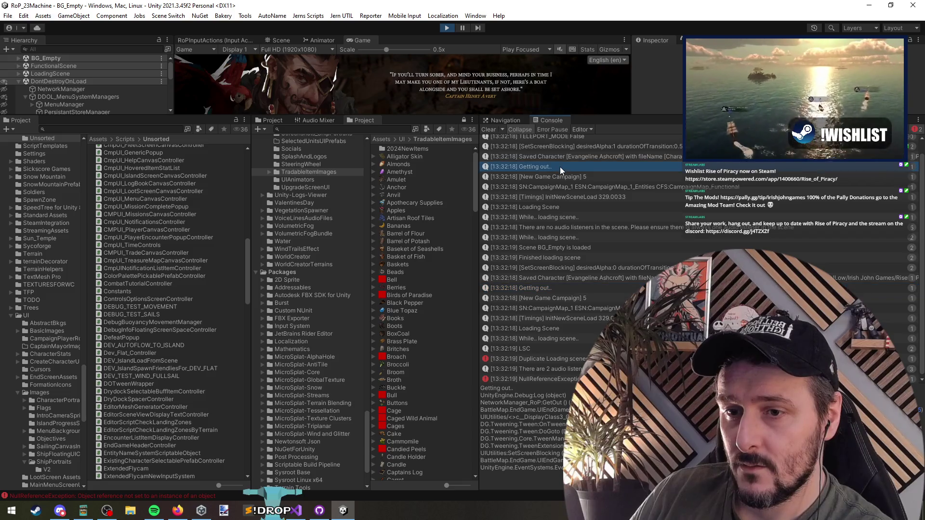
{"action": "left_click", "coordinate": [562, 288]}
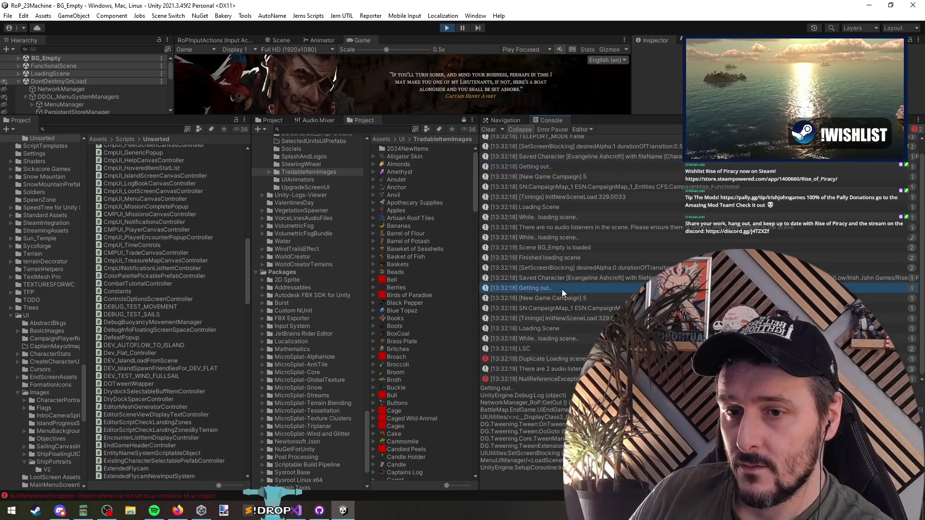
{"action": "double_click", "coordinate": [551, 288]}
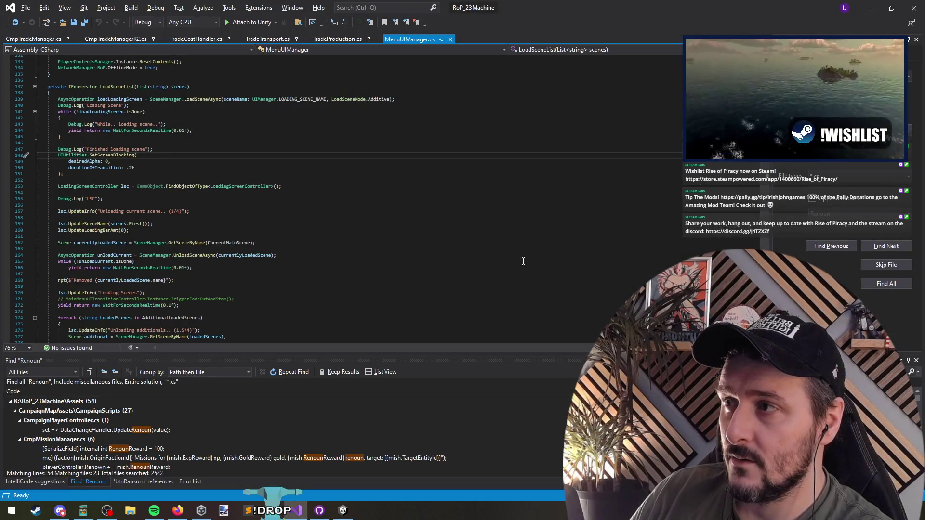
{"action": "scroll", "coordinate": [470, 238], "scroll_direction": "up", "scroll_amount": 1}
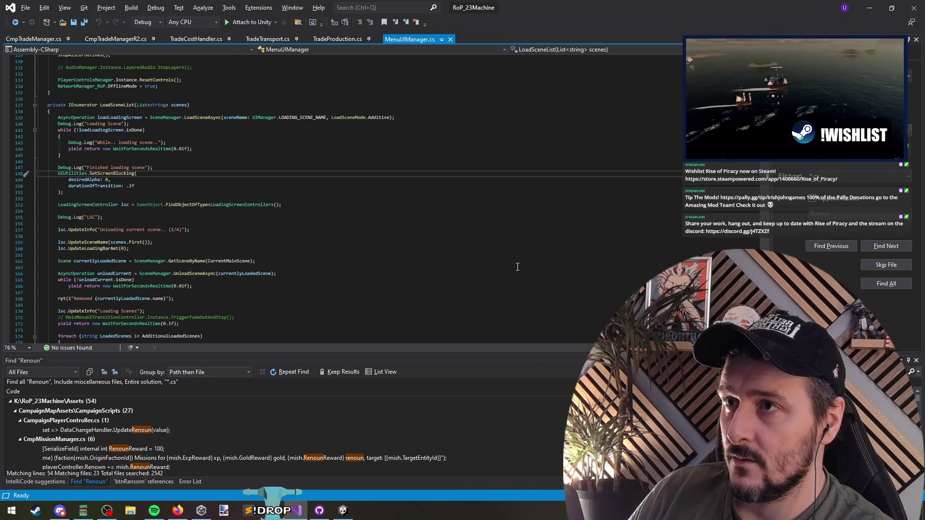
{"action": "key", "text": "alt+Tab"}
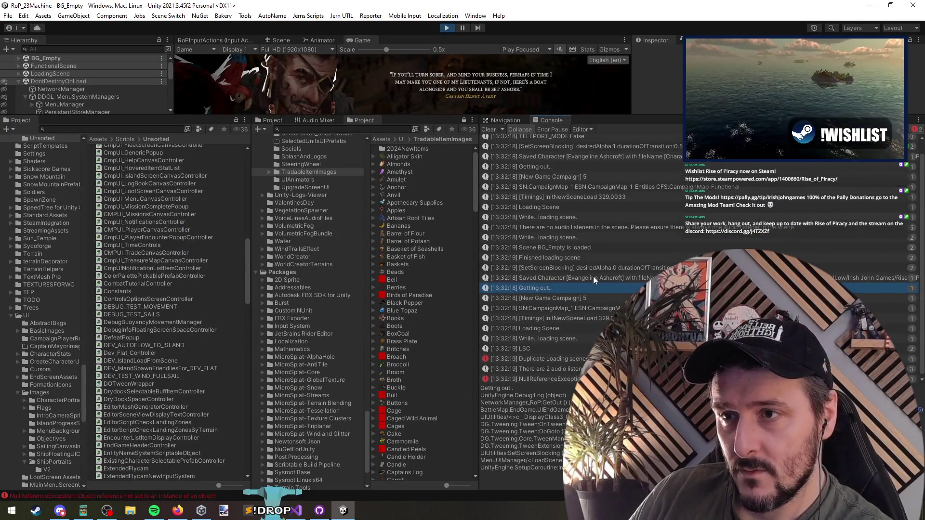
Inspect the Finished loading scene, Saved Character, SN:CampaignMap_1 and [New Game Campaign] 5 entries
{"action": "left_click", "coordinate": [577, 257]}
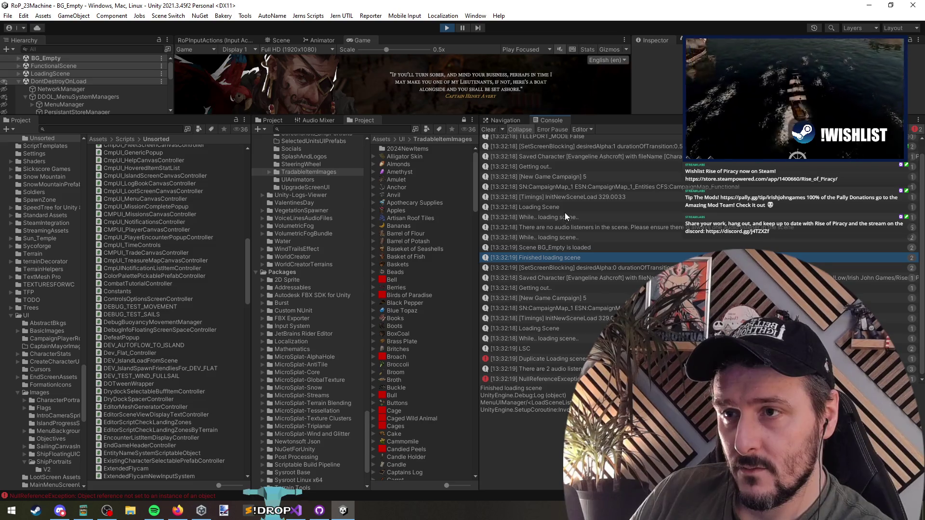
{"action": "left_click", "coordinate": [582, 279]}
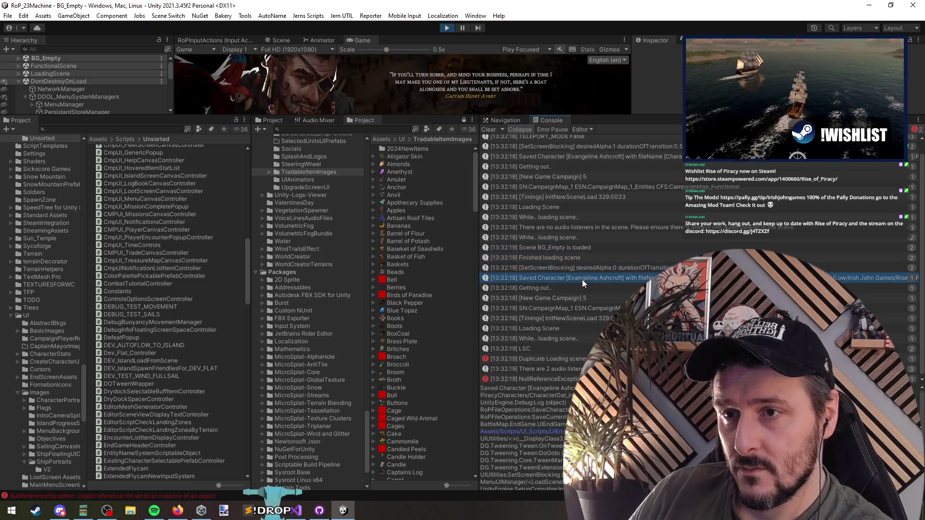
{"action": "left_click", "coordinate": [552, 289]}
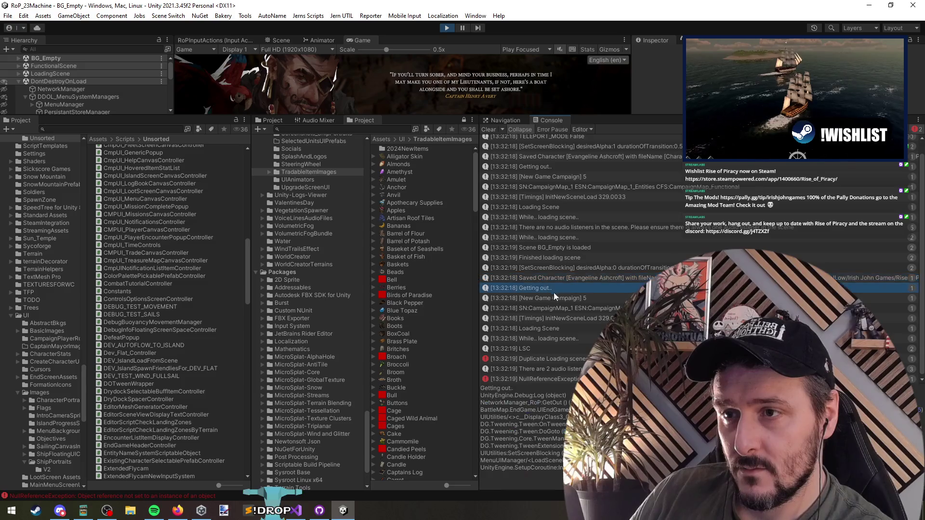
{"action": "left_click", "coordinate": [595, 309]}
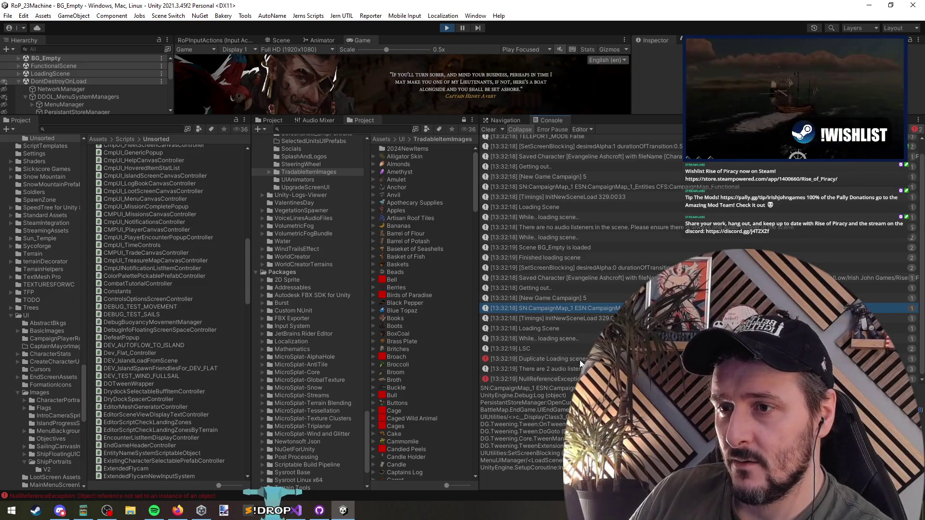
{"action": "mouse_move", "coordinate": [609, 117]}
{"action": "left_mouse_down"}
{"action": "mouse_move", "coordinate": [610, 363]}
{"action": "mouse_move", "coordinate": [609, 105]}
{"action": "left_mouse_up"}
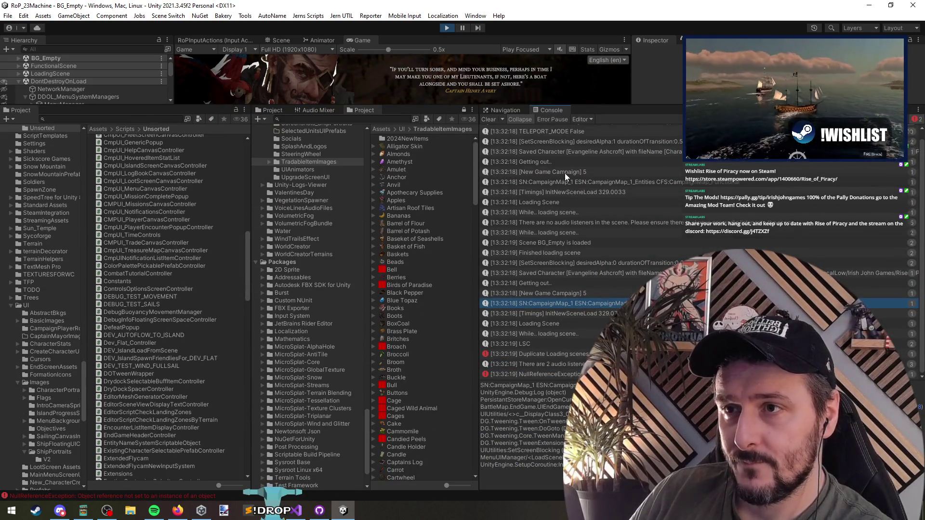
{"action": "left_click", "coordinate": [564, 173]}
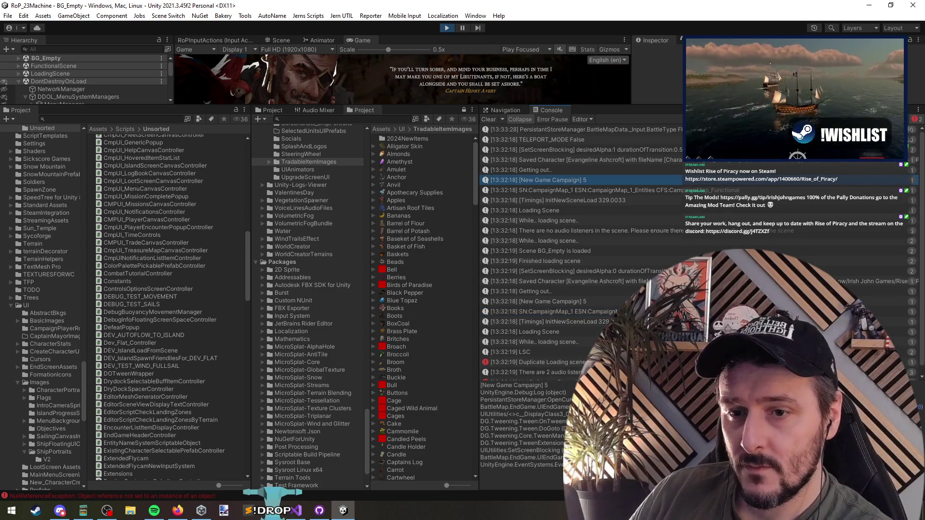
Compare the campaign scene loading code in Visual Studio against the Unity Console
{"action": "key", "text": "alt+Tab"}
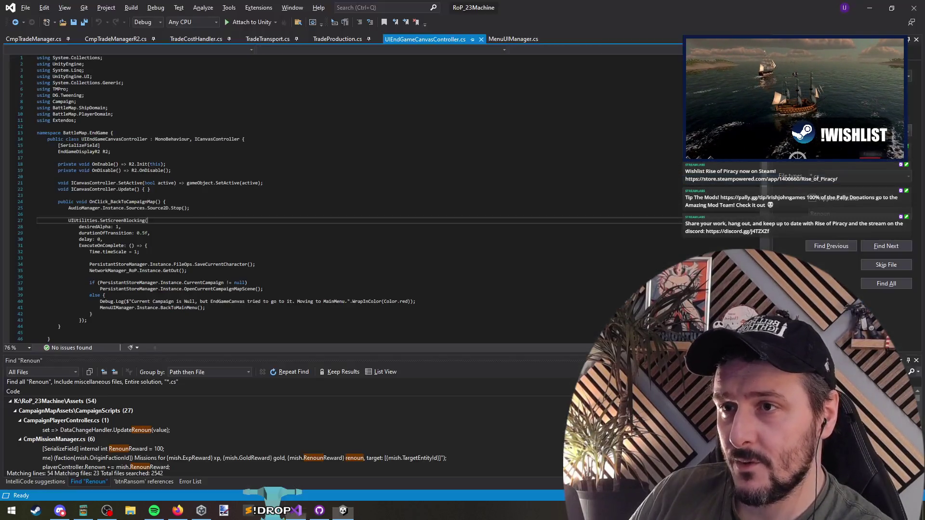
{"action": "key", "text": "alt+Tab"}
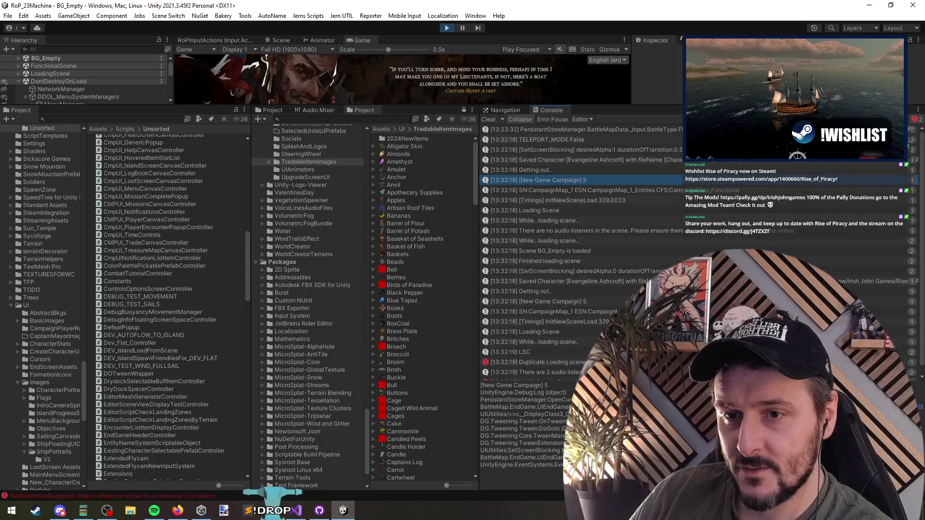
{"action": "key", "text": "alt+Tab"}
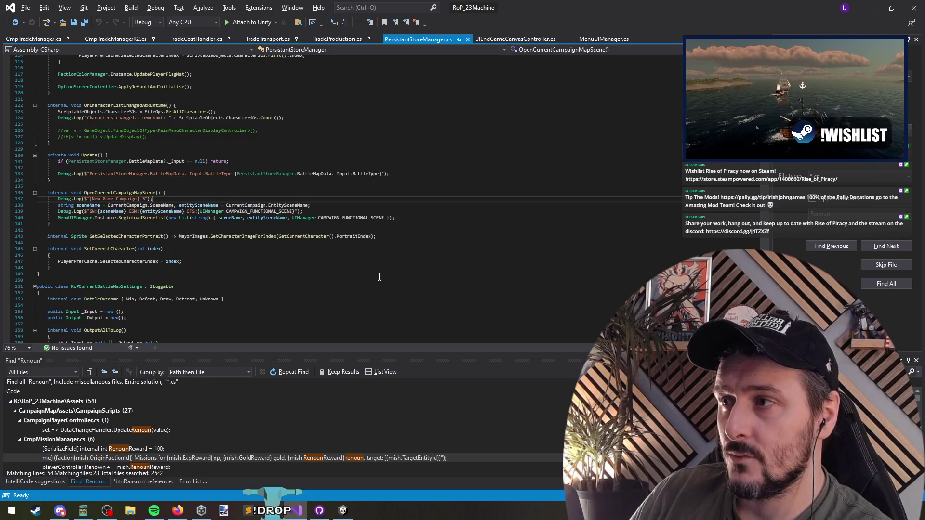
{"action": "key", "text": "alt+Tab"}
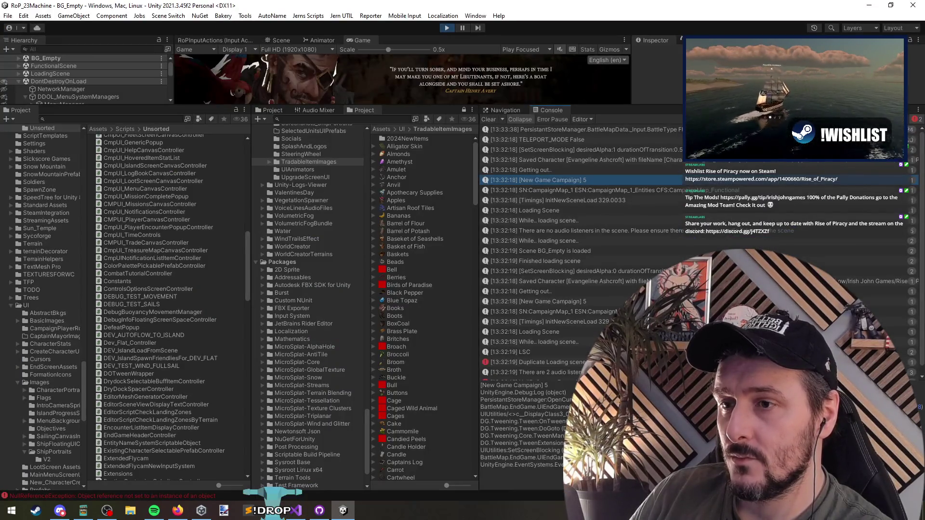
{"action": "key", "text": "alt+Tab"}
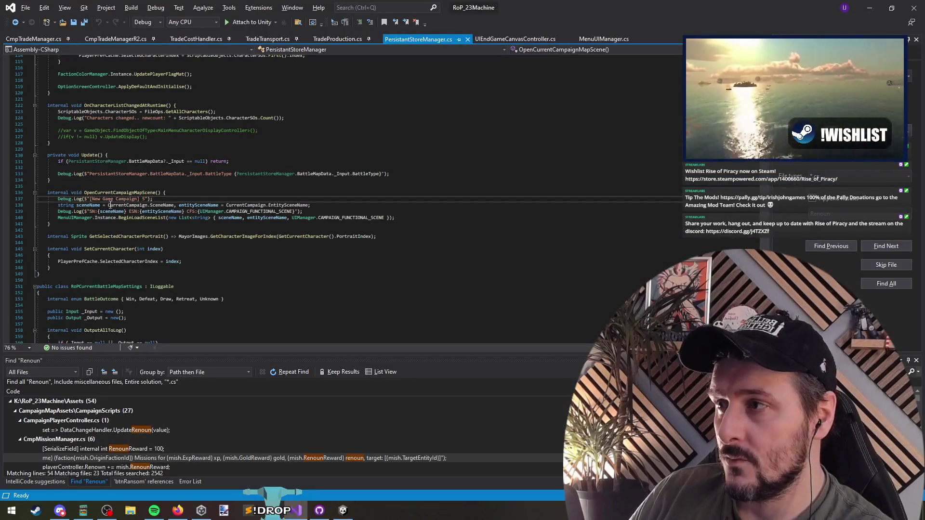
{"action": "key", "text": "alt+Tab"}
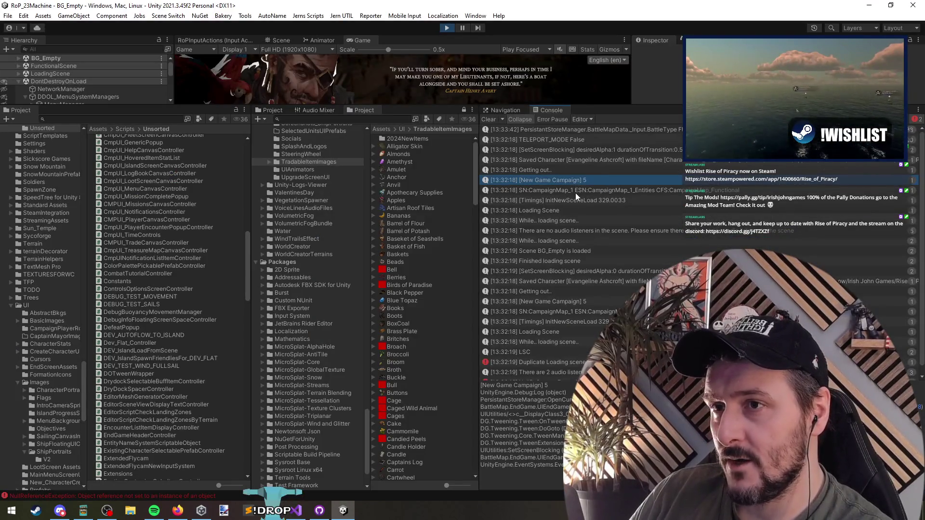
{"action": "key", "text": "alt+Tab"}
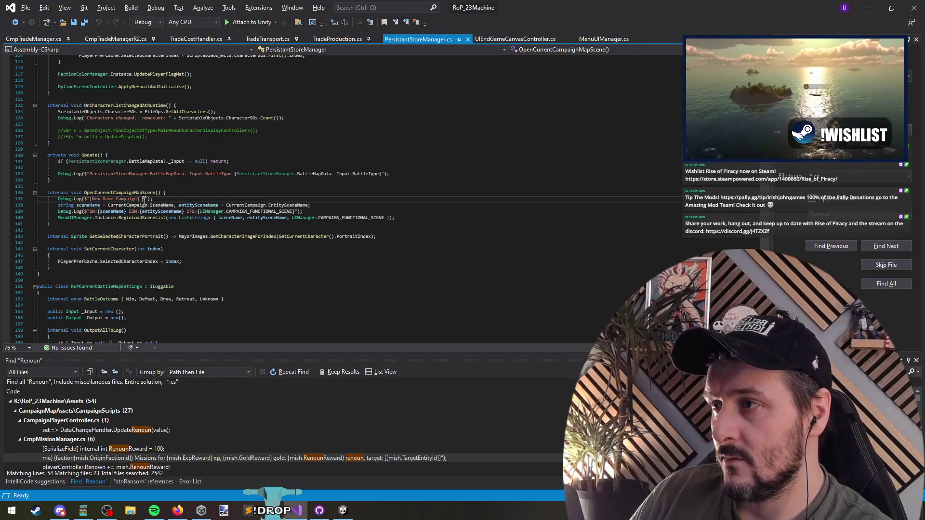
{"action": "key", "text": "alt+Tab"}
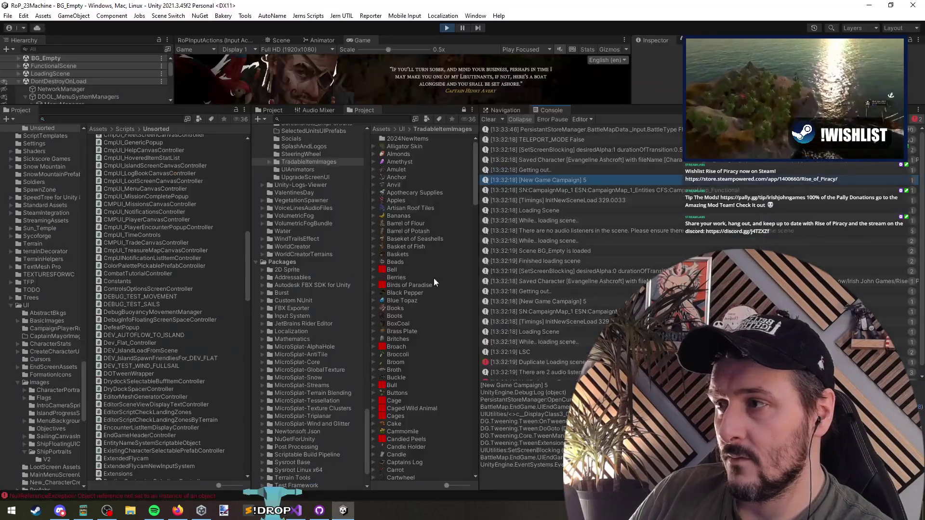
Inspect the InitNewSceneLoad, Loading Scene and audio listener entries, opening the "While.. loading scene.." code
{"action": "left_click", "coordinate": [561, 189]}
{"action": "left_click", "coordinate": [577, 200]}
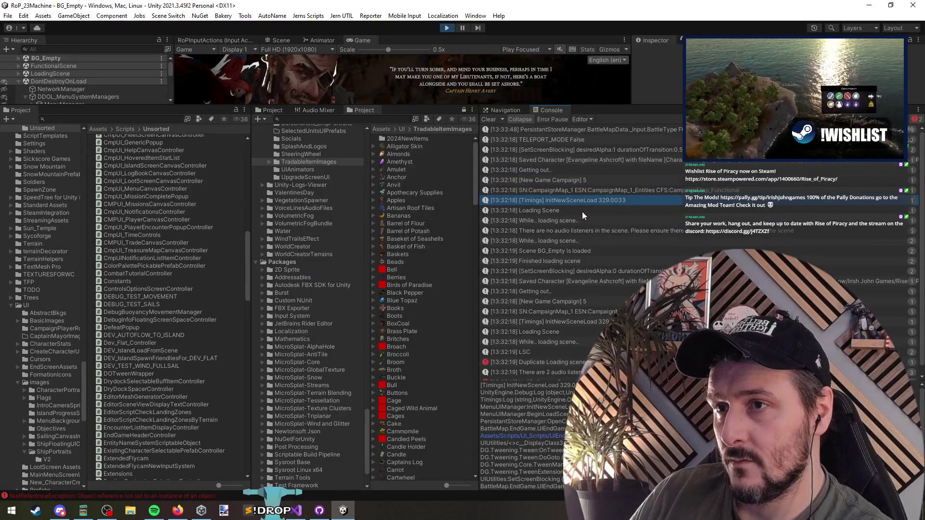
{"action": "left_click", "coordinate": [582, 212]}
{"action": "left_click", "coordinate": [583, 218]}
{"action": "left_click", "coordinate": [585, 233]}
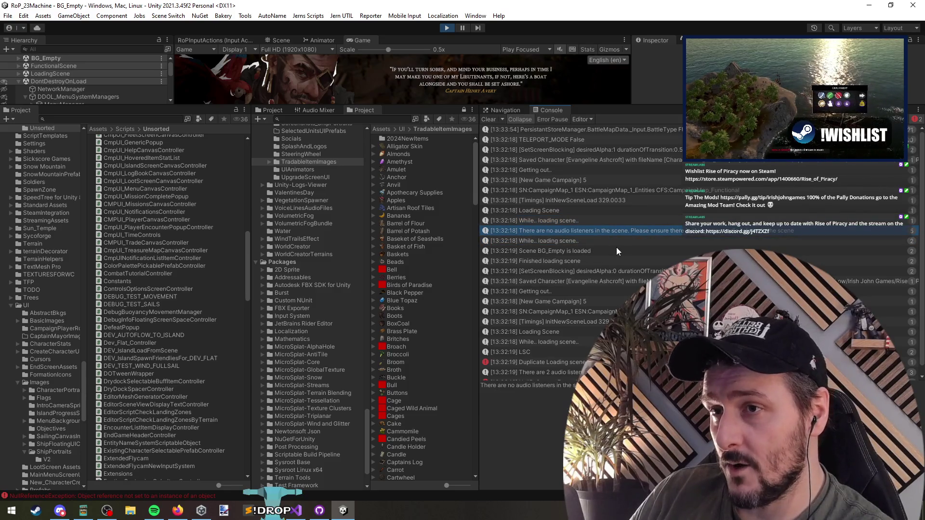
{"action": "left_click", "coordinate": [602, 243]}
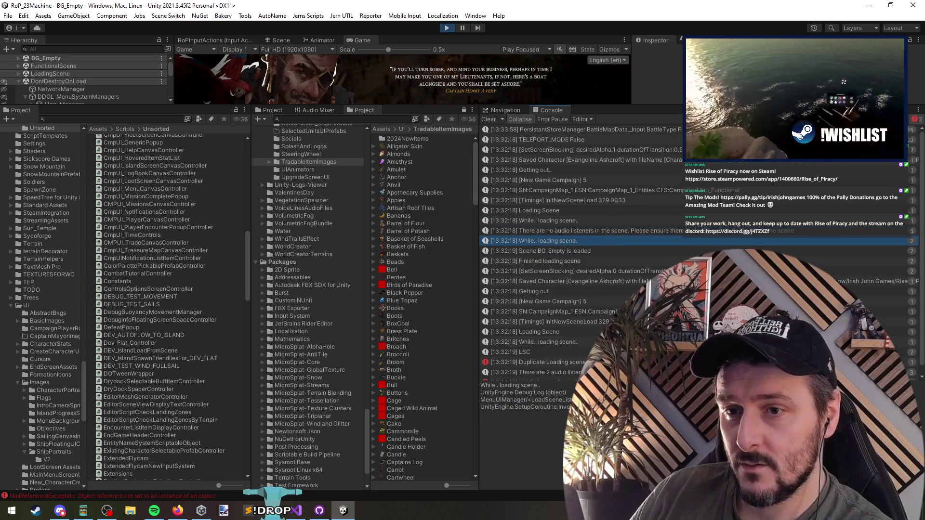
{"action": "double_click", "coordinate": [603, 241]}
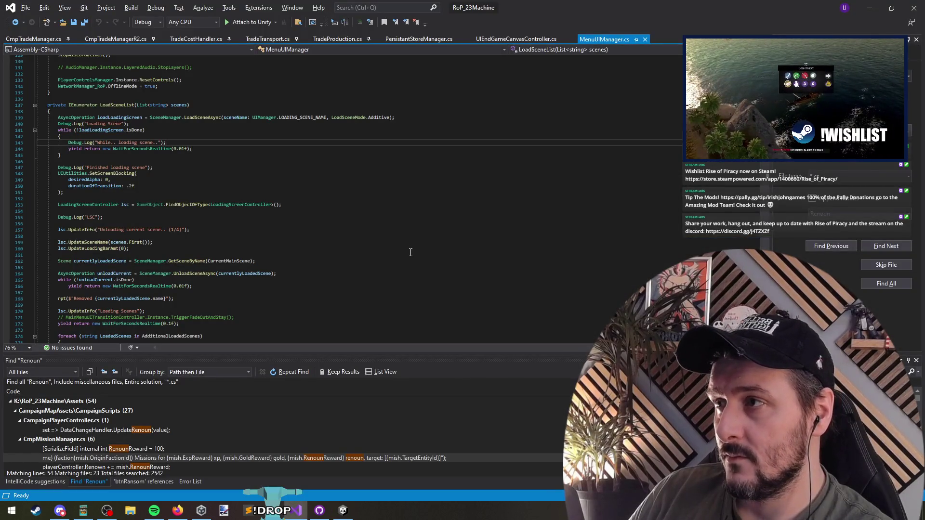
{"action": "key", "text": "alt+Tab"}
{"action": "left_click", "coordinate": [563, 253]}
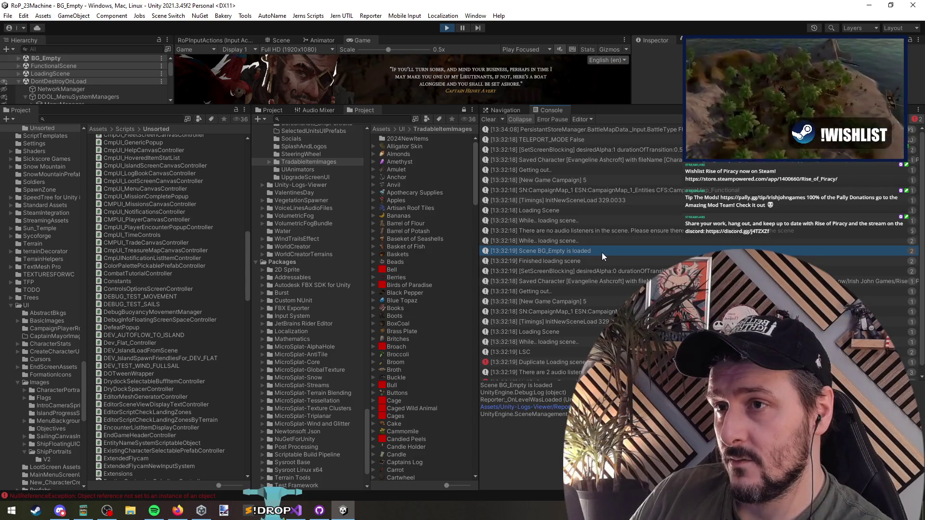
{"action": "left_click", "coordinate": [602, 253]}
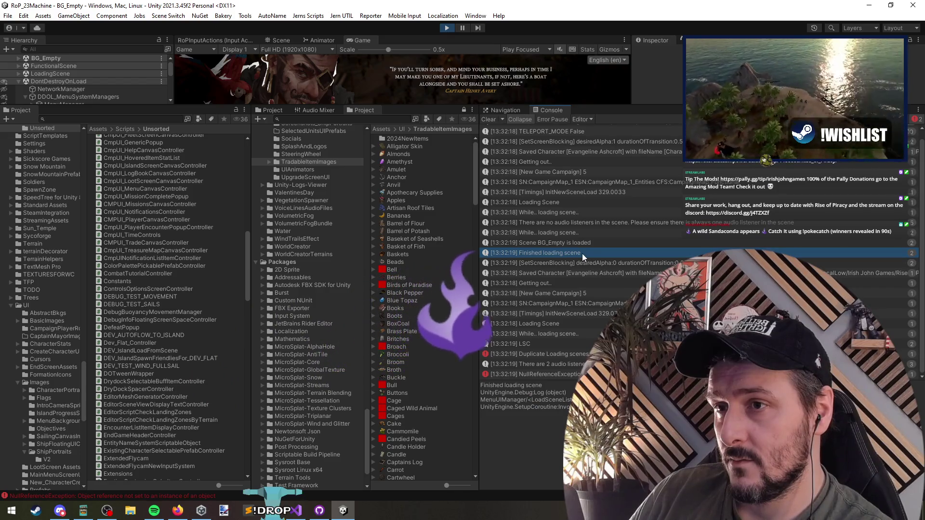
{"action": "left_click", "coordinate": [572, 264]}
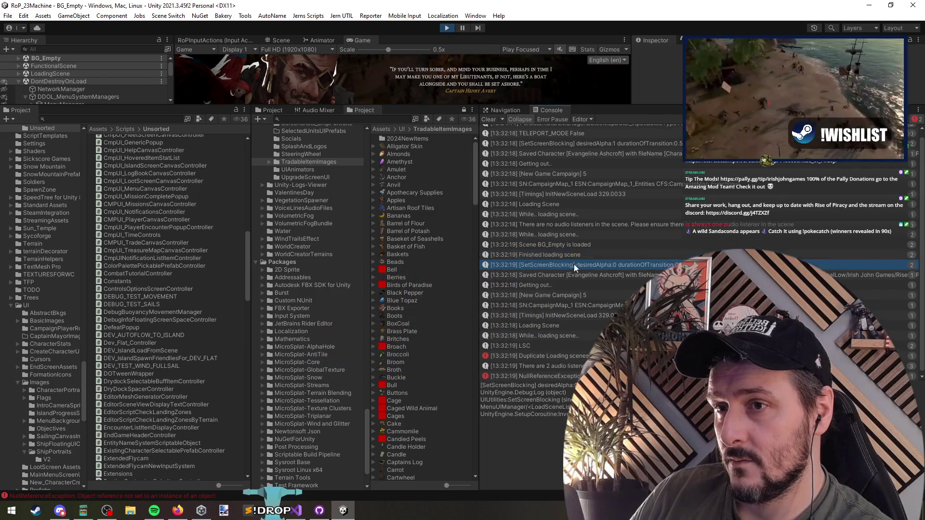
{"action": "left_click", "coordinate": [541, 285]}
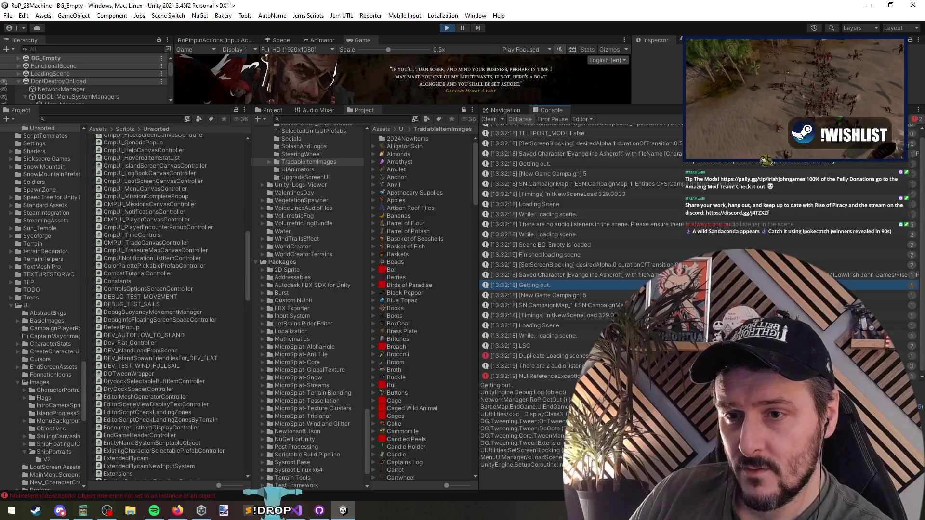
{"action": "double_click", "coordinate": [550, 285]}
{"action": "scroll", "coordinate": [154, 156], "scroll_direction": "down", "scroll_amount": 2}
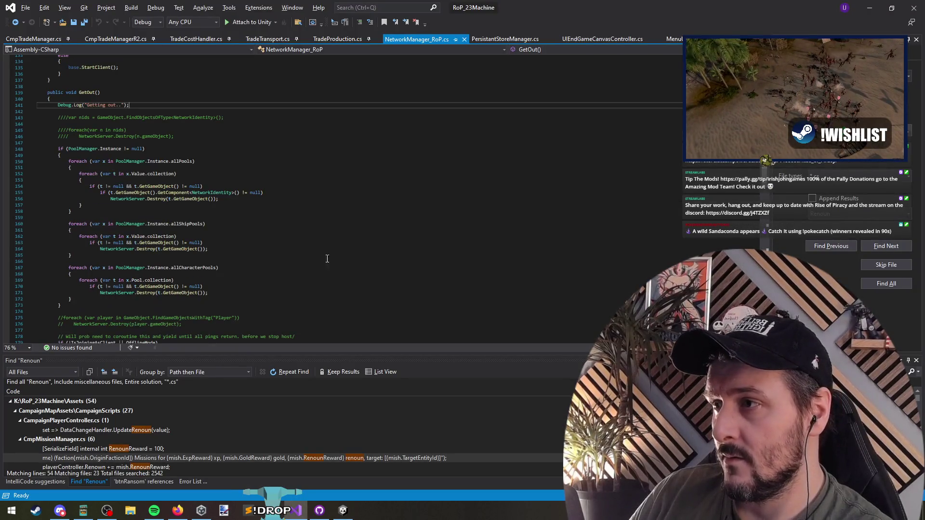
{"action": "mouse_move", "coordinate": [66, 149]}
{"action": "left_mouse_down"}
{"action": "mouse_move", "coordinate": [227, 263]}
{"action": "mouse_move", "coordinate": [226, 295]}
{"action": "mouse_move", "coordinate": [207, 172]}
{"action": "mouse_move", "coordinate": [238, 297]}
{"action": "left_mouse_up"}
{"action": "left_click", "coordinate": [238, 296]}
{"action": "scroll", "coordinate": [159, 250], "scroll_direction": "down", "scroll_amount": 5}
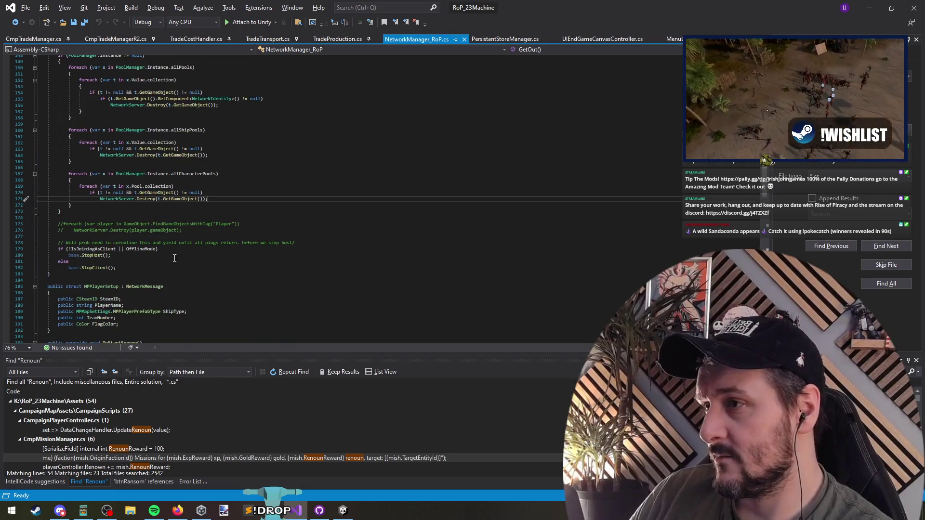
{"action": "left_click", "coordinate": [160, 236]}
{"action": "left_click_drag", "start_coordinate": [159, 236], "coordinate": [152, 270]}
{"action": "left_click", "coordinate": [151, 274]}
{"action": "left_click_drag", "start_coordinate": [126, 236], "coordinate": [197, 263]}
{"action": "left_click", "coordinate": [199, 263]}
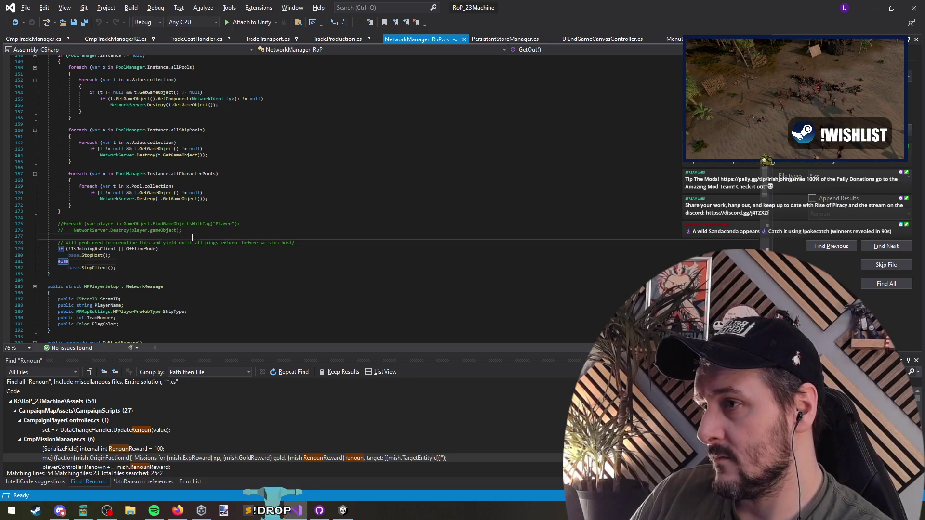
{"action": "key", "text": "alt+Tab"}
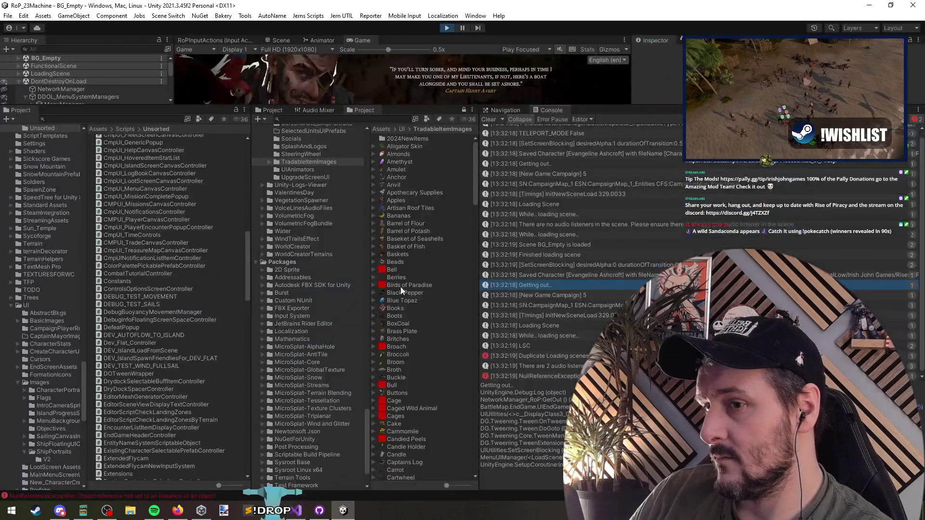
{"action": "left_click", "coordinate": [588, 295]}
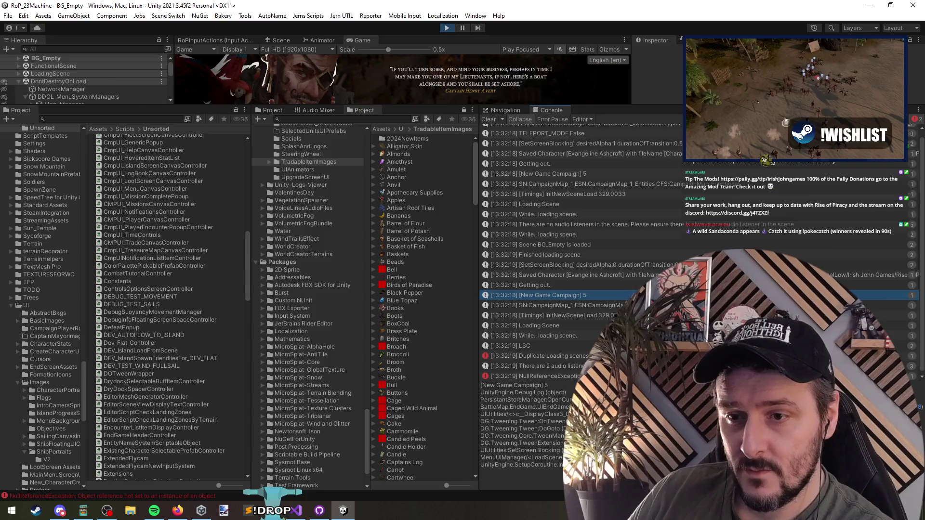
Check the code in Visual Studio, then select a log entry's stack trace lines in Unity
{"action": "key", "text": "alt+Tab"}
{"action": "scroll", "coordinate": [425, 276], "scroll_direction": "up", "scroll_amount": 1}
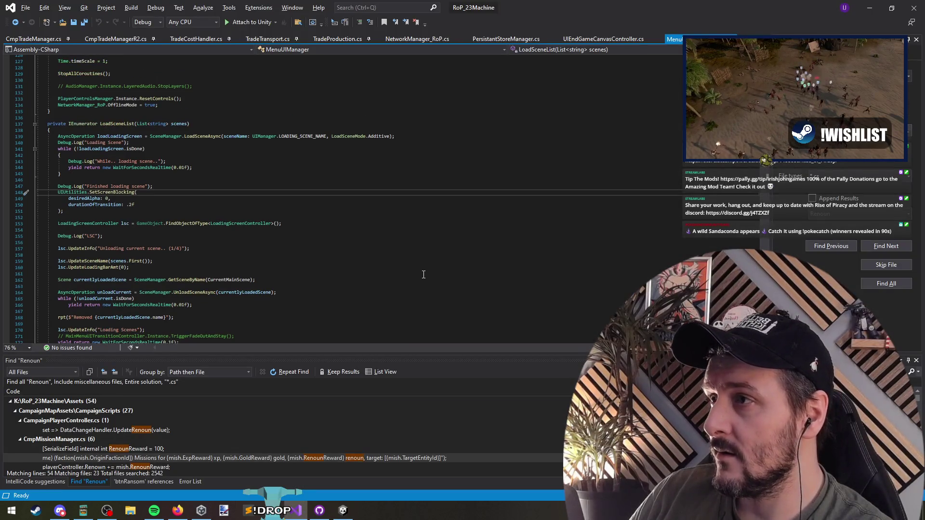
{"action": "key", "text": "alt+Tab"}
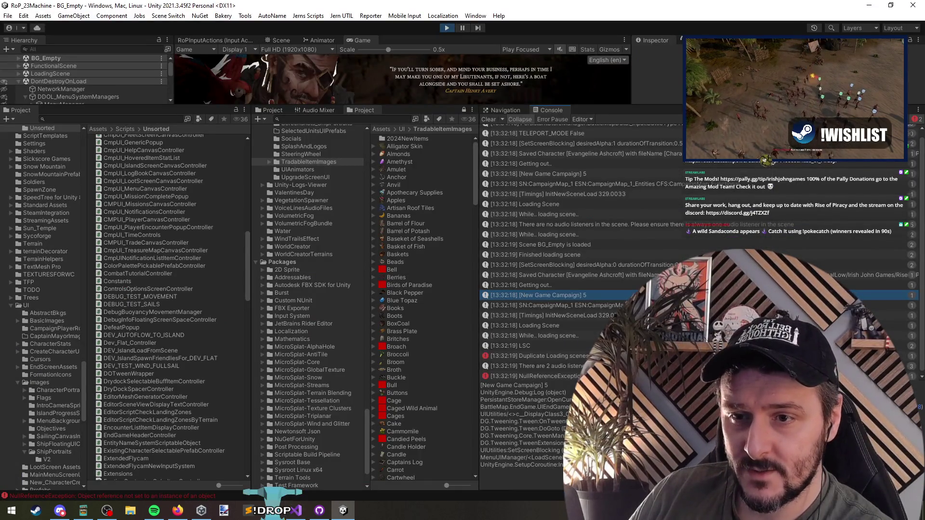
{"action": "left_click_drag", "start_coordinate": [481, 433], "coordinate": [563, 466]}
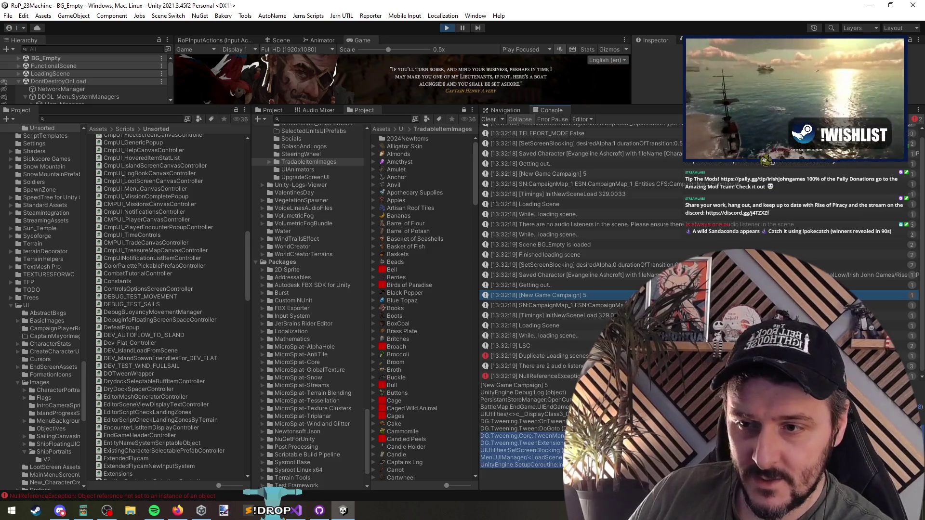
Inspect the Getting out.. and New Game Campaign entries and open the Getting out.. code
{"action": "left_click", "coordinate": [528, 284]}
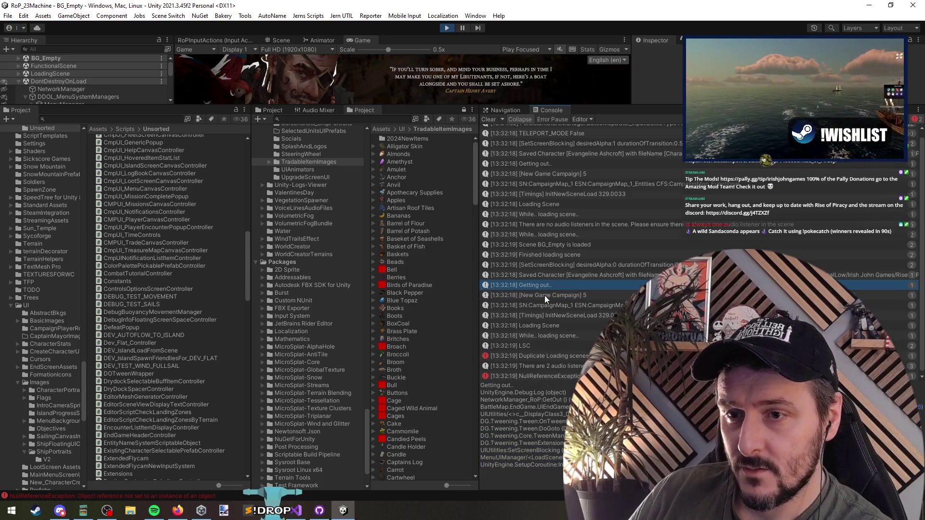
{"action": "left_click", "coordinate": [551, 293]}
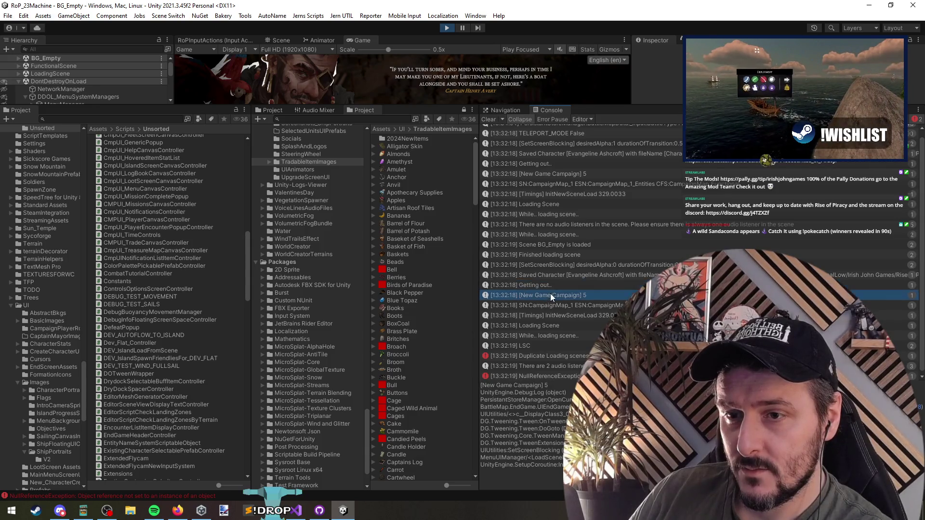
{"action": "left_click", "coordinate": [551, 285]}
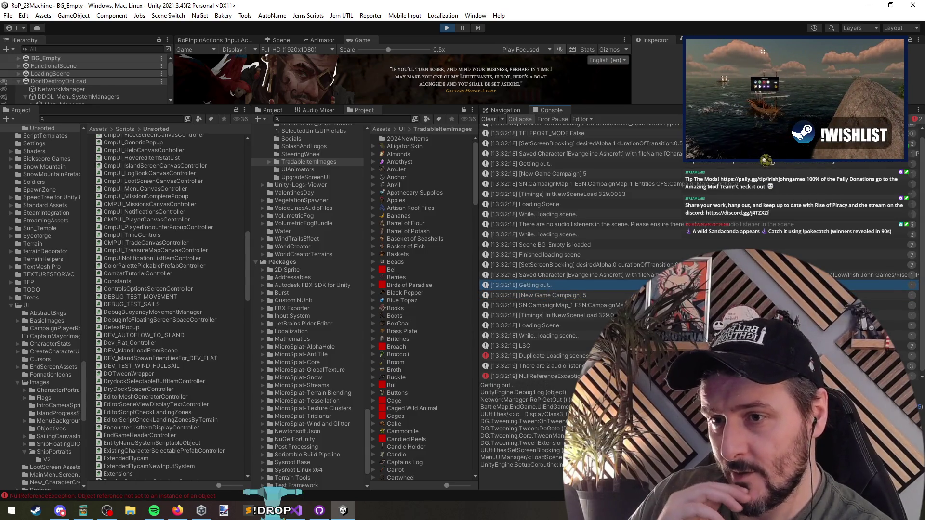
{"action": "double_click", "coordinate": [550, 284]}
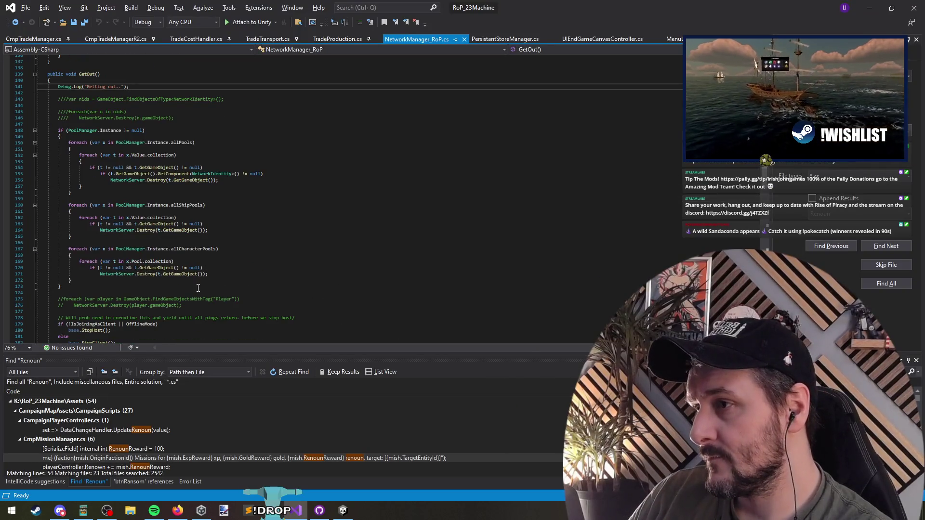
{"action": "scroll", "coordinate": [198, 287], "scroll_direction": "down", "scroll_amount": 5}
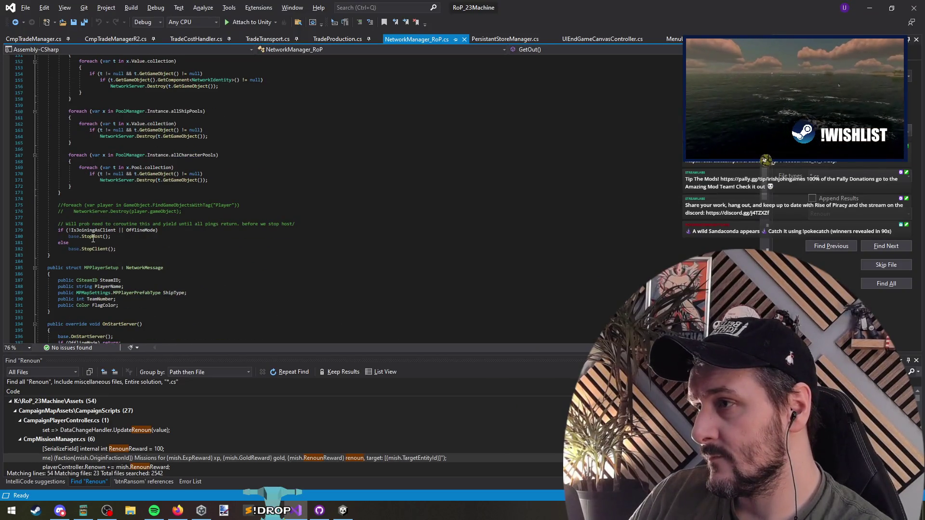
{"action": "key", "text": "alt+Tab"}
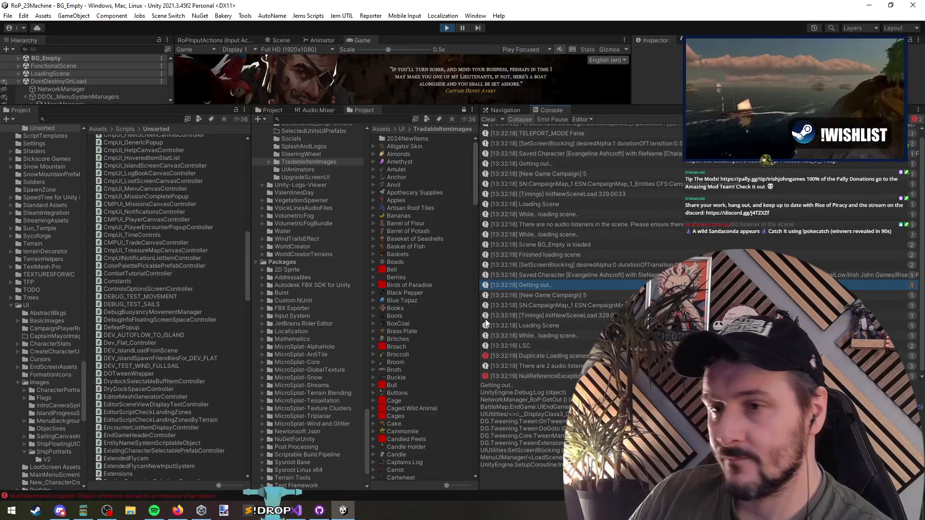
Compare the two InitNewSceneLoad timing entries in the Console
{"action": "left_click", "coordinate": [575, 316]}
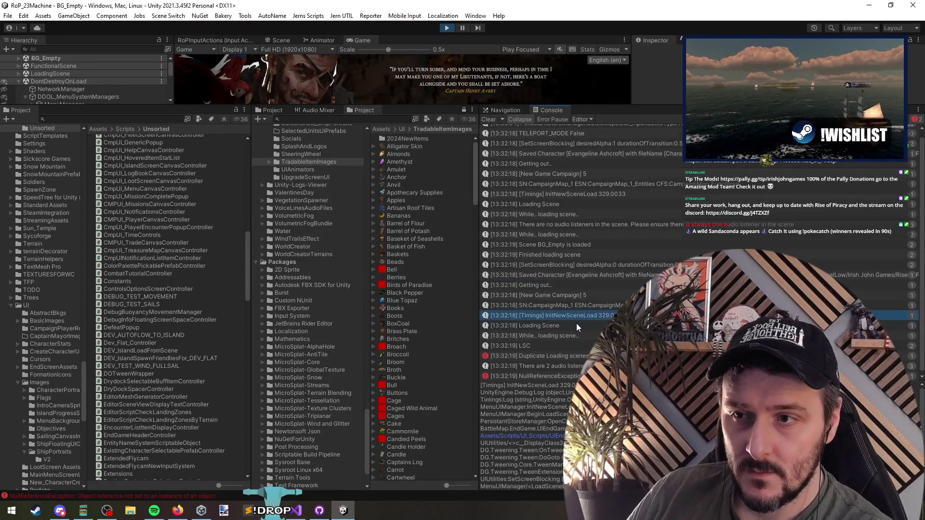
{"action": "left_click", "coordinate": [605, 194]}
{"action": "left_click", "coordinate": [602, 316]}
{"action": "left_click", "coordinate": [616, 194]}
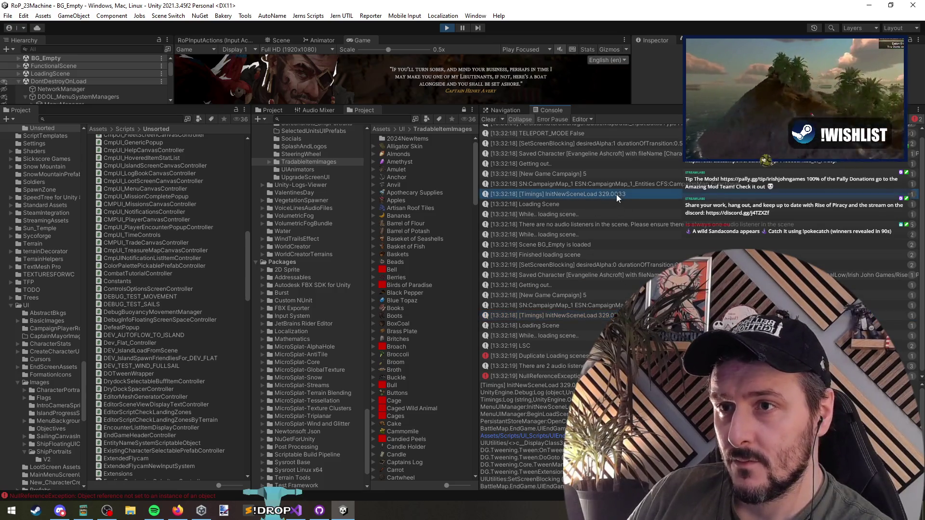
Step through Loading Scene, LSC, Duplicate Loading and audio warnings to the NullReferenceException's code
{"action": "left_click", "coordinate": [563, 327]}
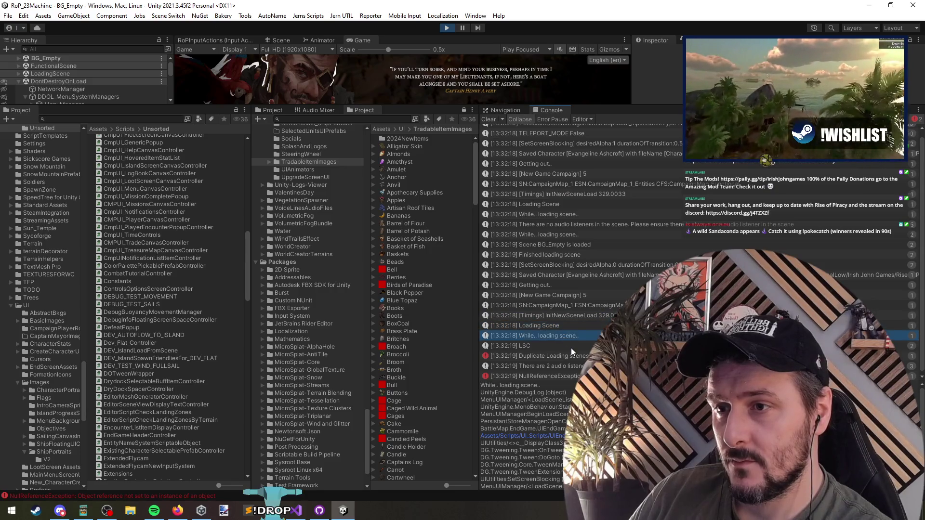
{"action": "left_click", "coordinate": [571, 347]}
{"action": "left_click", "coordinate": [574, 356]}
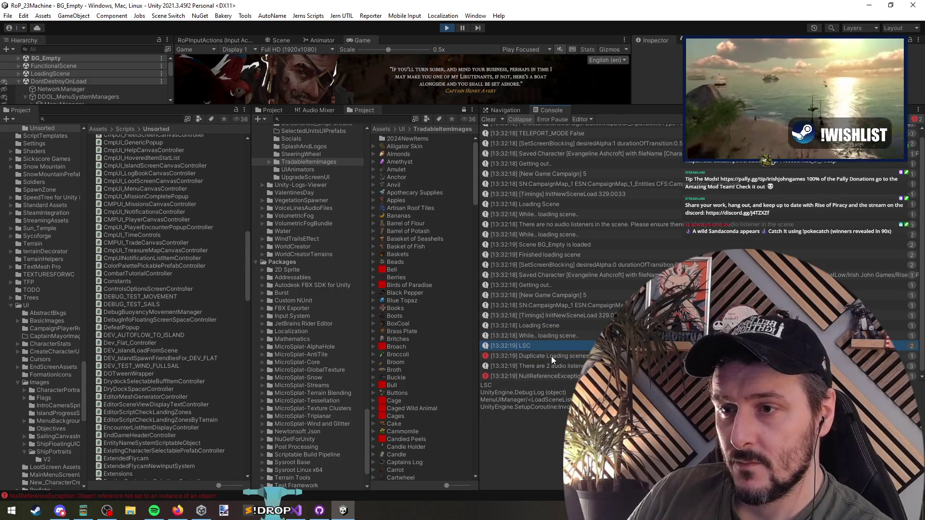
{"action": "left_click", "coordinate": [564, 365]}
{"action": "left_click", "coordinate": [571, 377]}
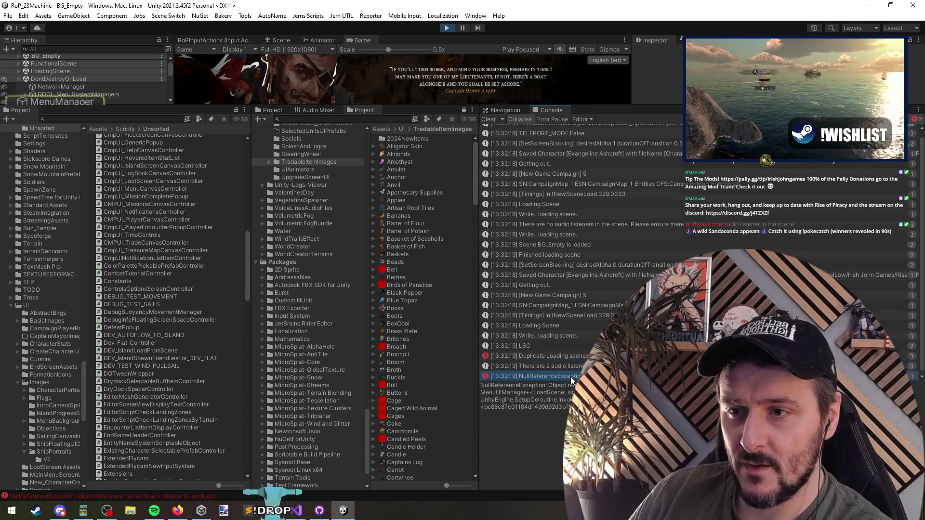
{"action": "double_click", "coordinate": [535, 374]}
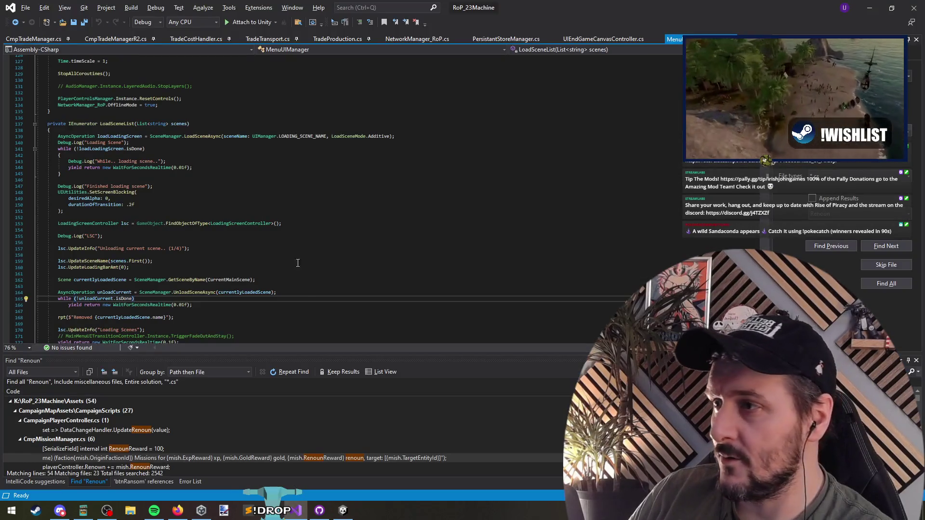
Select the while (!unloadCurrent.isDone) line, then drag the Game view splitter down in Unity
{"action": "triple_click", "coordinate": [97, 206]}
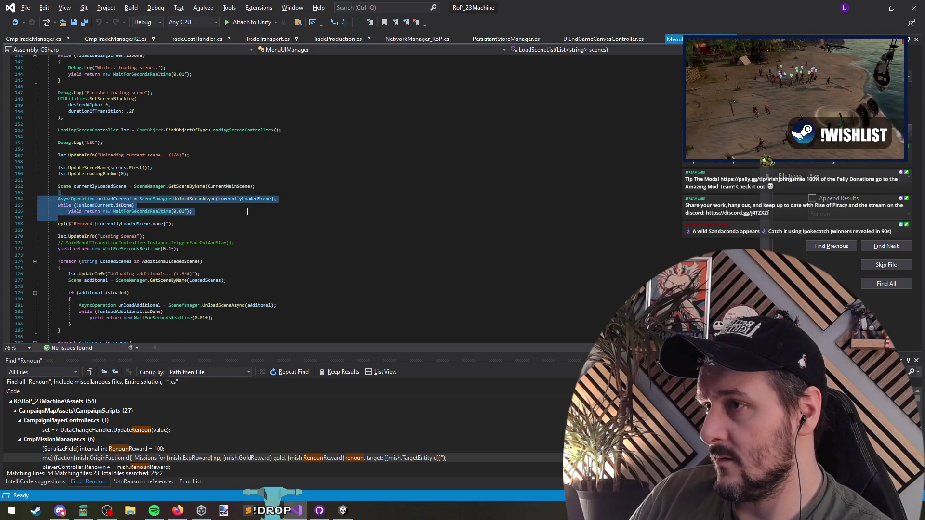
{"action": "key", "text": "alt+Tab"}
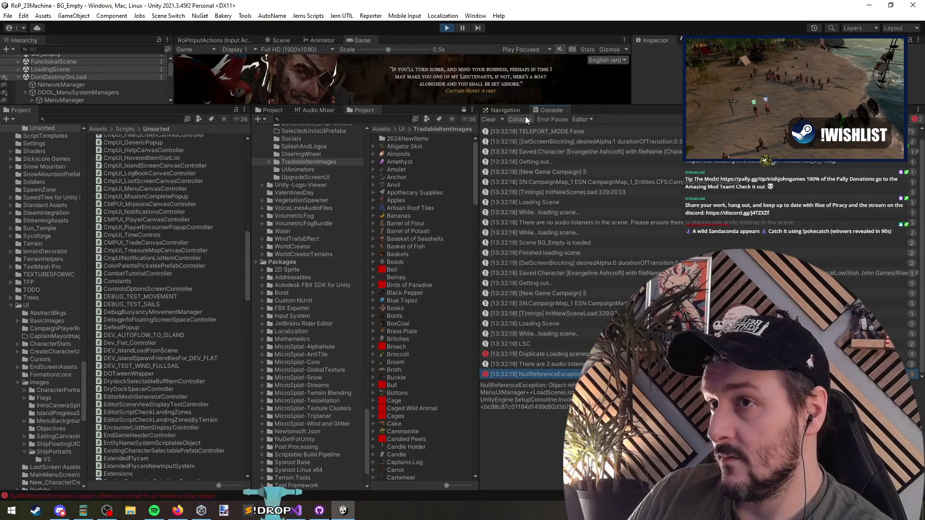
{"action": "left_click_drag", "start_coordinate": [603, 106], "coordinate": [602, 327]}
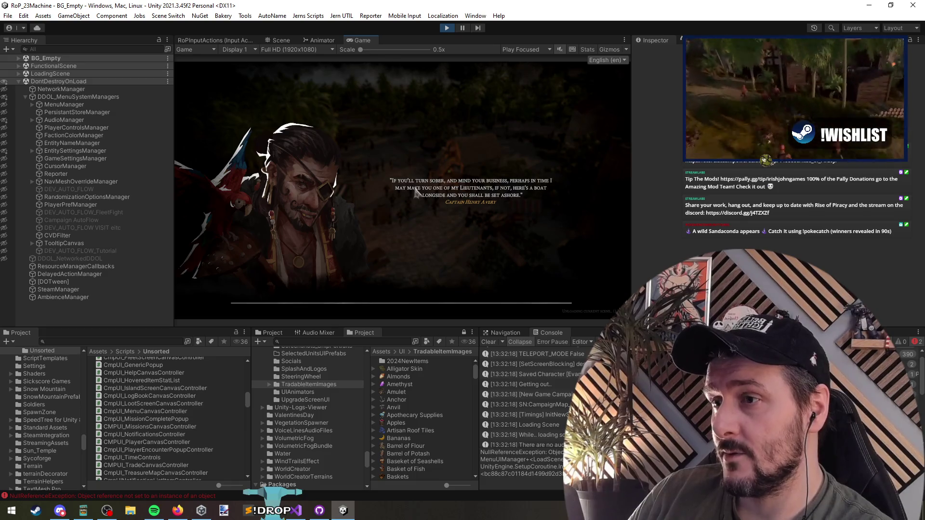
Stop and restart Play mode, then choose an option in the game's main menu
{"action": "left_click", "coordinate": [448, 29]}
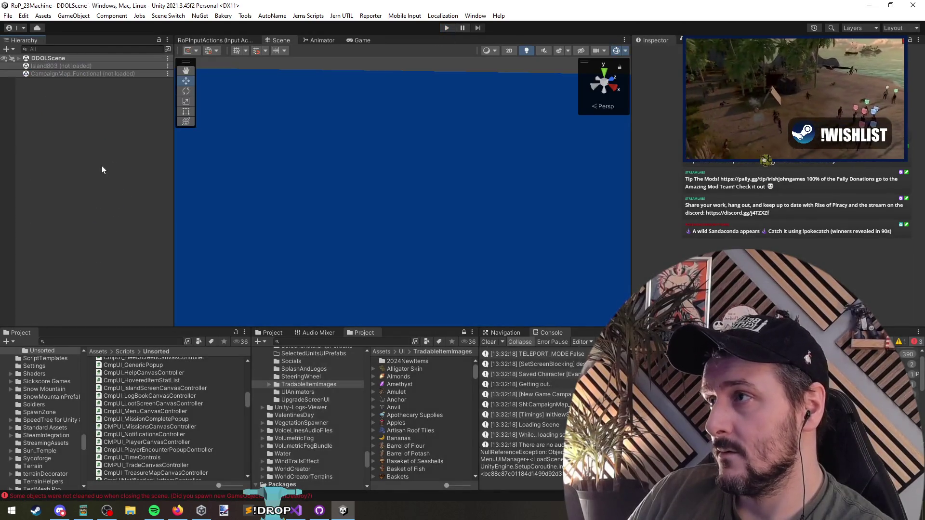
{"action": "left_click", "coordinate": [446, 30]}
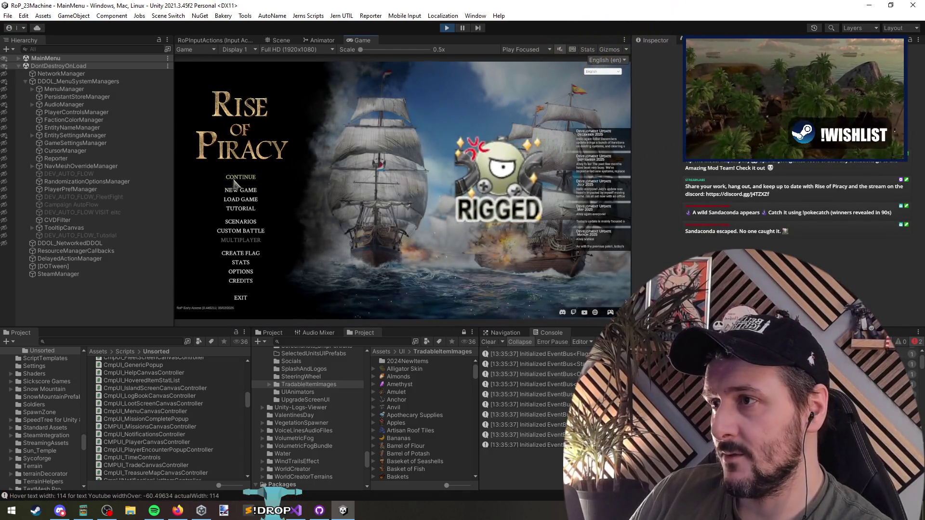
{"action": "left_click", "coordinate": [236, 178]}
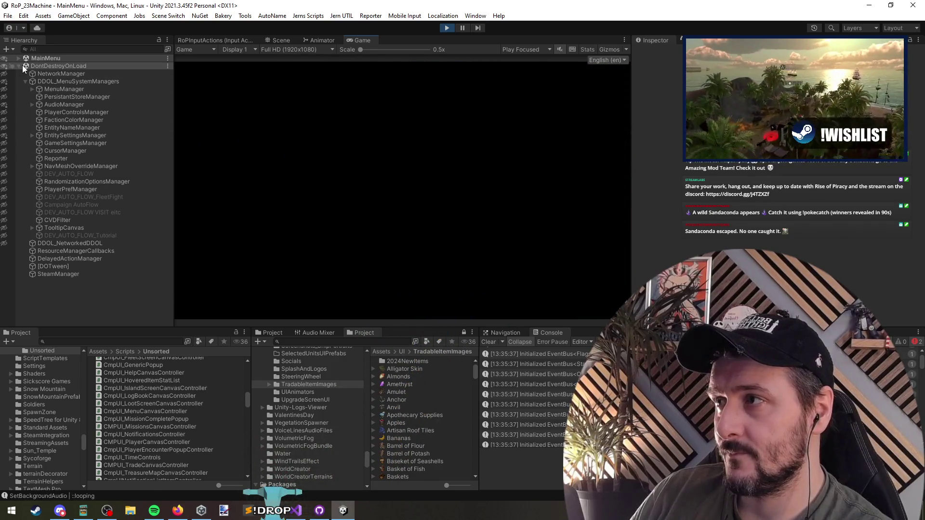
Collapse DontDestroyOnLoad and briefly expand CampaignMap_1 in the Hierarchy
{"action": "left_click", "coordinate": [19, 65]}
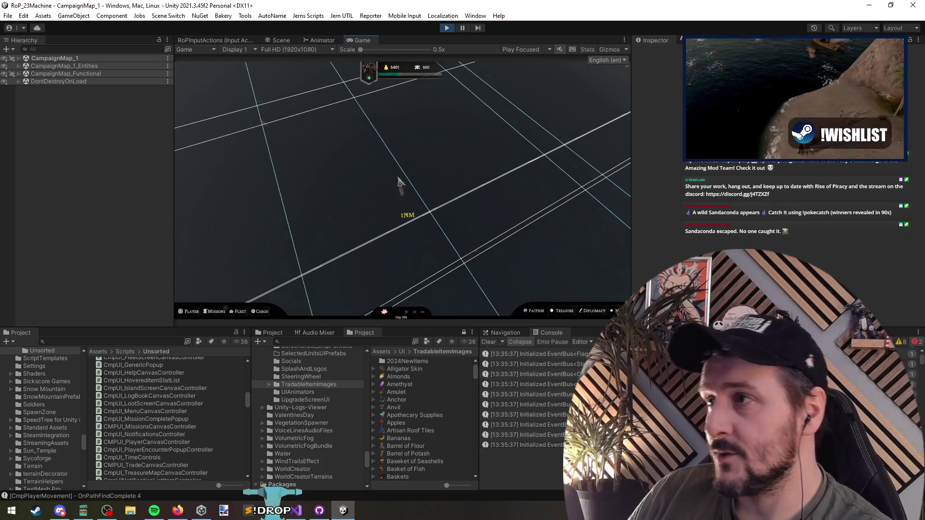
{"action": "left_click", "coordinate": [18, 57]}
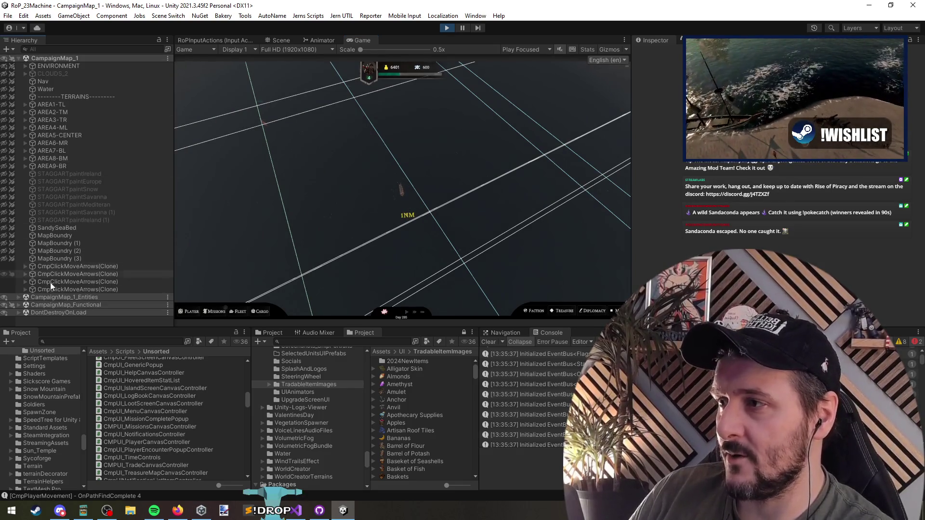
{"action": "left_click", "coordinate": [20, 58]}
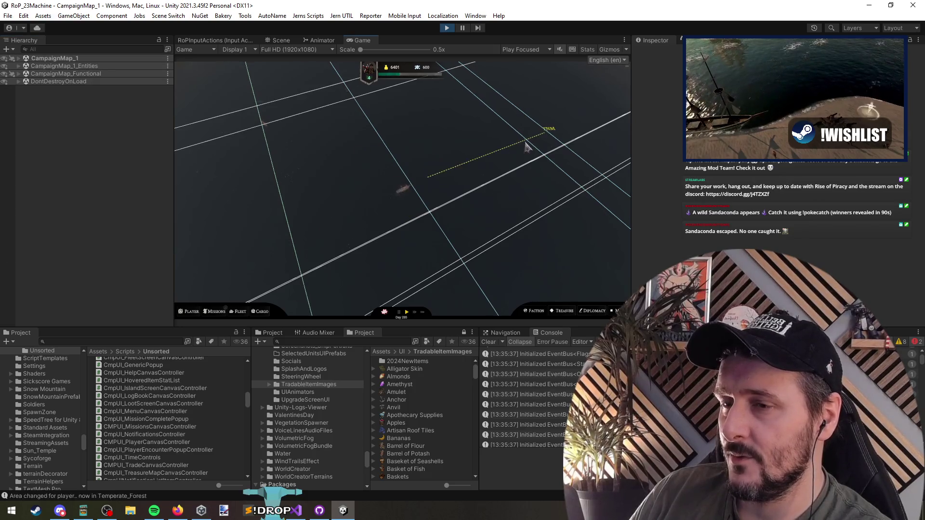
Pause, set the ship's course, and confirm the attack on The Golden Dragon fleet
{"action": "key", "text": "space"}
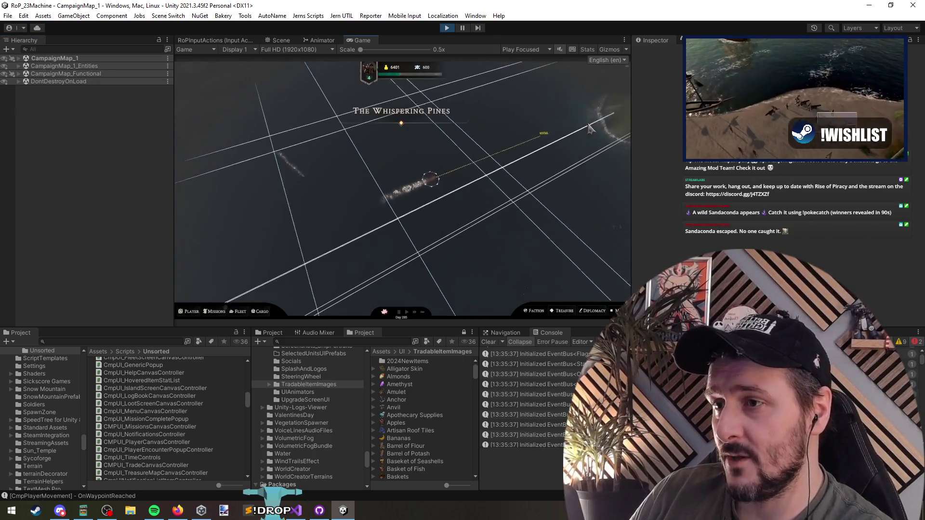
{"action": "left_click", "coordinate": [423, 291]}
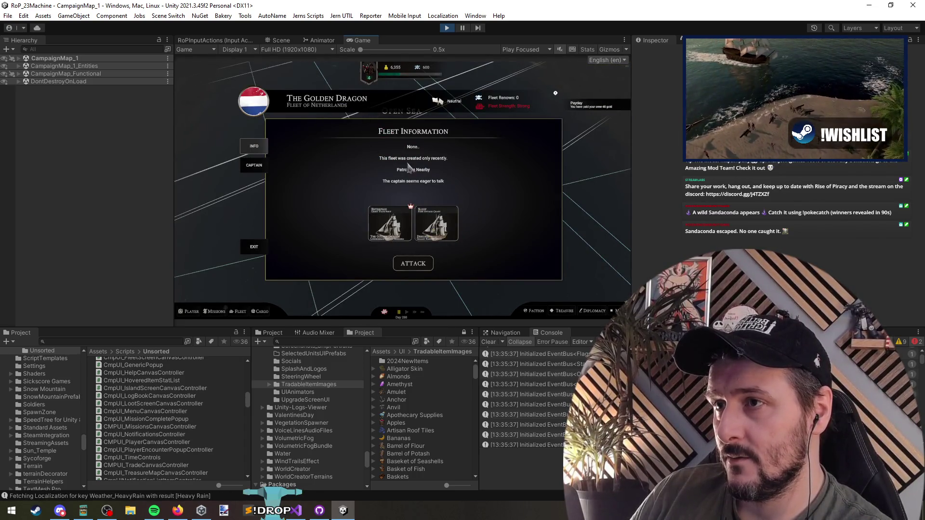
{"action": "left_click", "coordinate": [413, 265]}
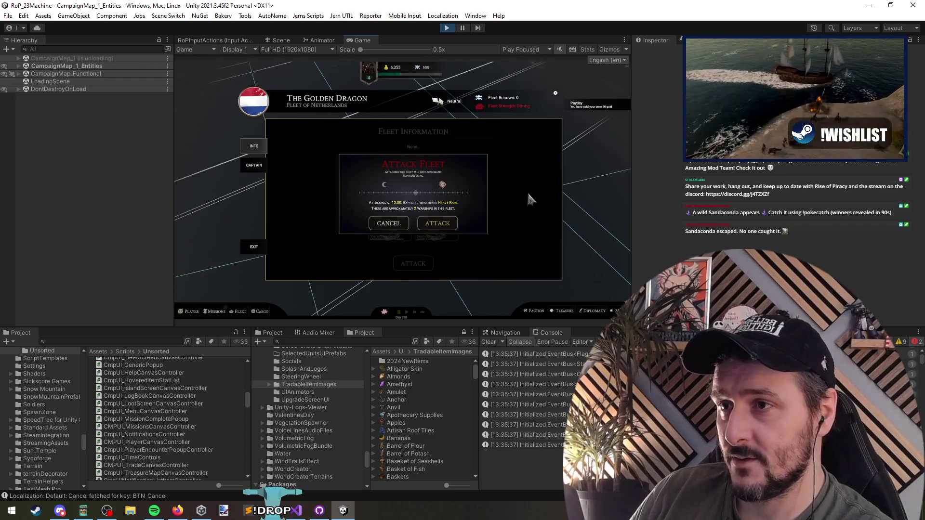
{"action": "left_click", "coordinate": [437, 223]}
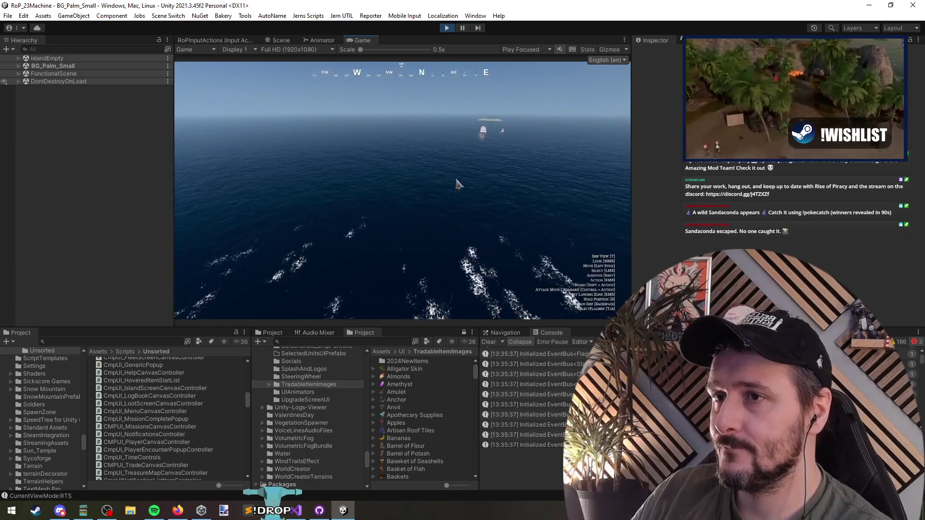
Sink the enemy ships using the debug menu's 'des' Destroy command
{"action": "key", "text": "Tab"}
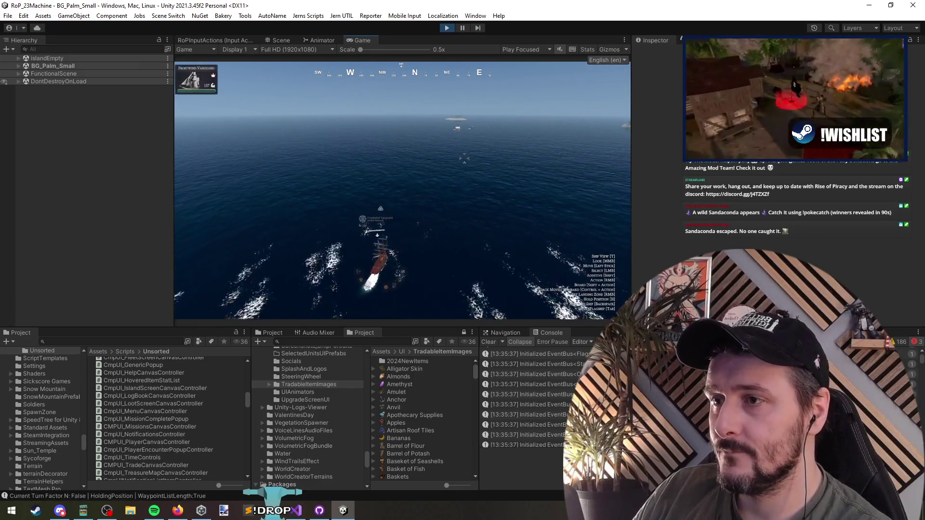
{"action": "left_click", "coordinate": [453, 175]}
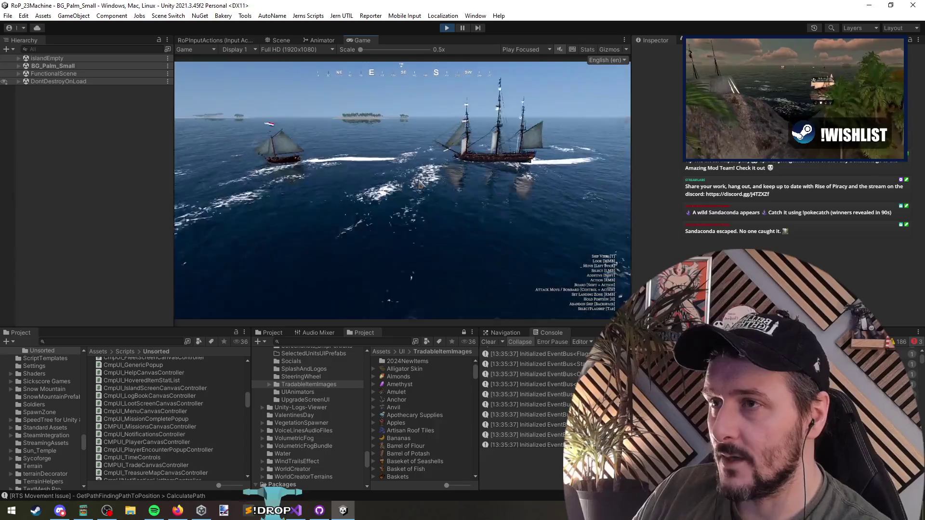
{"action": "key", "text": "F1"}
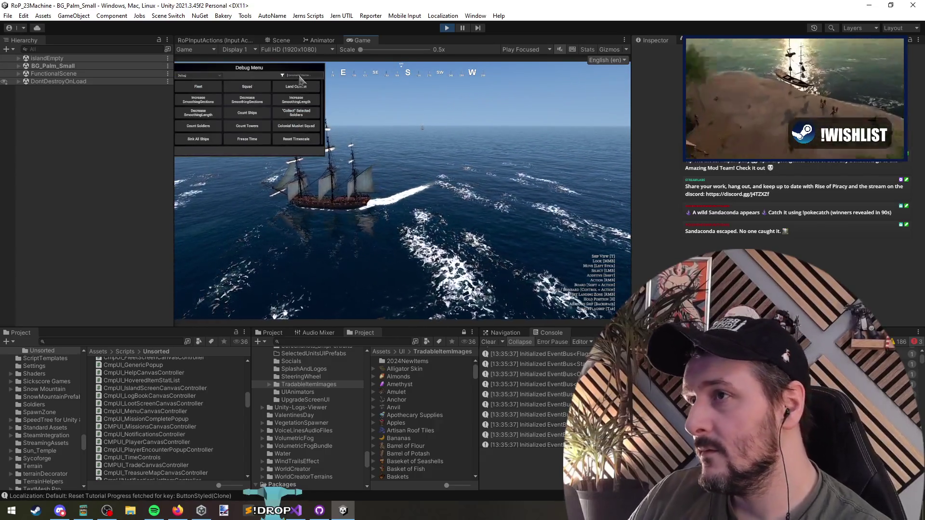
{"action": "type", "text": "dest"}
{"action": "left_click", "coordinate": [299, 83]}
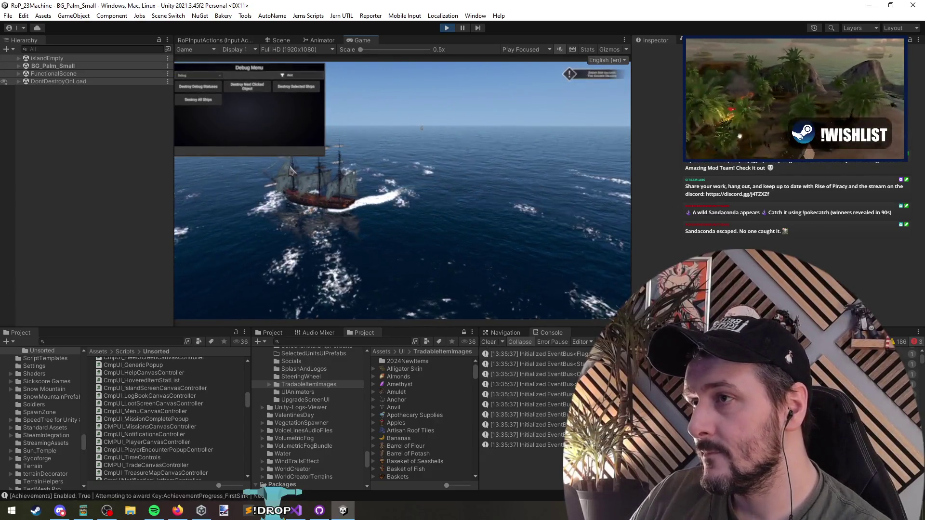
Save EndGameDisplayR2.cs in Visual Studio, then continue past the Victory results
{"action": "key", "text": "alt+Tab"}
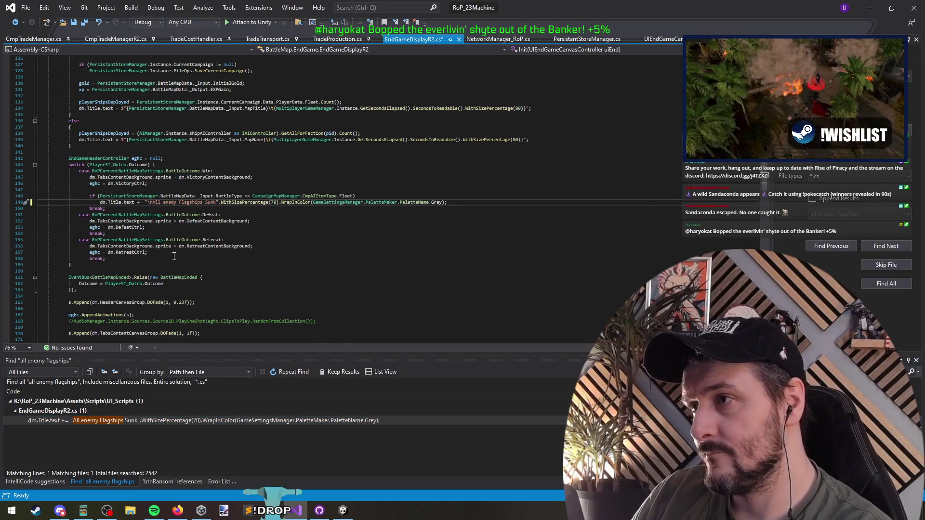
{"action": "key", "text": "ctrl+s"}
{"action": "key", "text": "alt+Tab"}
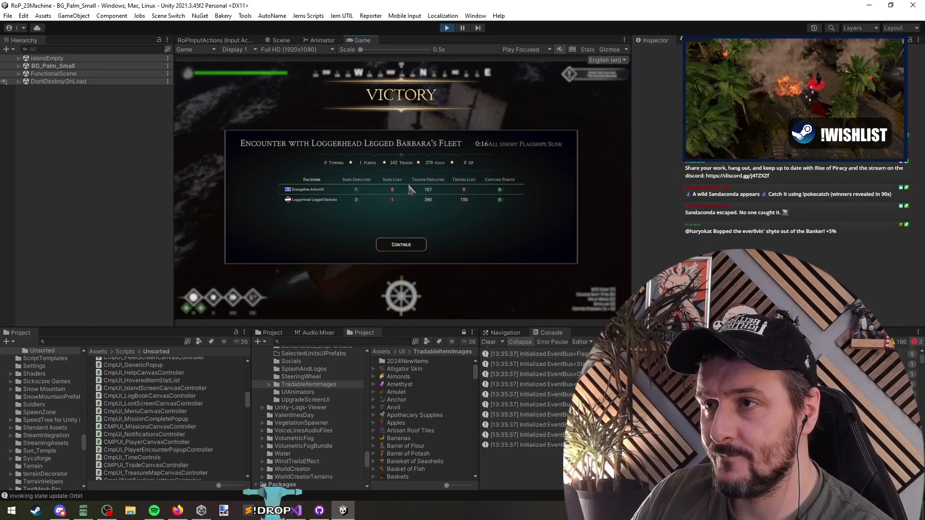
{"action": "left_click", "coordinate": [397, 250]}
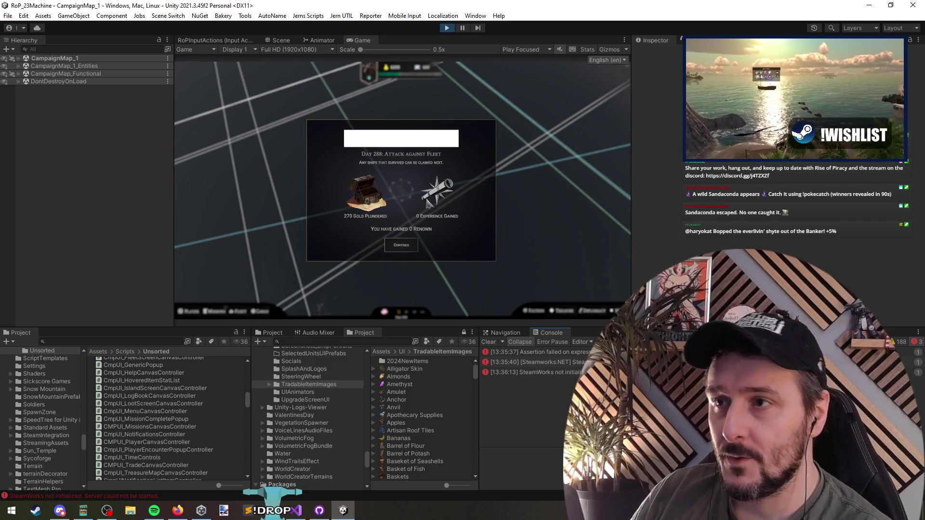
Dismiss the plunder summary and claimable ships screens, then set a new course on the map
{"action": "left_click", "coordinate": [386, 244]}
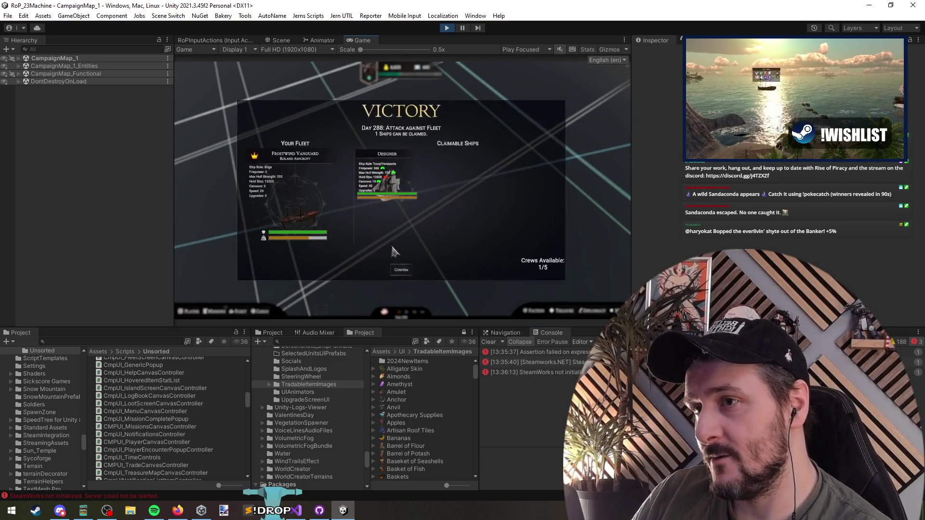
{"action": "left_click", "coordinate": [400, 271]}
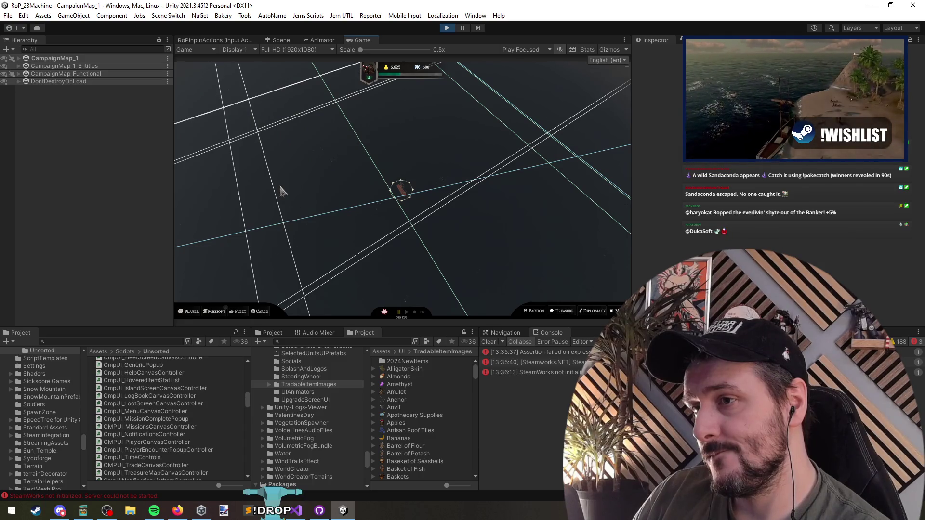
{"action": "left_click", "coordinate": [445, 167]}
{"action": "mouse_move", "coordinate": [392, 211]}
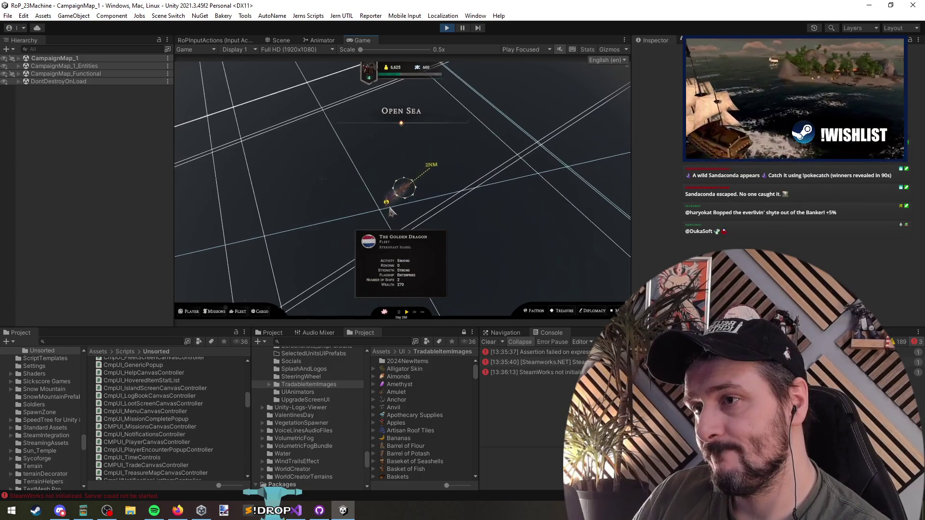
{"action": "left_click", "coordinate": [316, 170]}
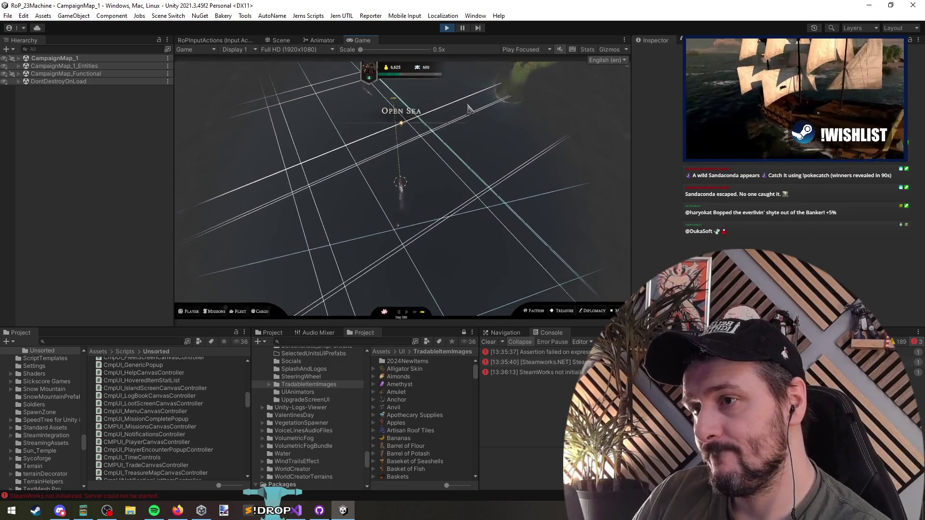
Sail toward The Curse of the Plunderers fleet and attack it, loading the BG_Green_Islands battle
{"action": "left_click", "coordinate": [434, 231]}
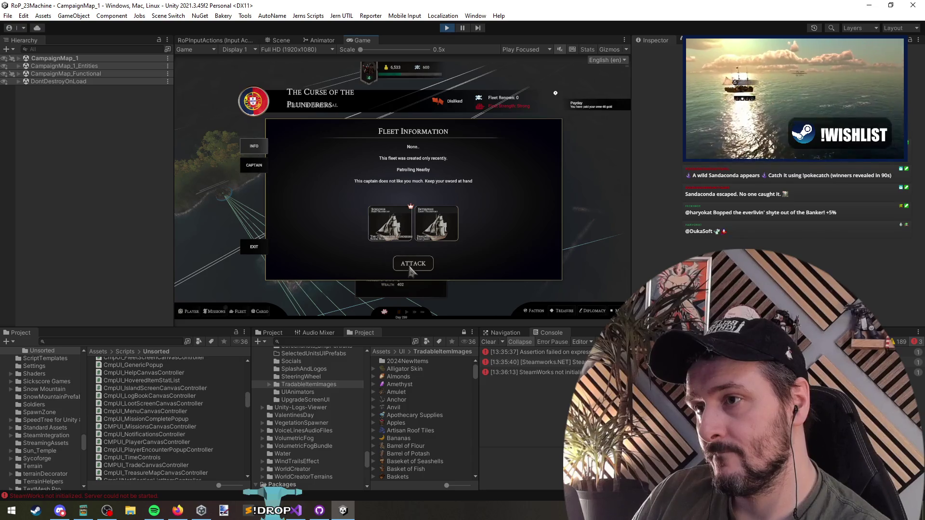
{"action": "left_click", "coordinate": [412, 269]}
{"action": "key", "text": "Return"}
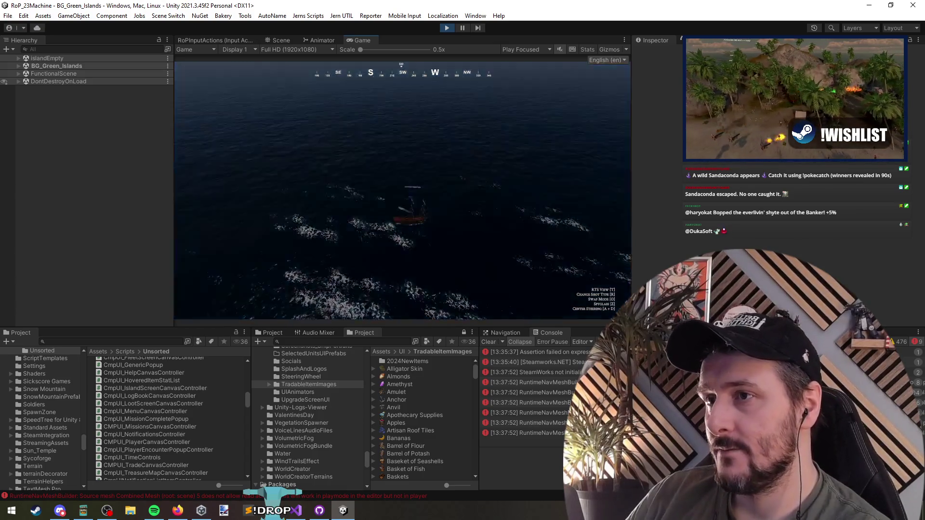
Switch to the RTS camera, toggle the debug menu as the flagship sinks, and continue past DEFEAT
{"action": "key", "text": "t"}
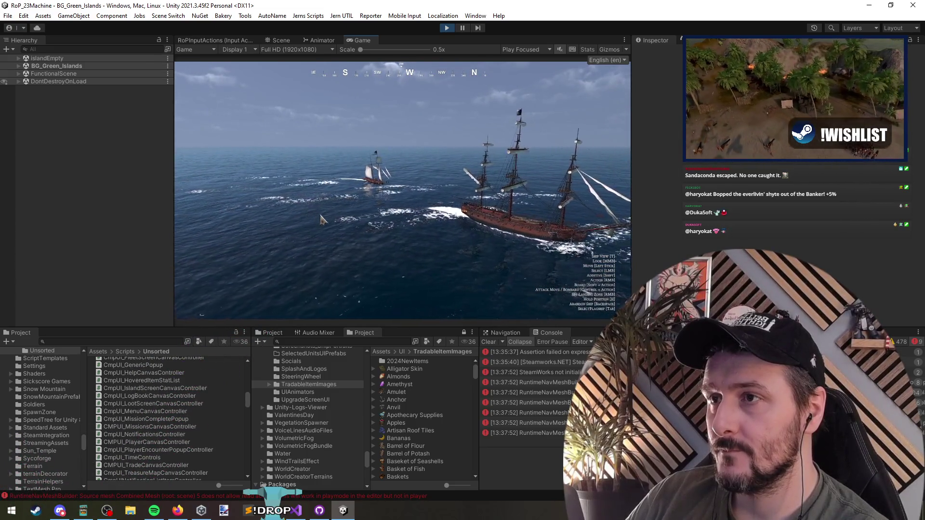
{"action": "key", "text": "grave"}
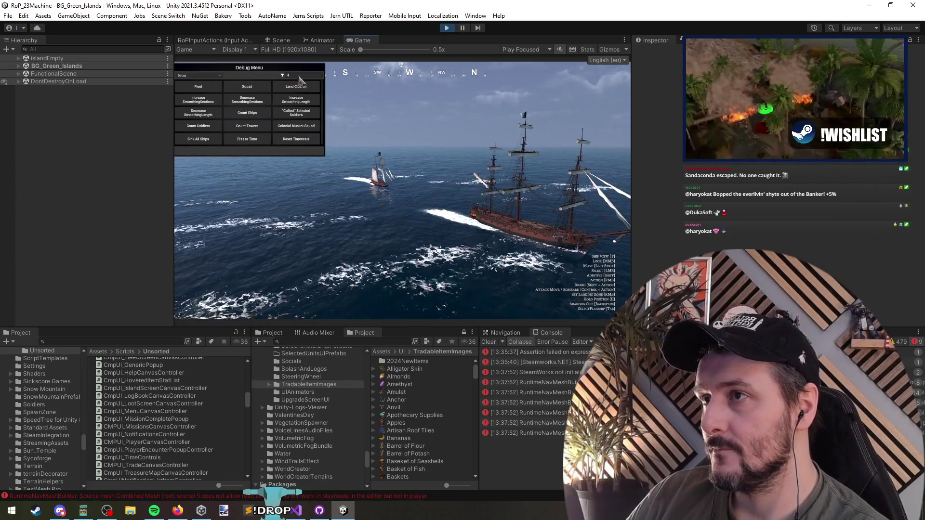
{"action": "key", "text": "grave"}
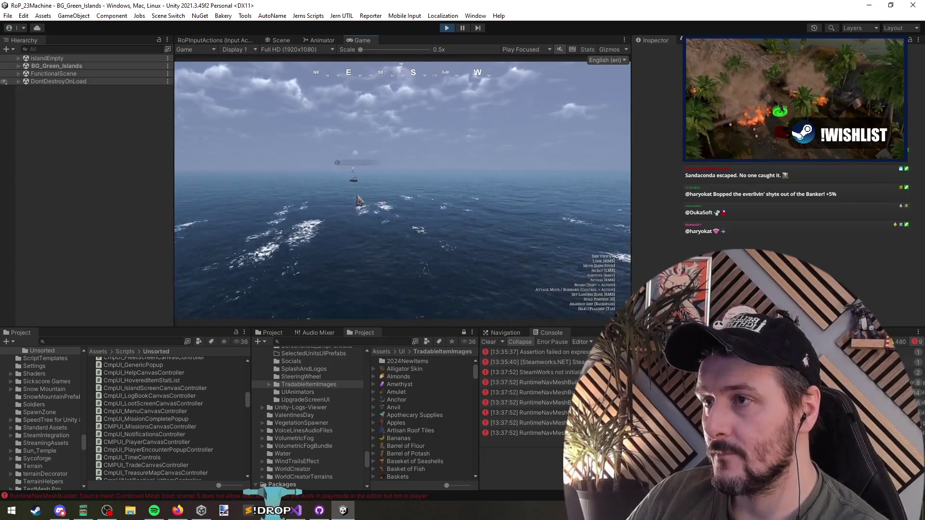
{"action": "key", "text": "grave"}
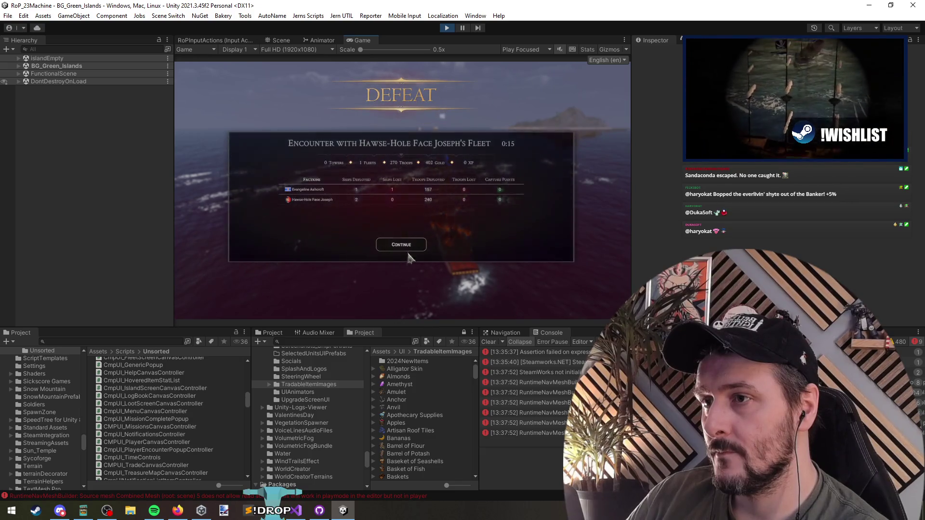
{"action": "left_click", "coordinate": [402, 246]}
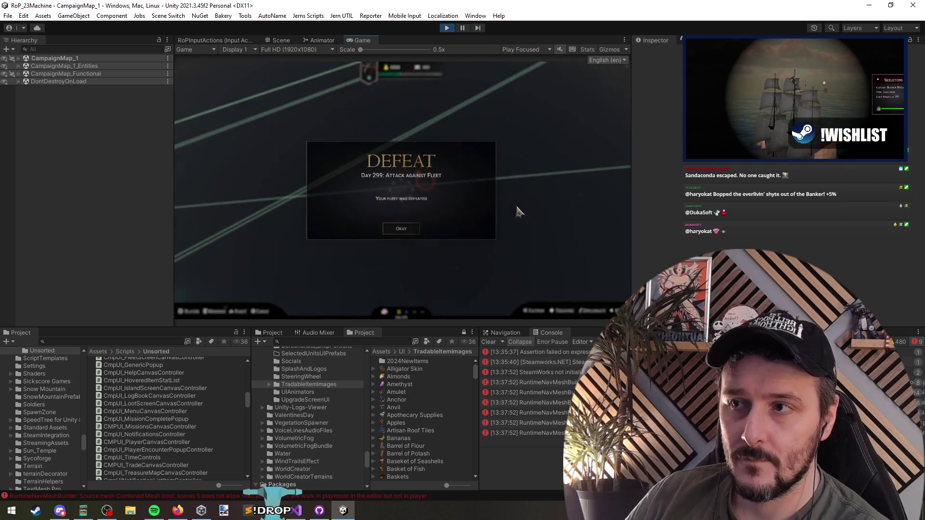
Dismiss the defeat notice and attack Hawse-Hole Face Joseph's Fleet again
{"action": "left_click", "coordinate": [407, 230]}
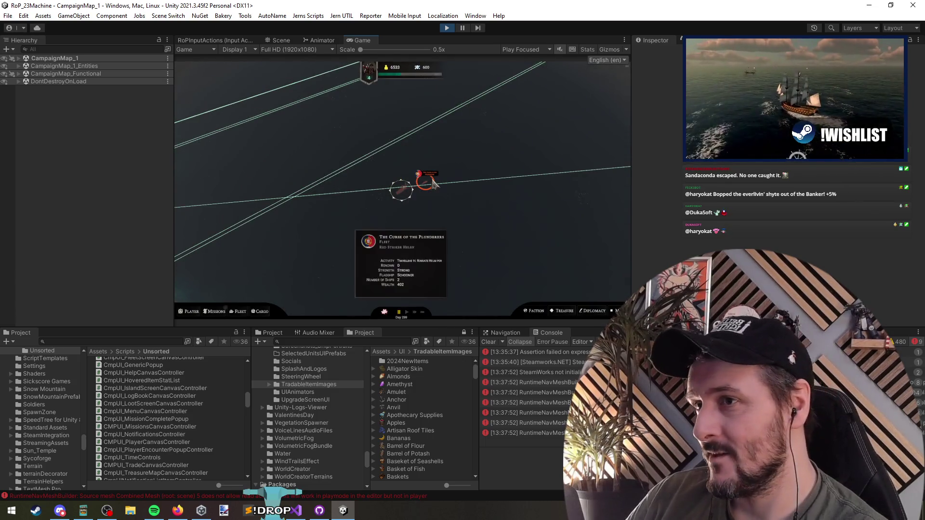
{"action": "left_click", "coordinate": [432, 184]}
{"action": "left_click", "coordinate": [423, 263]}
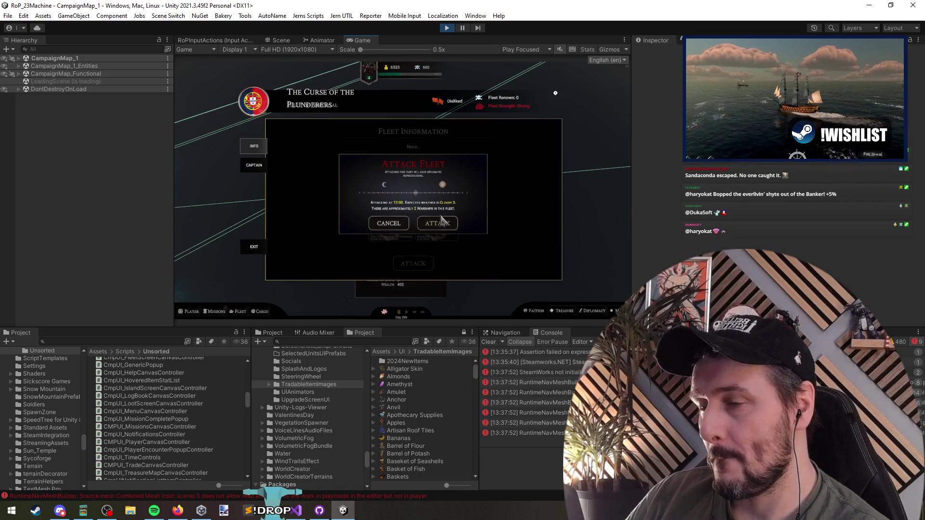
{"action": "left_click", "coordinate": [442, 220]}
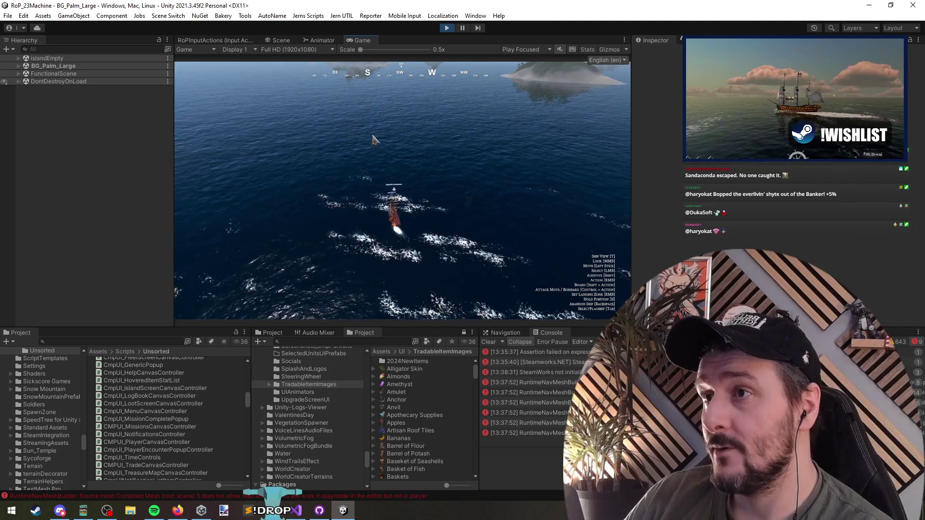
Toggle the debug menu during the battle, then continue past the Defeat summary
{"action": "key", "text": "grave"}
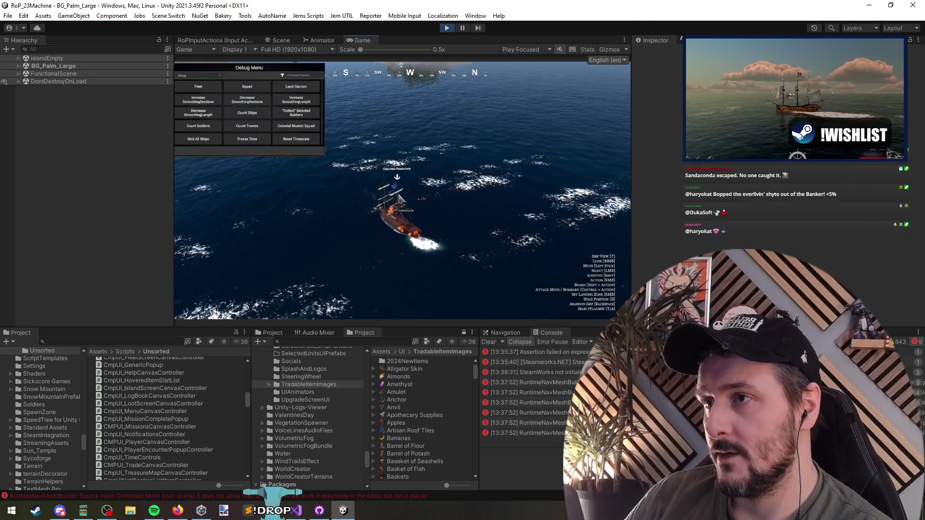
{"action": "key", "text": "Escape"}
{"action": "key", "text": "Escape"}
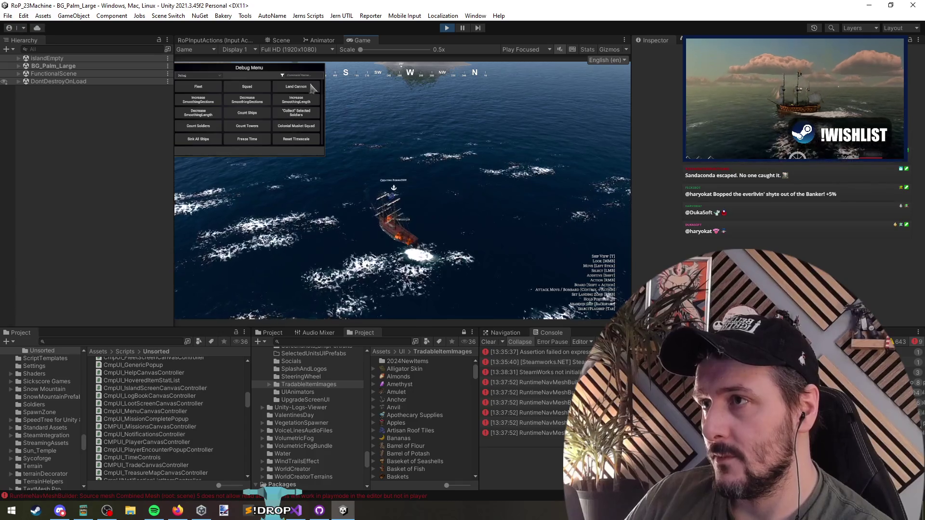
{"action": "key", "text": "grave"}
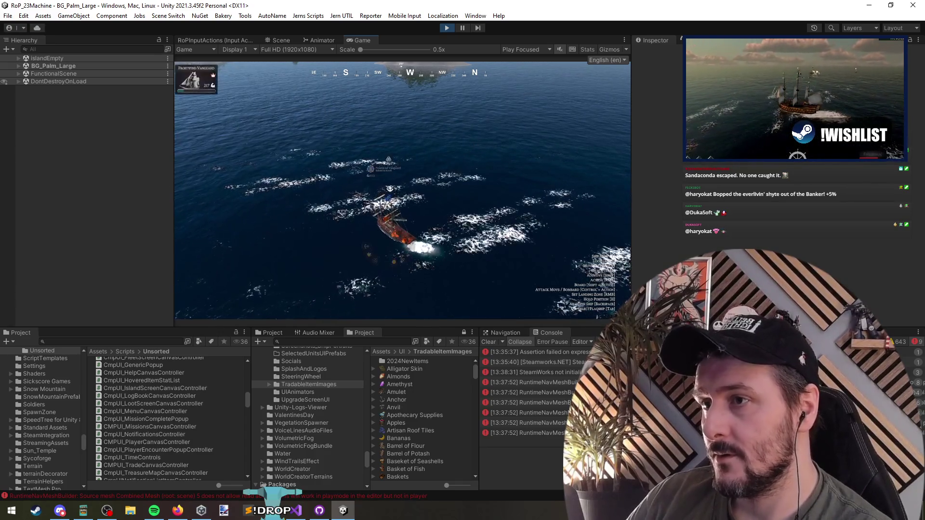
{"action": "key", "text": "grave"}
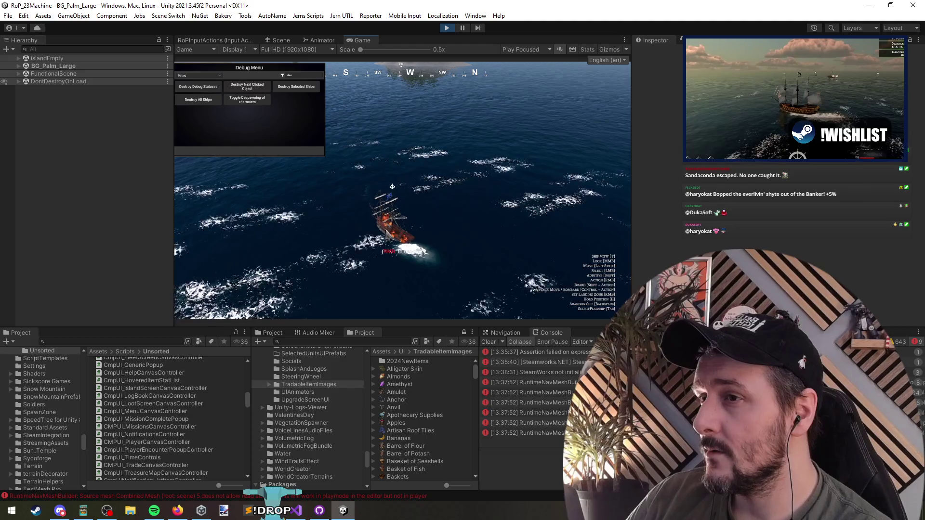
{"action": "key", "text": "grave"}
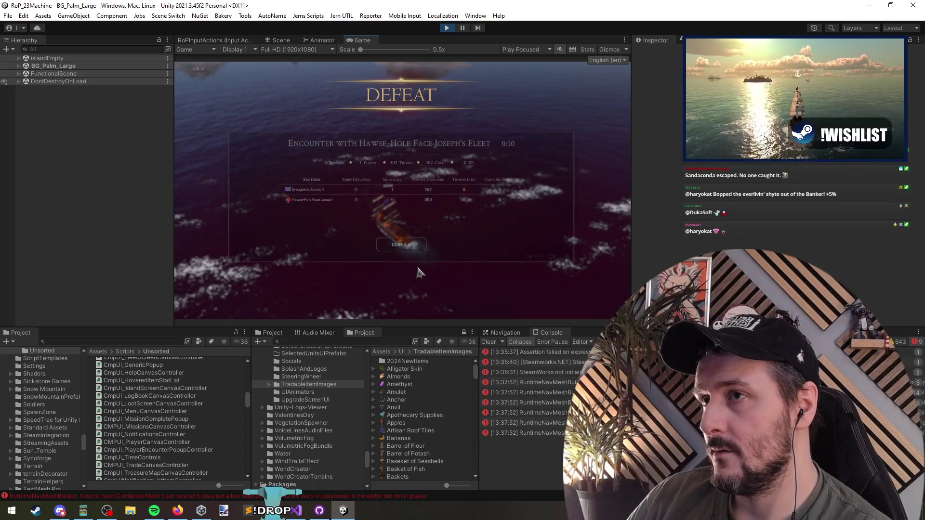
{"action": "left_click", "coordinate": [402, 245]}
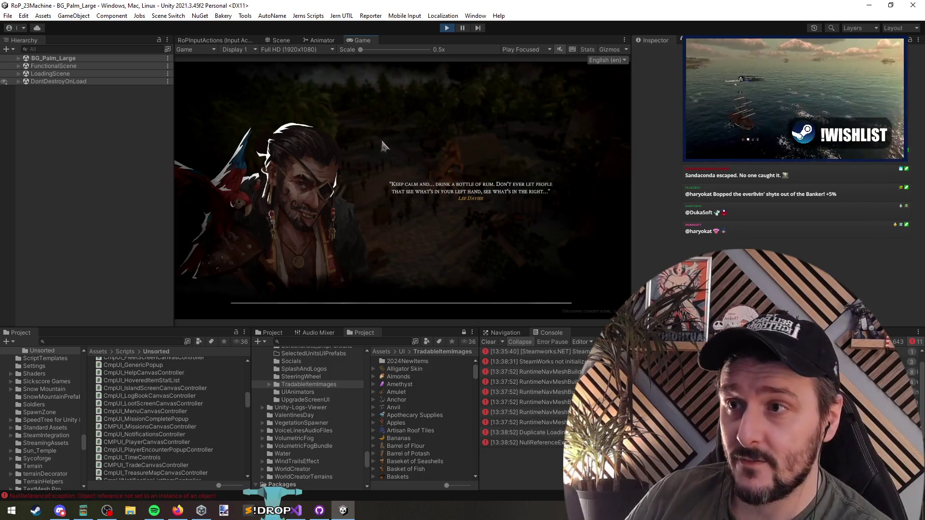
Inspect the NullReferenceException, stop play mode, and load the CampaignMap_Functional scene
{"action": "left_click", "coordinate": [526, 443]}
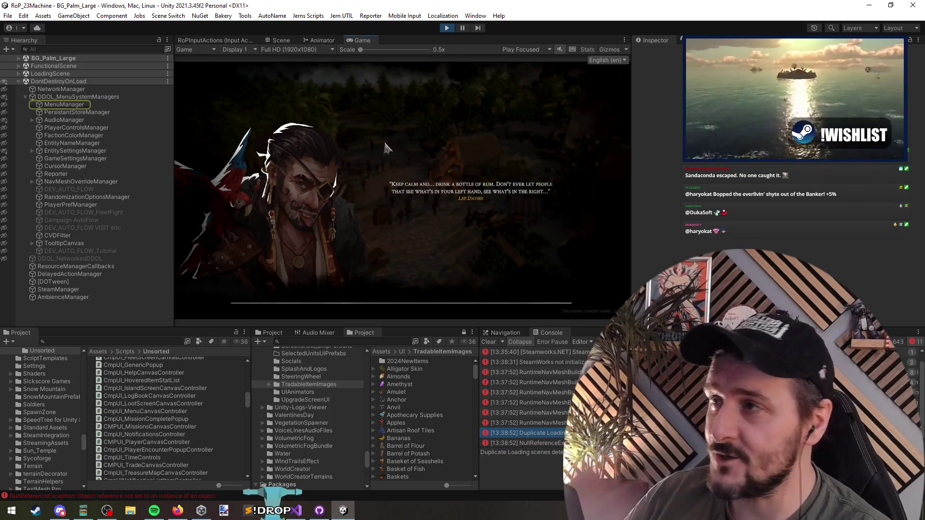
{"action": "left_click", "coordinate": [446, 29]}
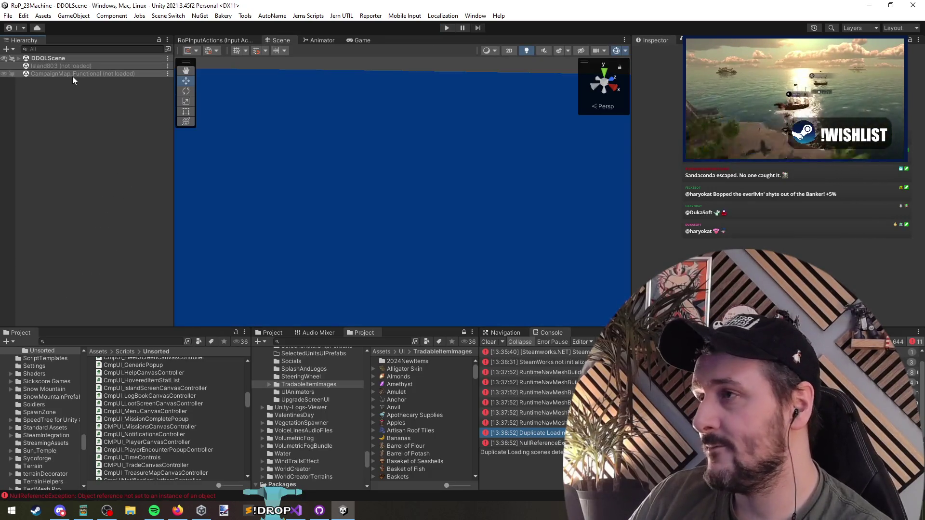
{"action": "right_click", "coordinate": [73, 76]}
{"action": "left_click", "coordinate": [92, 80]}
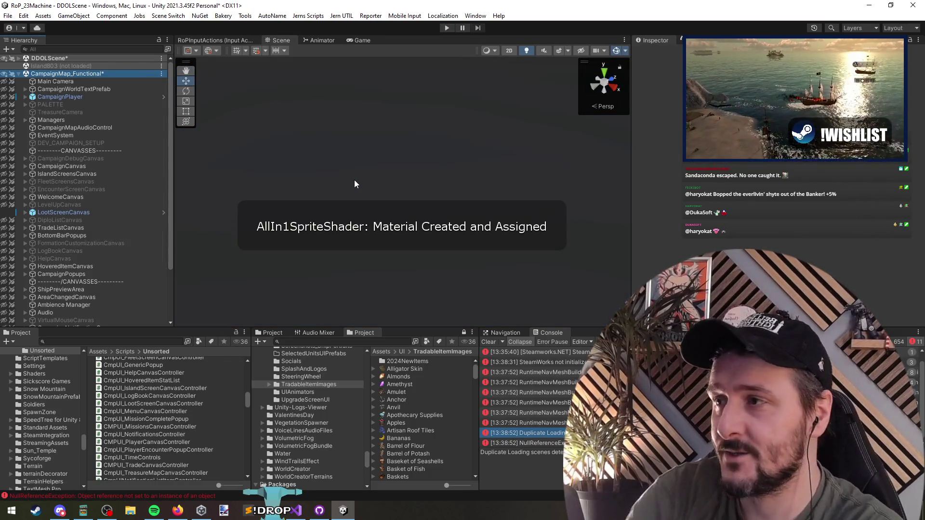
Unload CampaignMap_Functional, saving its changes, then view the victory case in EndGameDisplayR2.cs
{"action": "right_click", "coordinate": [90, 73]}
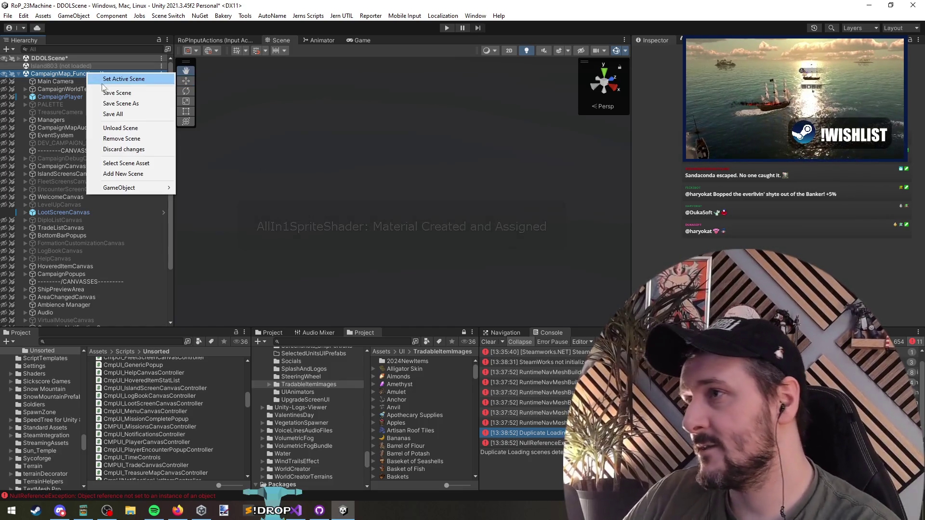
{"action": "left_click", "coordinate": [120, 128]}
{"action": "left_click", "coordinate": [465, 277]}
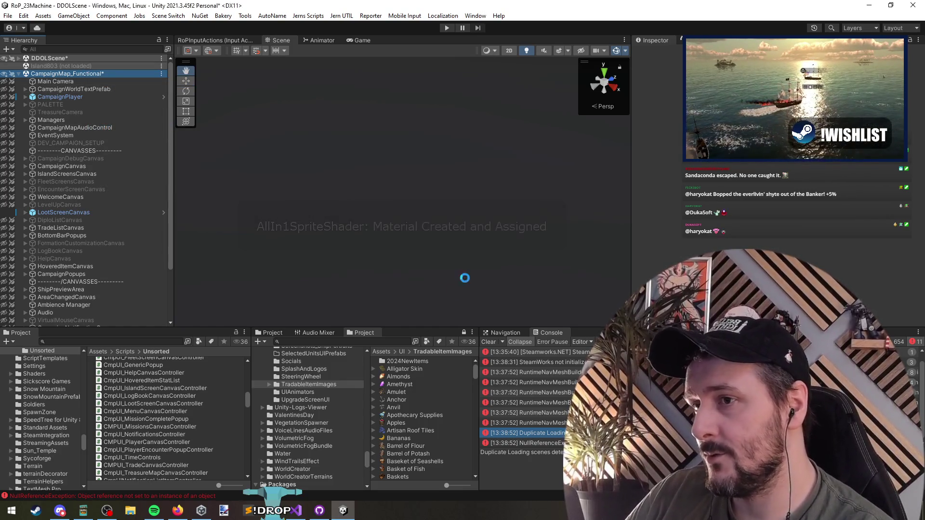
{"action": "key", "text": "alt+Tab"}
{"action": "left_click", "coordinate": [172, 171]}
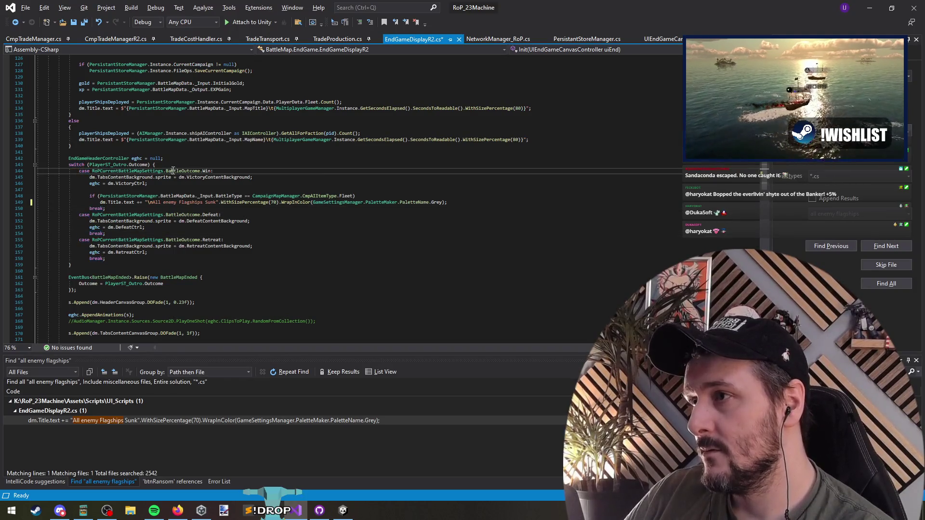
Scroll through EndGameDisplayR2.cs and search it for 'continue' matches
{"action": "scroll", "coordinate": [264, 161], "scroll_direction": "up", "scroll_amount": 13}
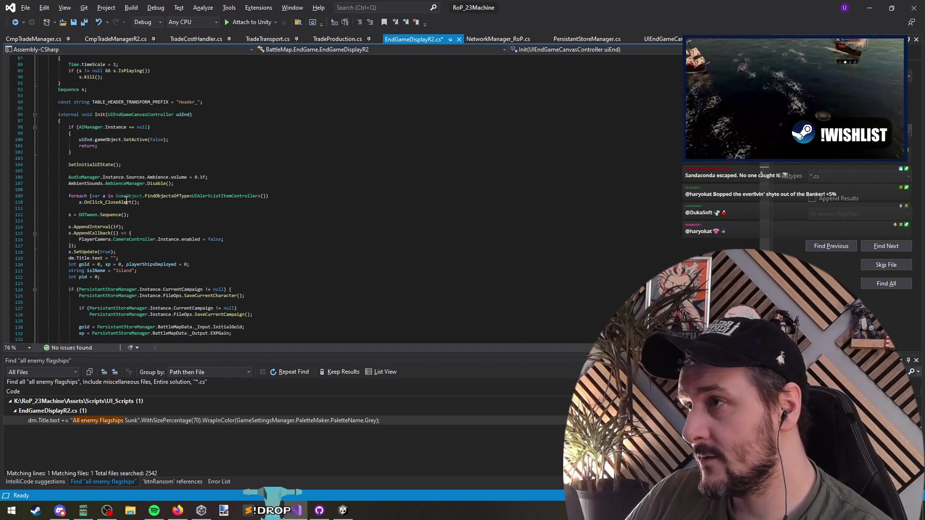
{"action": "scroll", "coordinate": [110, 210], "scroll_direction": "down", "scroll_amount": 11}
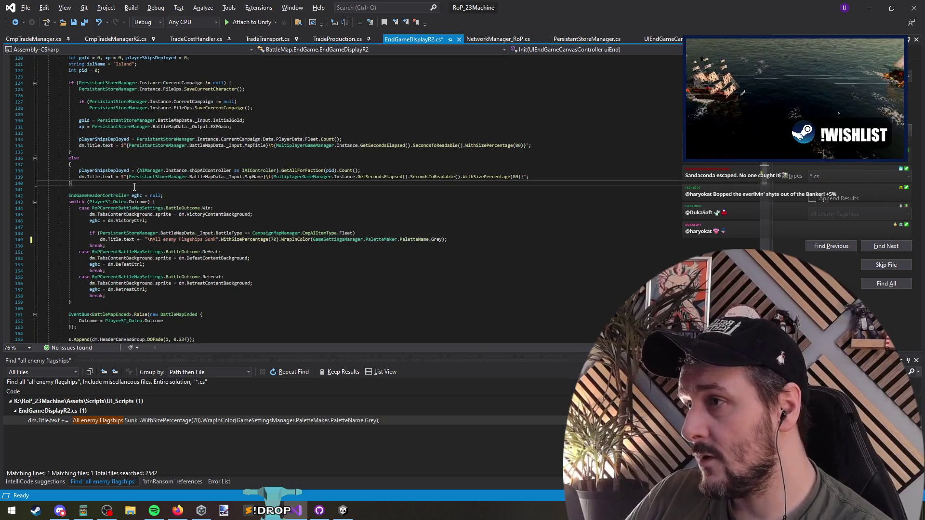
{"action": "scroll", "coordinate": [134, 187], "scroll_direction": "up", "scroll_amount": 20}
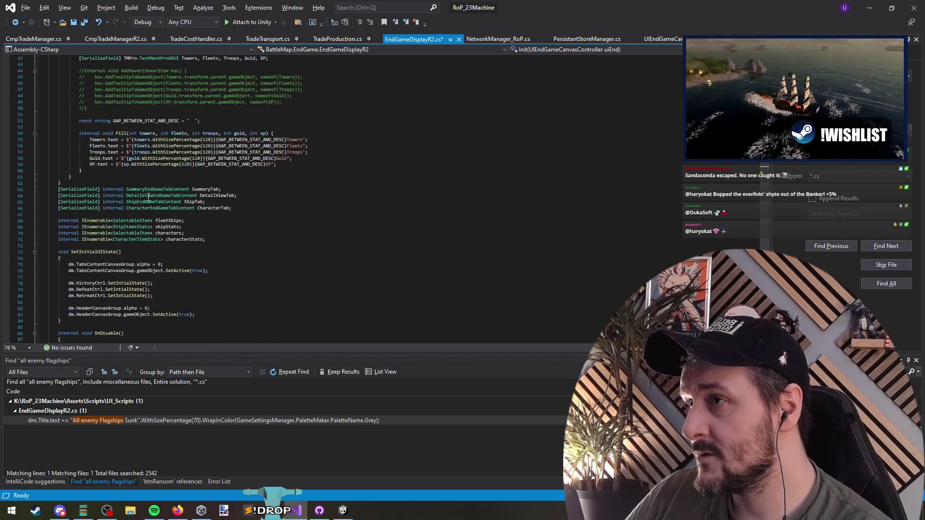
{"action": "scroll", "coordinate": [202, 212], "scroll_direction": "up", "scroll_amount": 5}
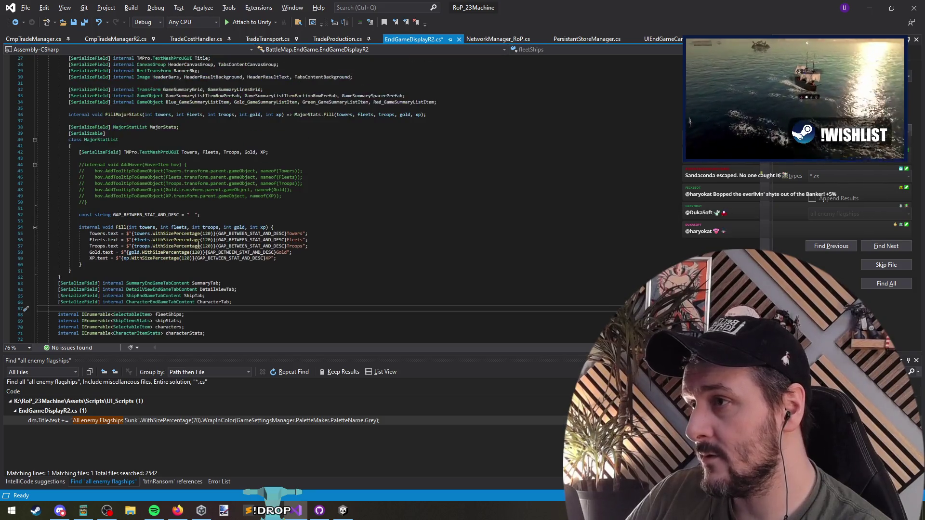
{"action": "left_click", "coordinate": [197, 215]}
{"action": "type", "text": "continue"}
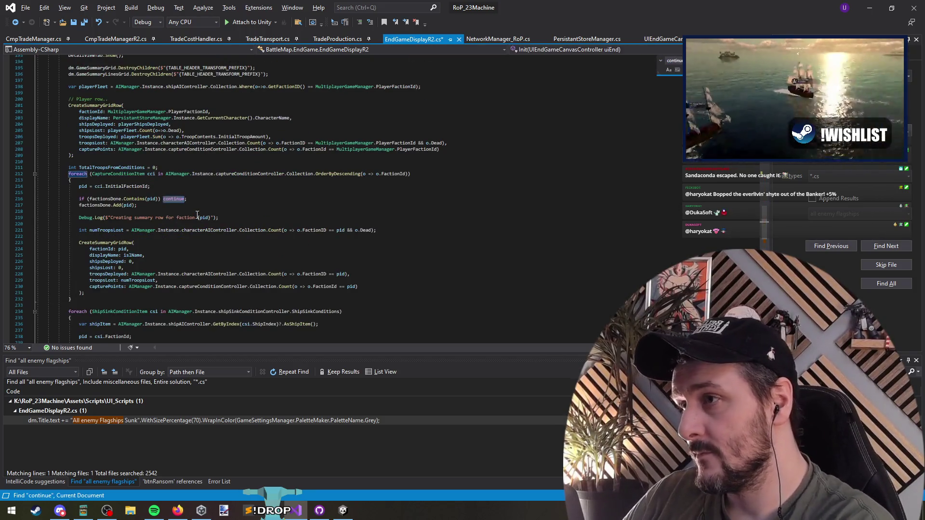
{"action": "key", "text": "Return"}
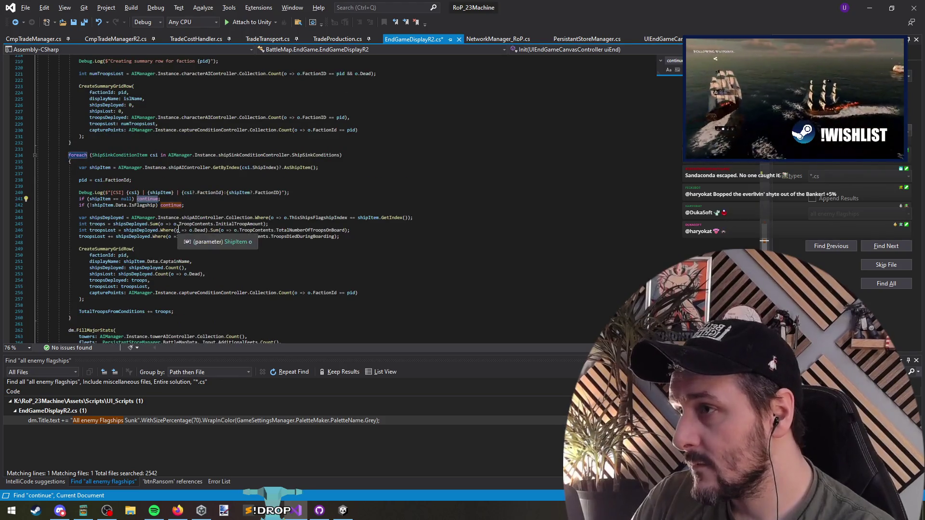
{"action": "key", "text": "Return"}
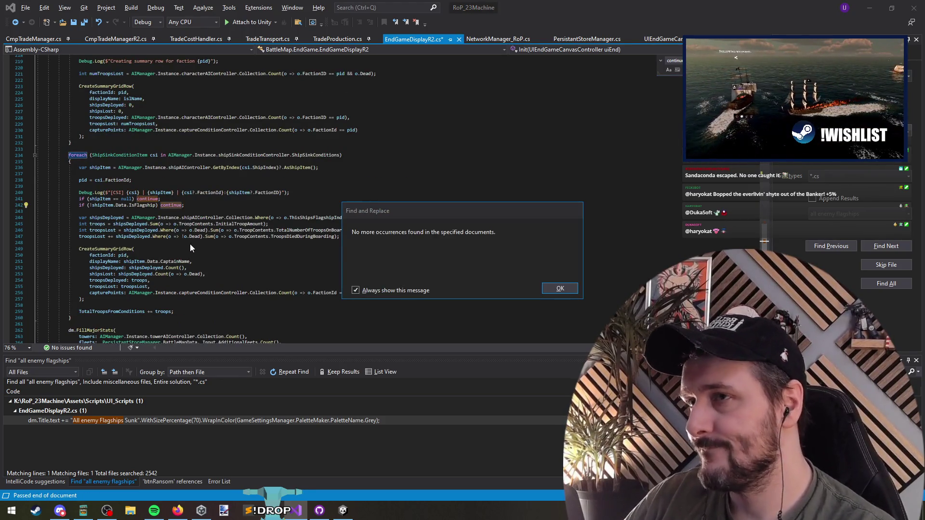
{"action": "key", "text": "Escape"}
{"action": "key", "text": "Escape"}
{"action": "key", "text": "ctrl+Home"}
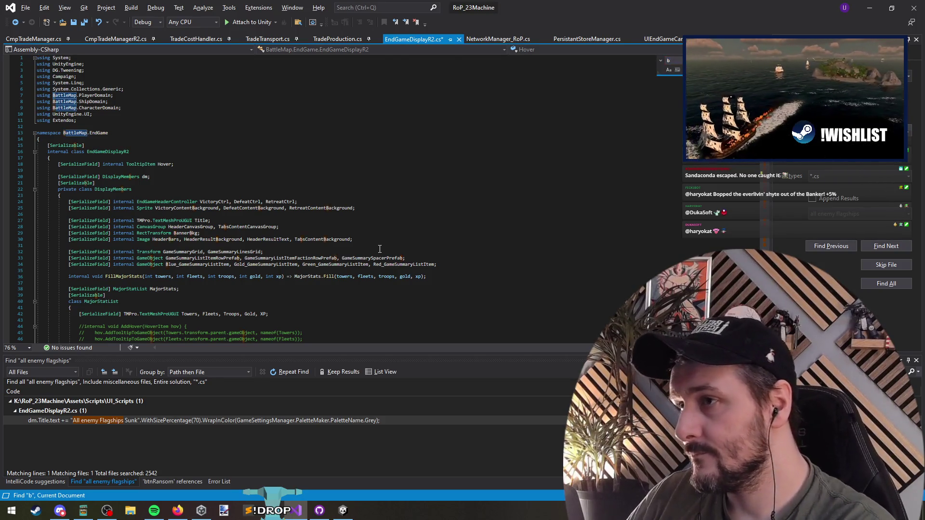
Search the file for 'button' and 'butt' near the header fields, then return to Unity
{"action": "type", "text": "utton"}
{"action": "key", "text": "ctrl+Home"}
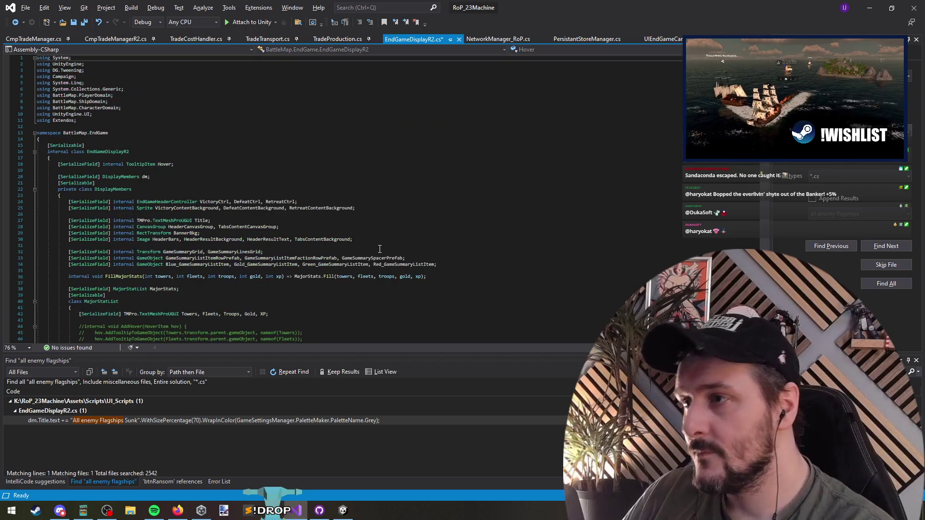
{"action": "left_click", "coordinate": [187, 251]}
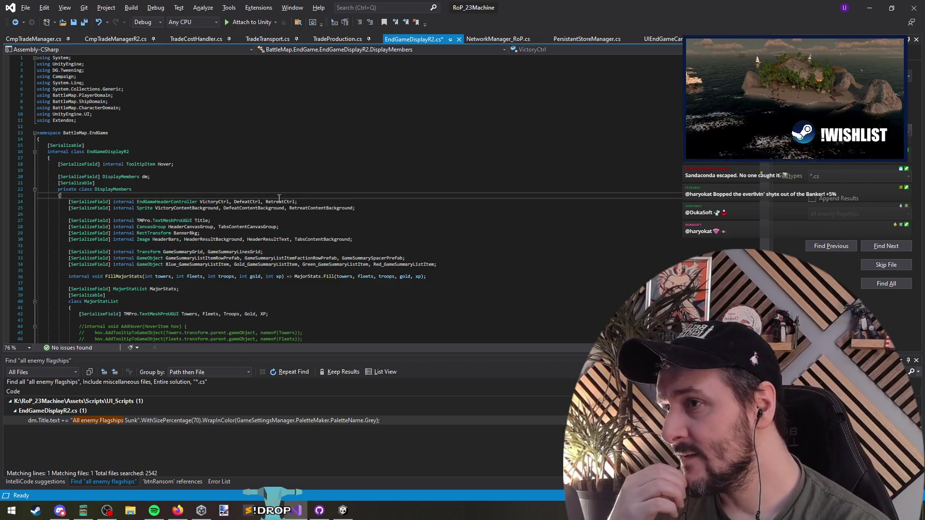
{"action": "key", "text": "Down"}
{"action": "key", "text": "Down"}
{"action": "key", "text": "Down"}
{"action": "key", "text": "Down"}
{"action": "key", "text": "Down"}
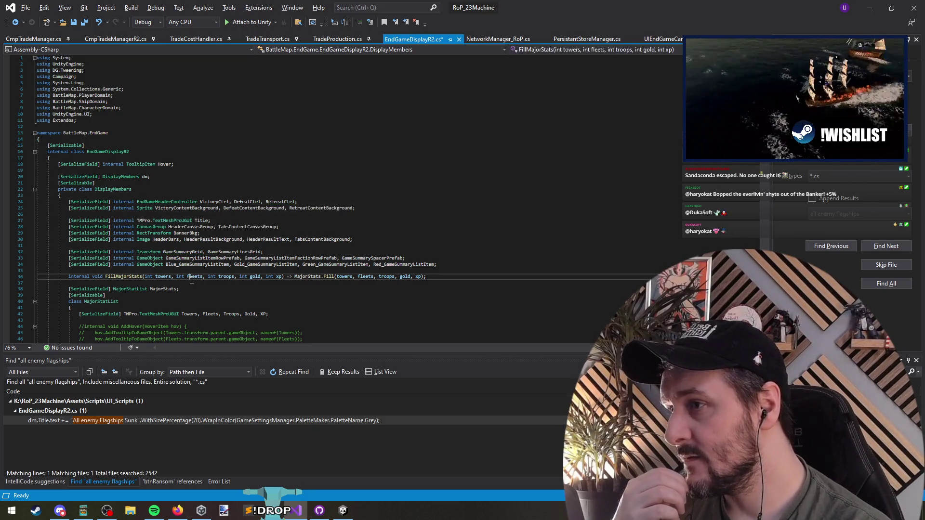
{"action": "scroll", "coordinate": [159, 231], "scroll_direction": "down", "scroll_amount": 4}
{"action": "left_click", "coordinate": [148, 219]}
{"action": "left_click", "coordinate": [144, 206]}
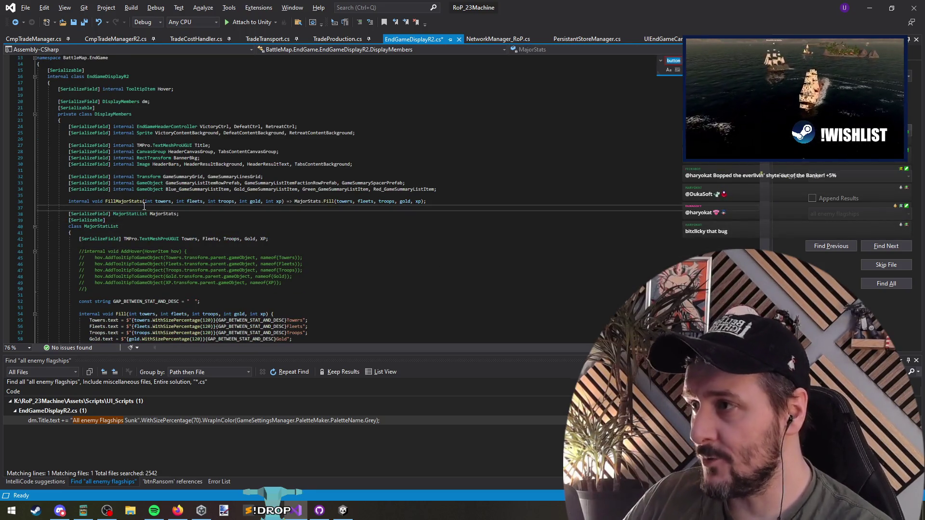
{"action": "key", "text": "ctrl+f"}
{"action": "type", "text": "butt"}
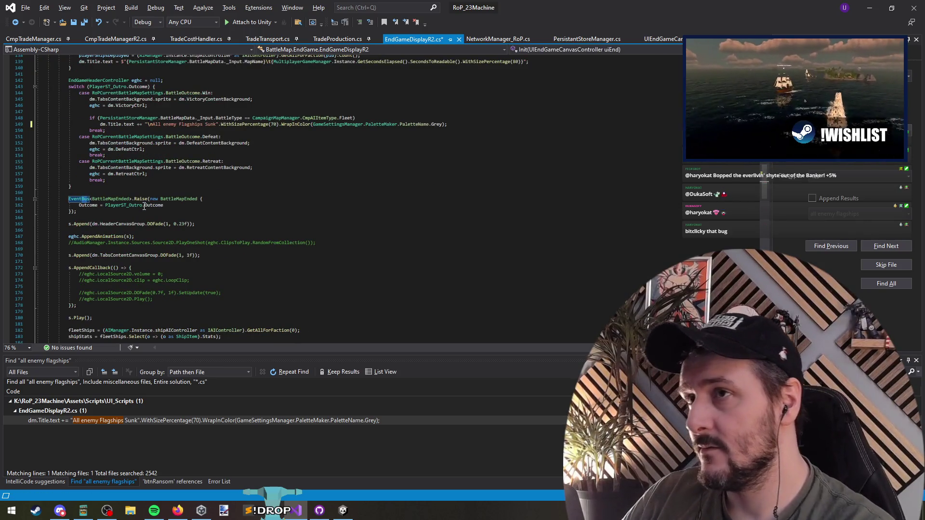
{"action": "key", "text": "alt+Tab"}
{"action": "left_click", "coordinate": [404, 16]}
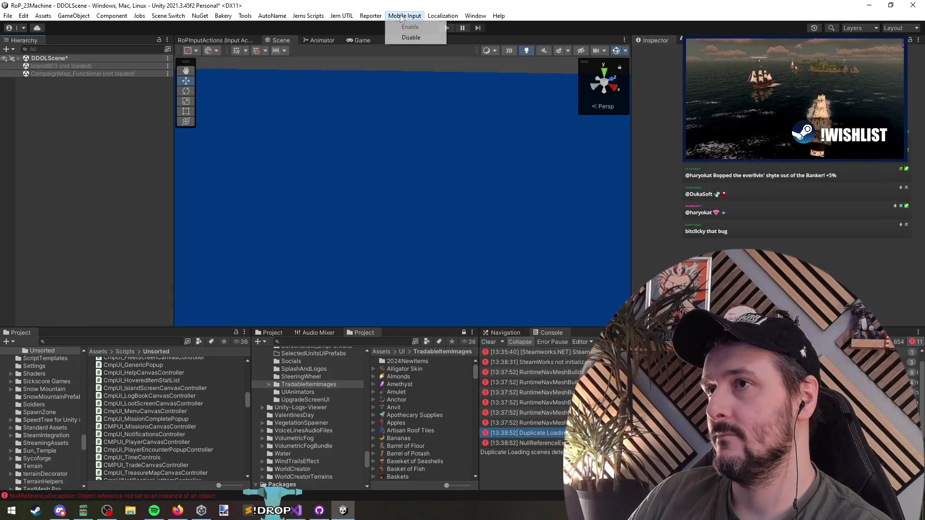
Use Scene Switch > Add Functional to bring FunctionalScene's ocean, PlayerCamera, HUD and managers into the Hierarchy
{"action": "mouse_move", "coordinate": [301, 19]}
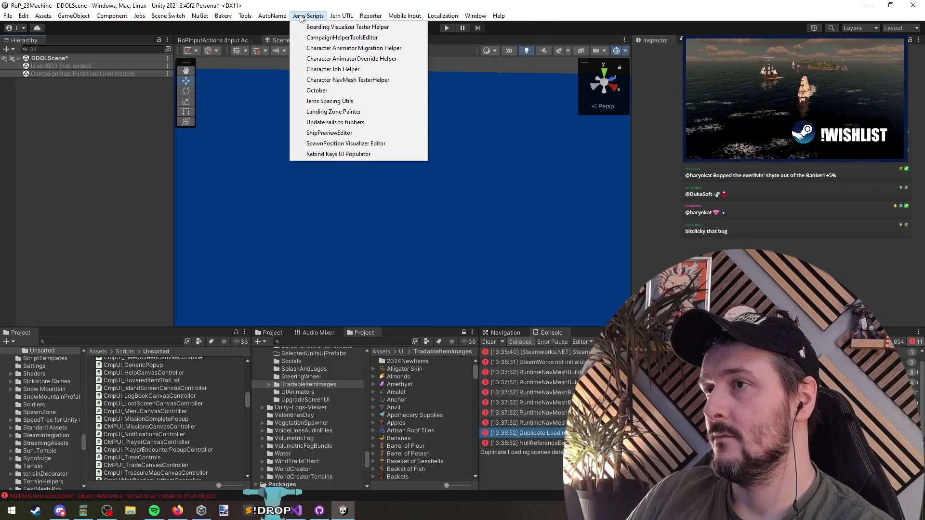
{"action": "mouse_move", "coordinate": [168, 17]}
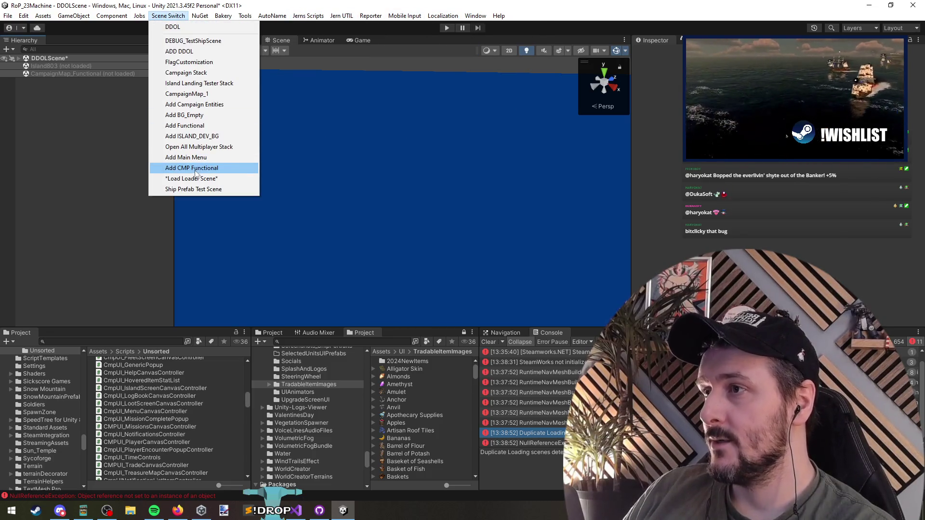
{"action": "left_click", "coordinate": [192, 126]}
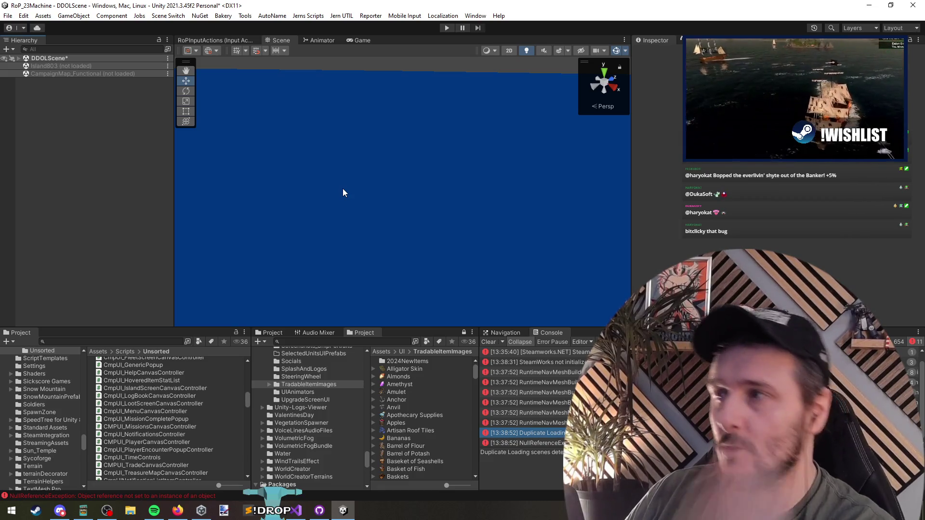
{"action": "left_click", "coordinate": [309, 15]}
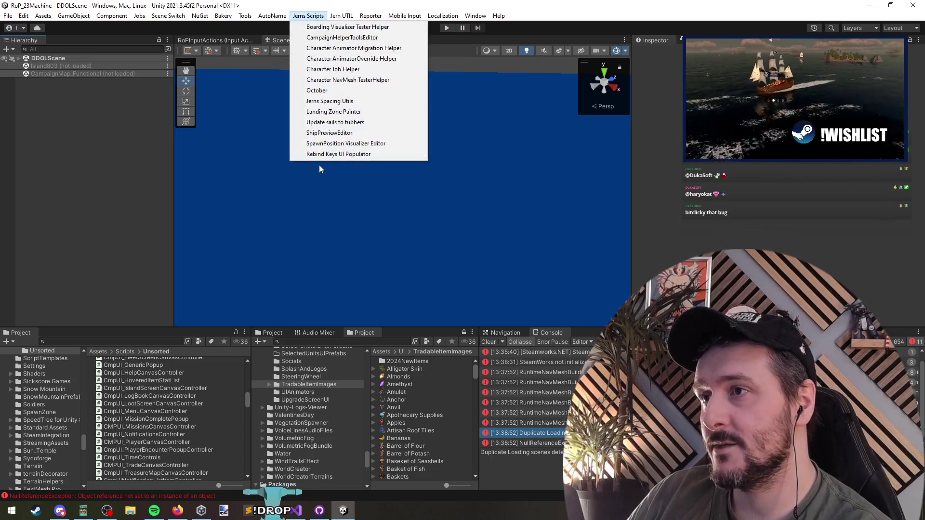
{"action": "mouse_move", "coordinate": [168, 15]}
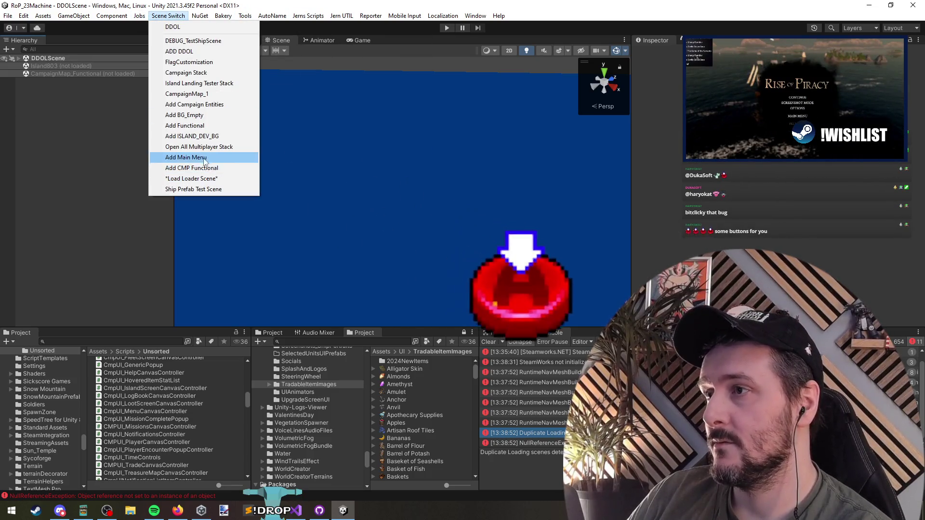
{"action": "left_click", "coordinate": [198, 124]}
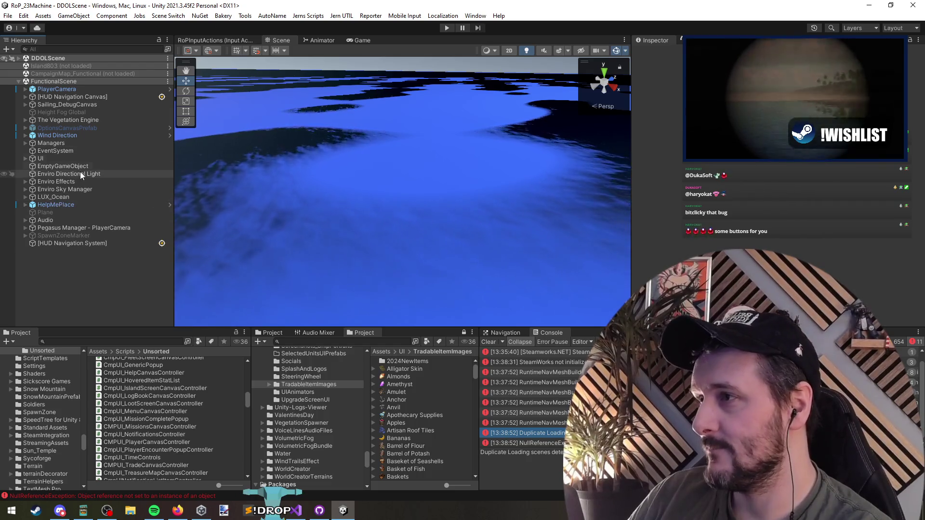
Expand UI, frame EndGameCanvas, and switch the Scene view to 2D with the Rect tool
{"action": "left_click", "coordinate": [71, 159]}
{"action": "key", "text": "Right"}
{"action": "key", "text": "Down"}
{"action": "key", "text": "Down"}
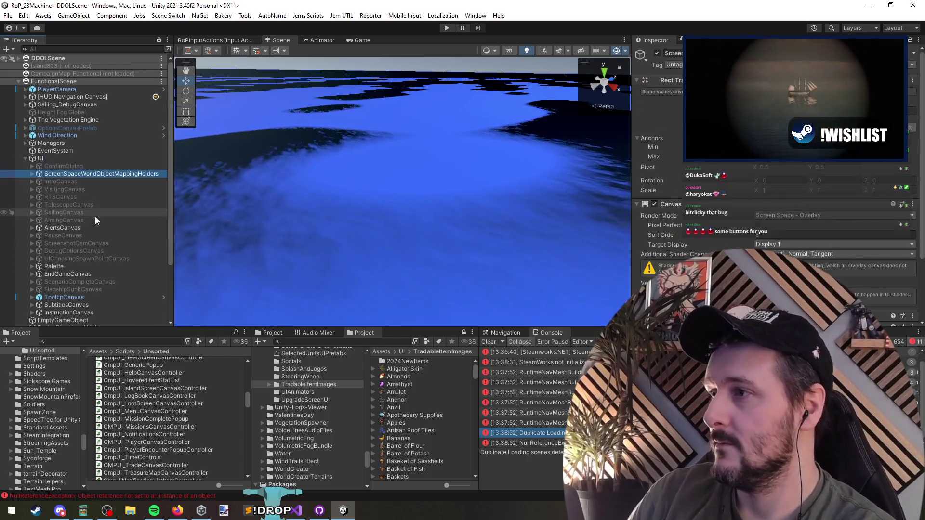
{"action": "scroll", "coordinate": [86, 225], "scroll_direction": "down", "scroll_amount": 2}
{"action": "left_click", "coordinate": [86, 239]}
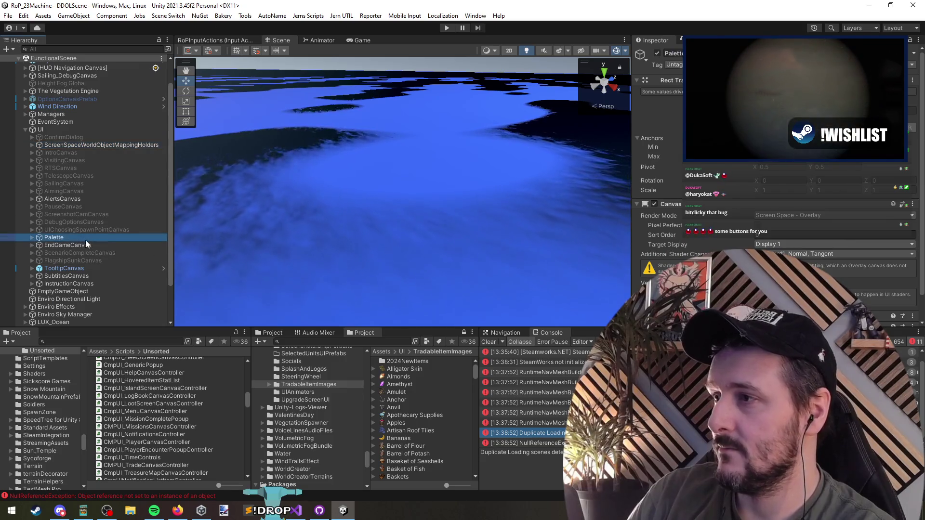
{"action": "double_click", "coordinate": [85, 244]}
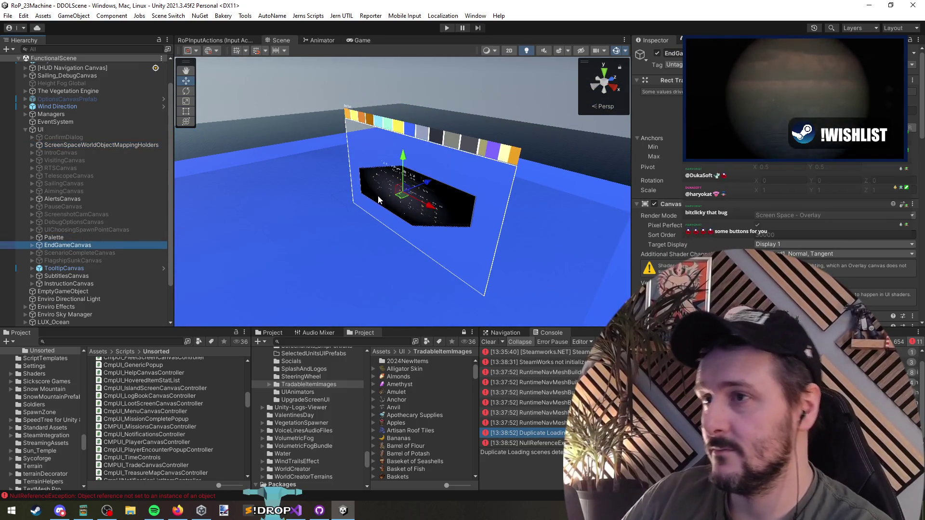
{"action": "left_click", "coordinate": [510, 50]}
{"action": "key", "text": "t"}
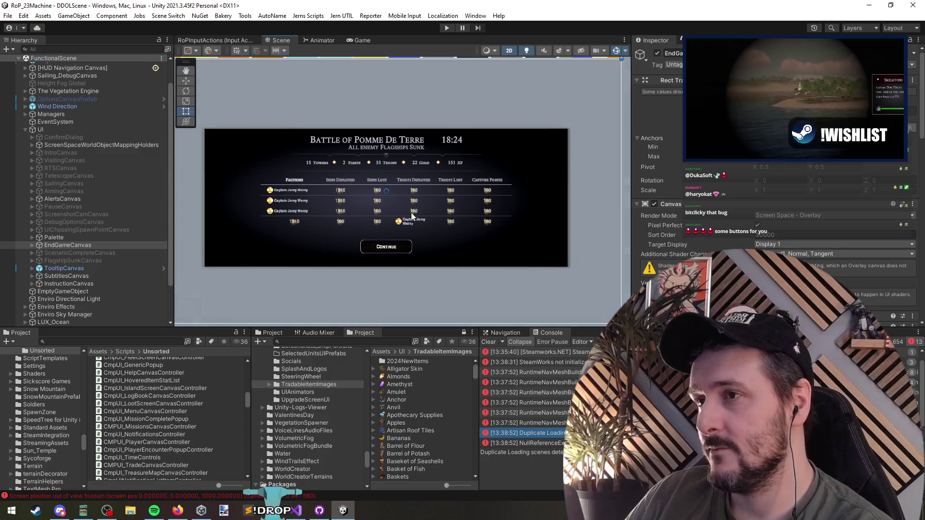
Expand EndGameCanvas to reveal its MainScreen and MainScreenR2 children
{"action": "scroll", "coordinate": [409, 226], "scroll_direction": "down", "scroll_amount": 3}
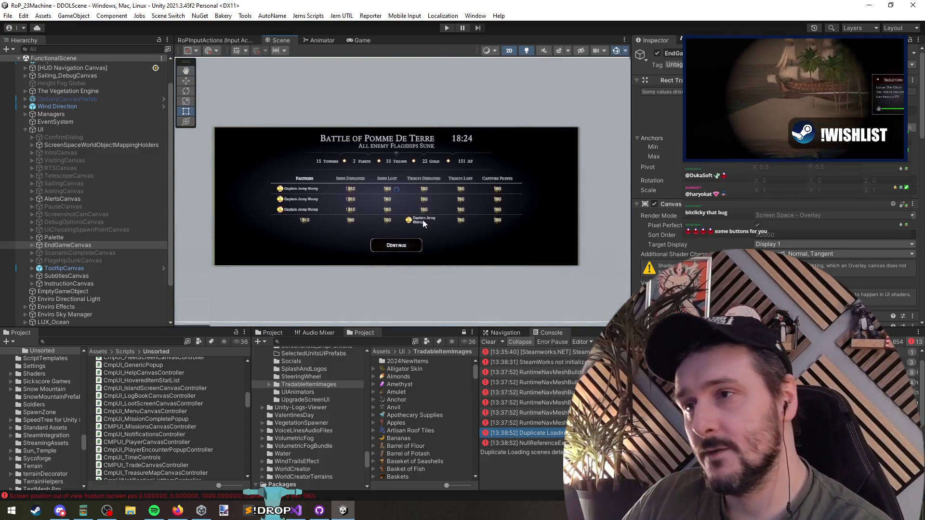
{"action": "scroll", "coordinate": [396, 221], "scroll_direction": "up", "scroll_amount": 2}
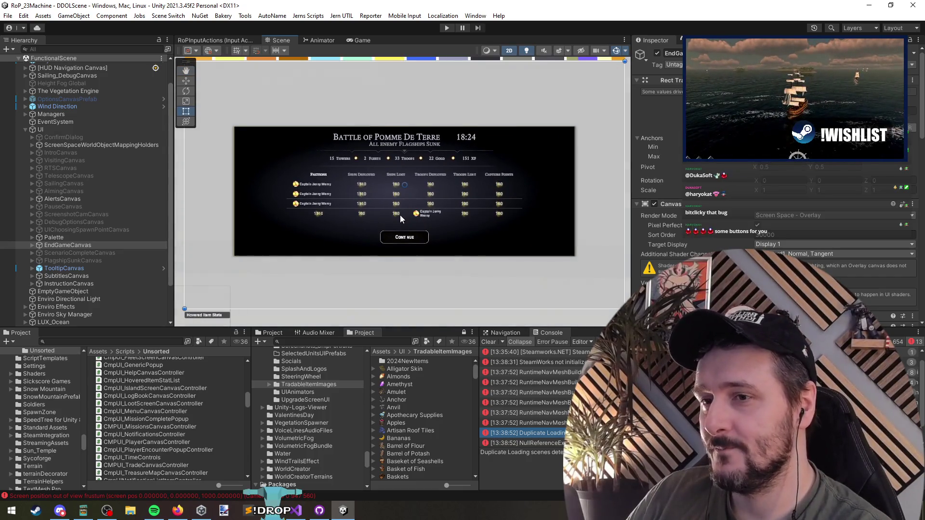
{"action": "scroll", "coordinate": [400, 215], "scroll_direction": "up", "scroll_amount": 1}
{"action": "left_click", "coordinate": [88, 245]}
{"action": "key", "text": "Right"}
{"action": "key", "text": "Down"}
{"action": "left_click", "coordinate": [89, 245]}
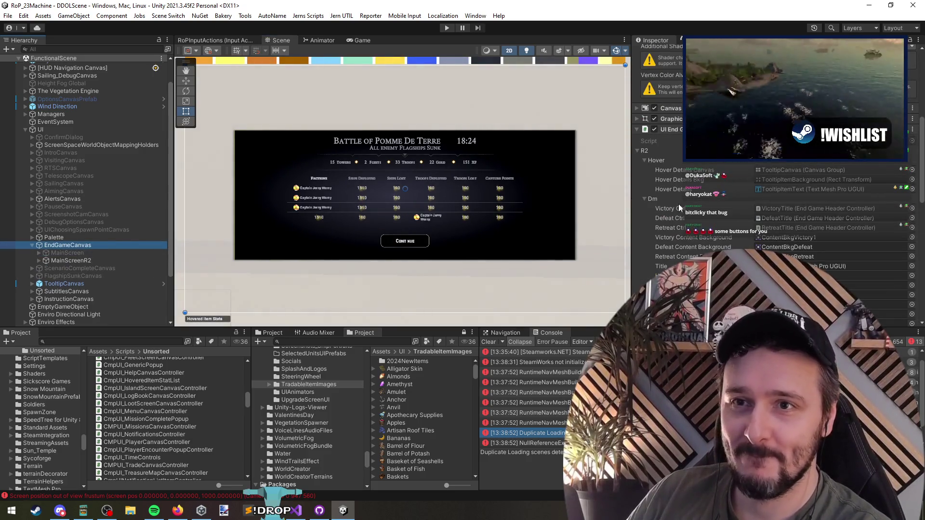
{"action": "scroll", "coordinate": [695, 193], "scroll_direction": "down", "scroll_amount": 6}
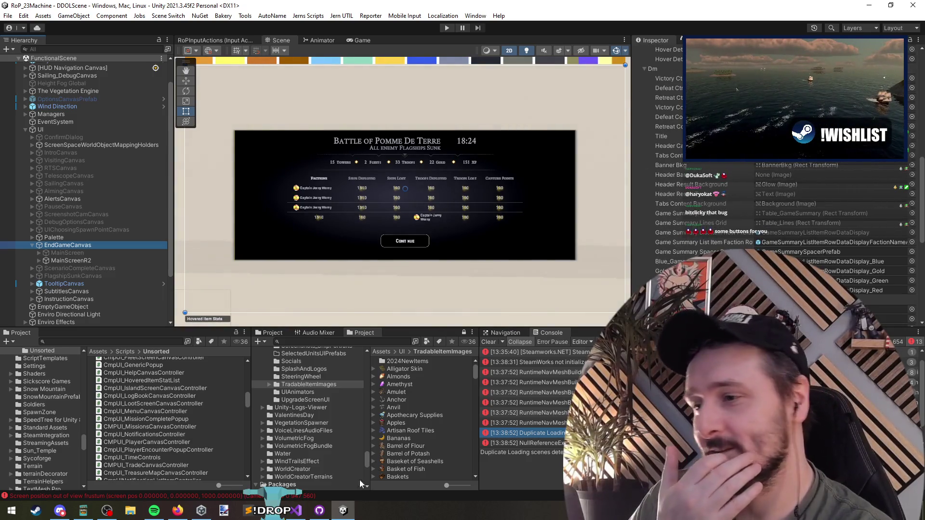
{"action": "left_click", "coordinate": [298, 515]}
{"action": "left_click", "coordinate": [182, 207]}
{"action": "left_click", "coordinate": [235, 218]}
{"action": "mouse_move", "coordinate": [531, 8]}
{"action": "left_mouse_down"}
{"action": "mouse_move", "coordinate": [539, 363]}
{"action": "mouse_move", "coordinate": [467, 356]}
{"action": "mouse_move", "coordinate": [460, 4]}
{"action": "left_mouse_up"}
{"action": "key", "text": "alt+Tab"}
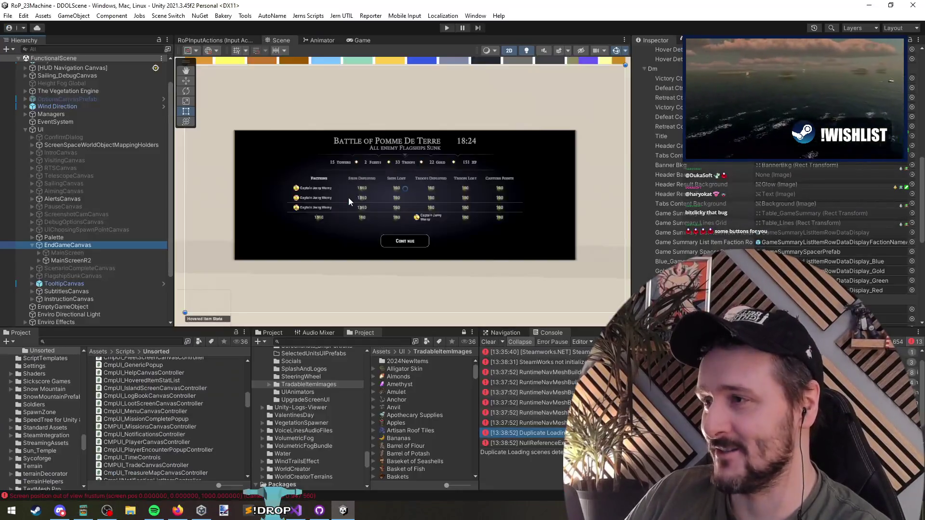
{"action": "scroll", "coordinate": [705, 225], "scroll_direction": "down", "scroll_amount": 5}
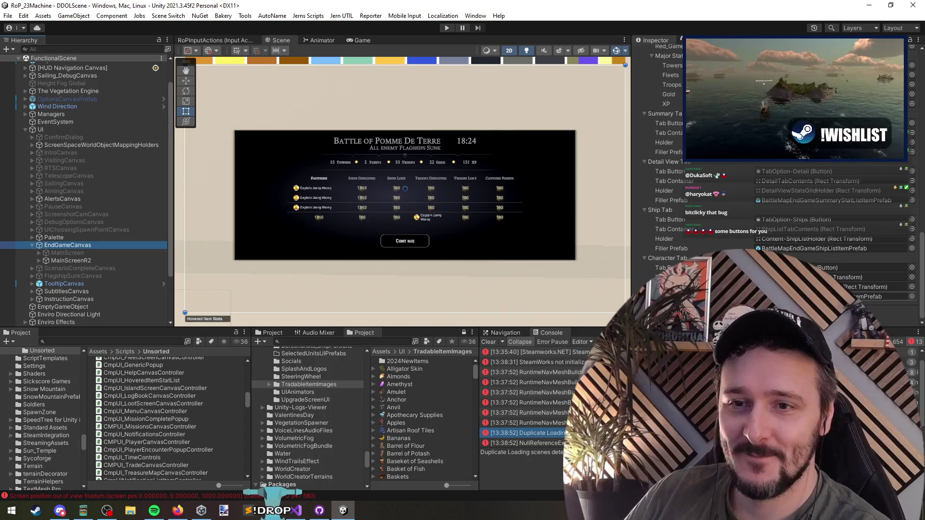
{"action": "scroll", "coordinate": [705, 193], "scroll_direction": "up", "scroll_amount": 3}
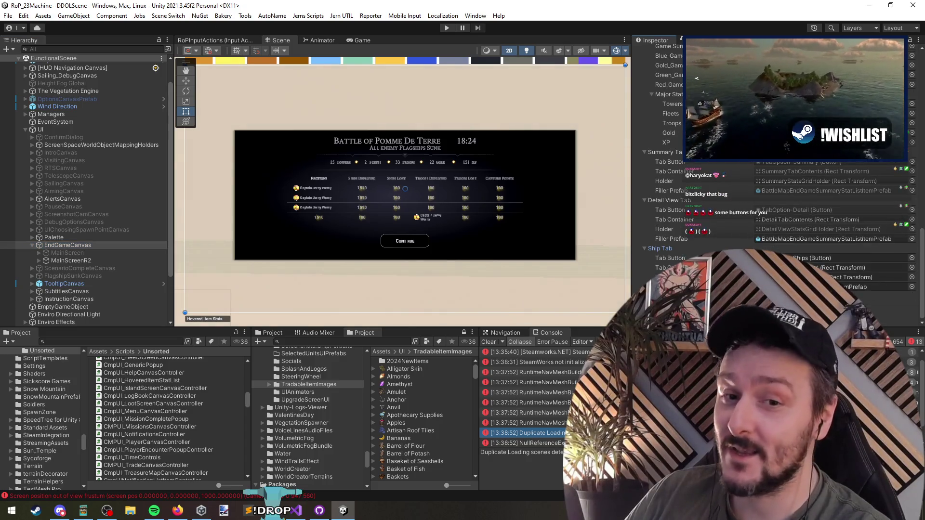
{"action": "scroll", "coordinate": [705, 193], "scroll_direction": "down", "scroll_amount": 2}
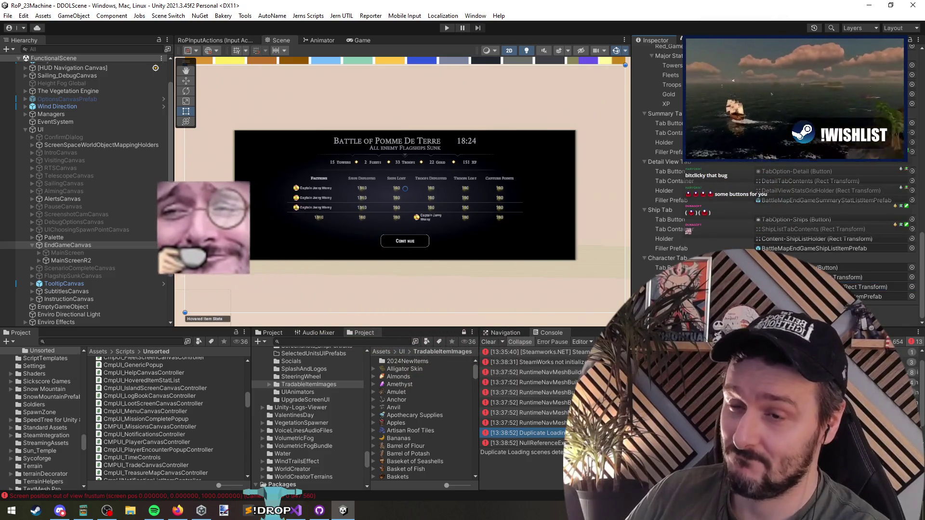
{"action": "key", "text": "alt+Tab"}
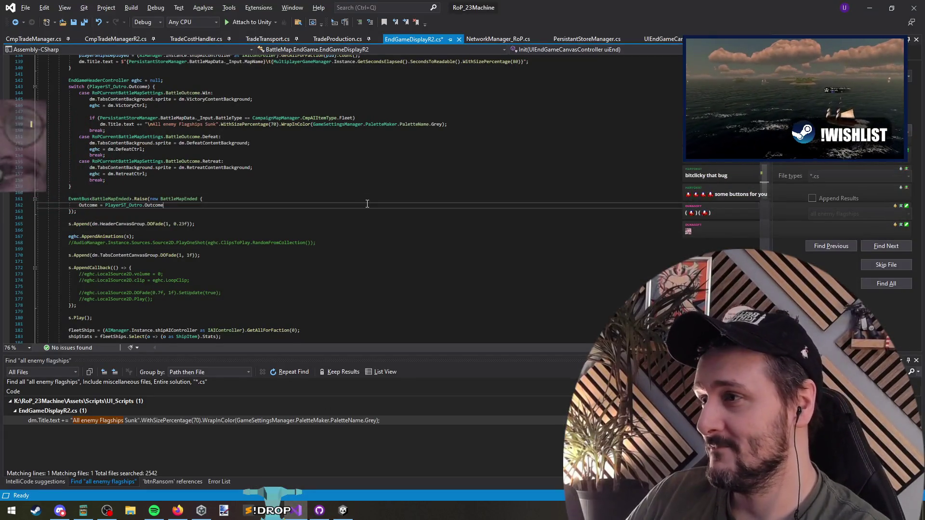
{"action": "left_click", "coordinate": [371, 188]}
{"action": "left_click", "coordinate": [376, 193]}
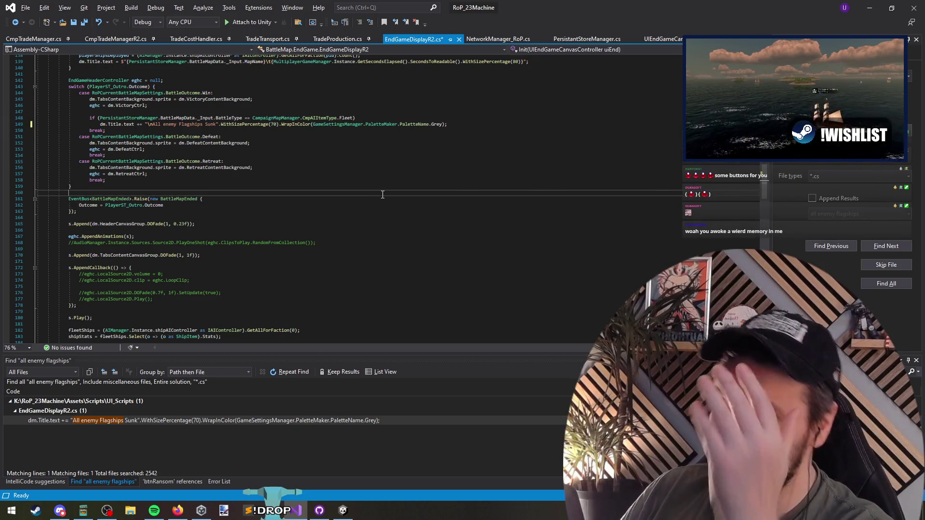
{"action": "key", "text": "alt+Tab"}
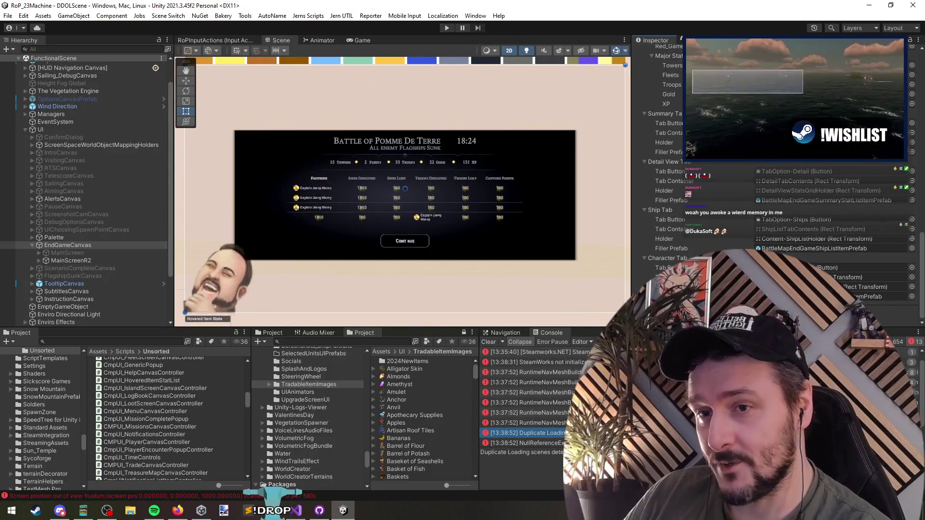
Inspect the InstructionCanvas object, then reselect EndGameCanvas in the Hierarchy
{"action": "scroll", "coordinate": [771, 217], "scroll_direction": "up", "scroll_amount": 10}
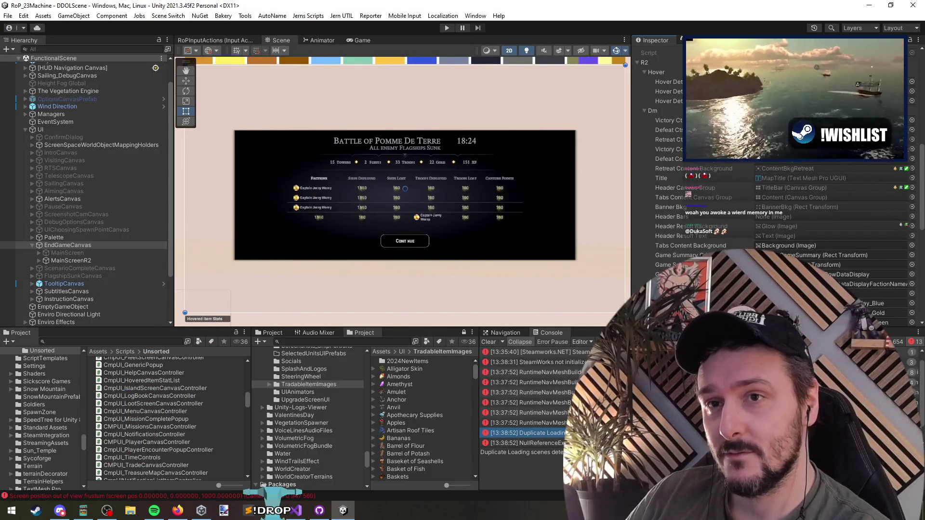
{"action": "scroll", "coordinate": [771, 216], "scroll_direction": "down", "scroll_amount": 2}
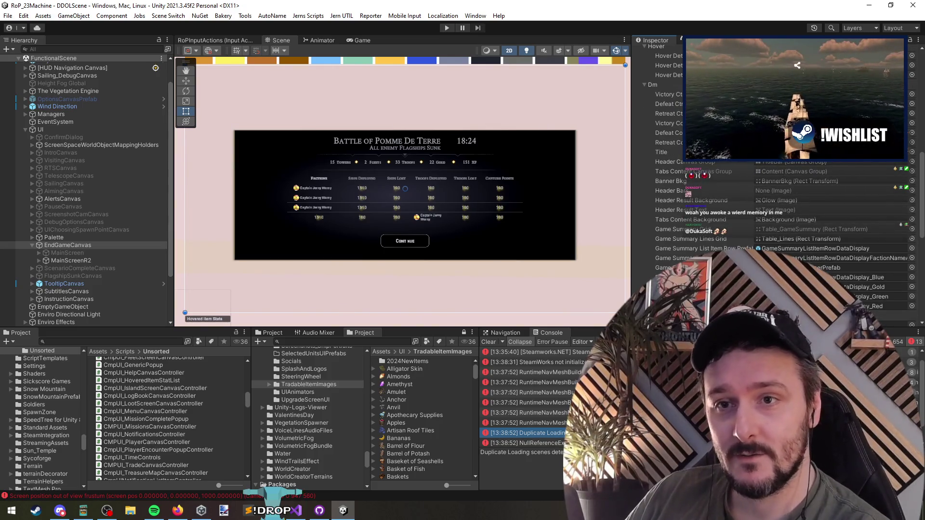
{"action": "scroll", "coordinate": [771, 217], "scroll_direction": "down", "scroll_amount": 2}
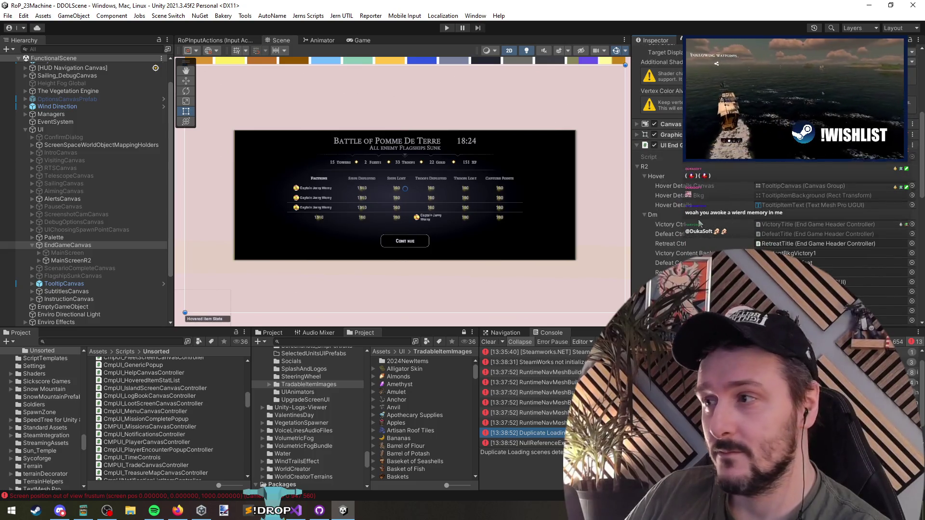
{"action": "left_click", "coordinate": [404, 244]}
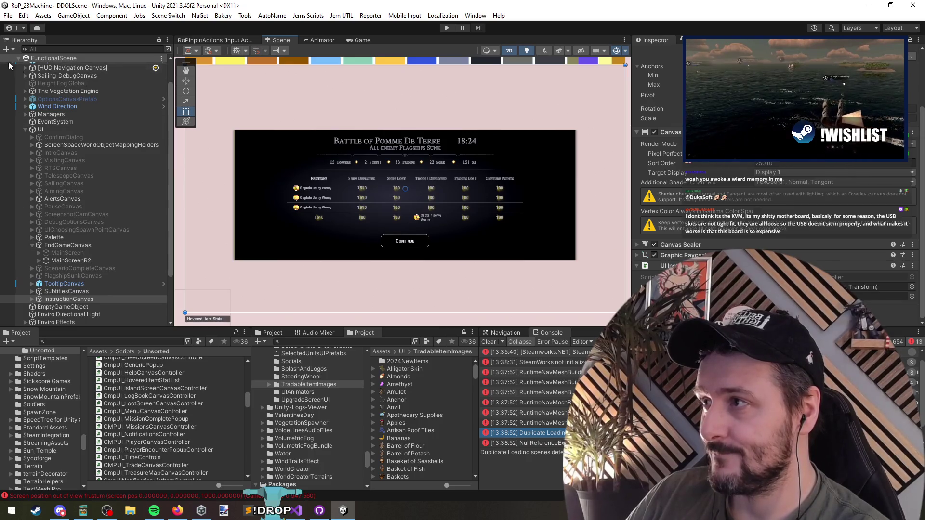
{"action": "scroll", "coordinate": [56, 227], "scroll_direction": "down", "scroll_amount": 3}
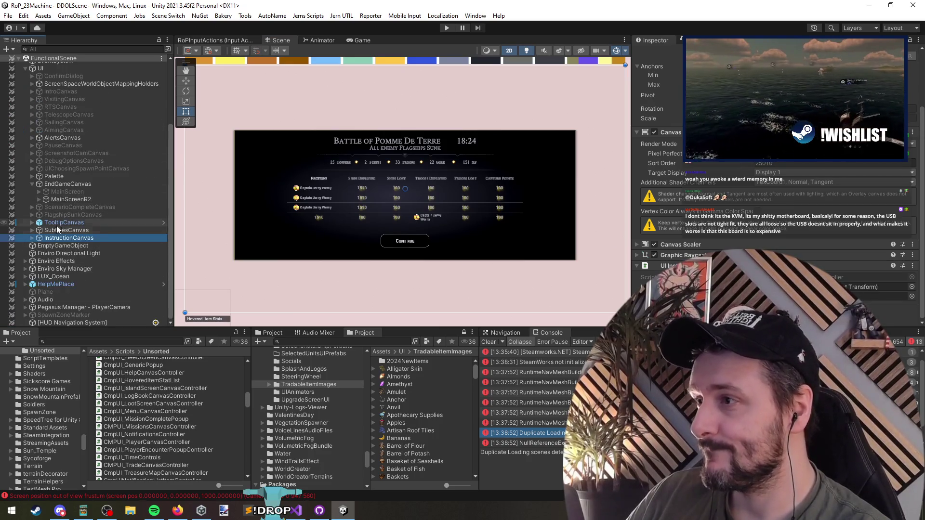
{"action": "left_click", "coordinate": [44, 182]}
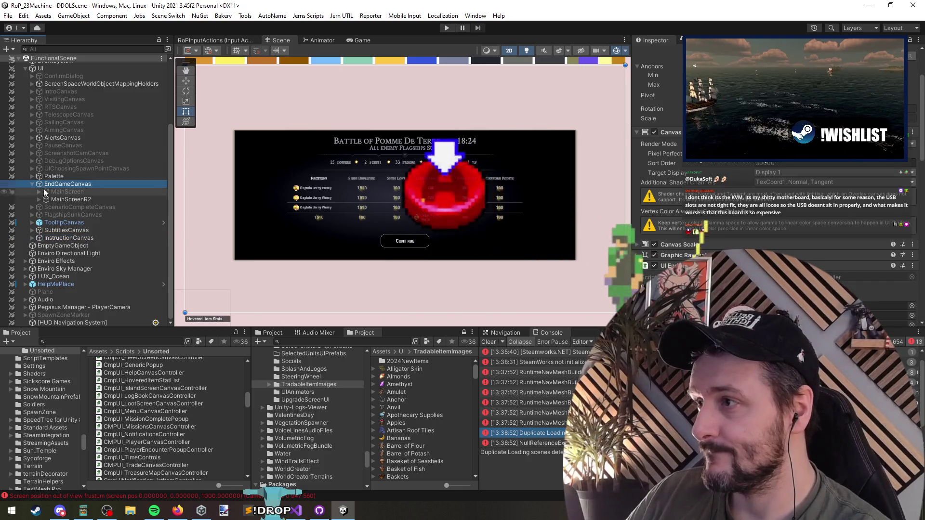
Check the BtnReturnToCampaign button's On Click target and open the UIEndGameCanvasController script
{"action": "left_click", "coordinate": [392, 241]}
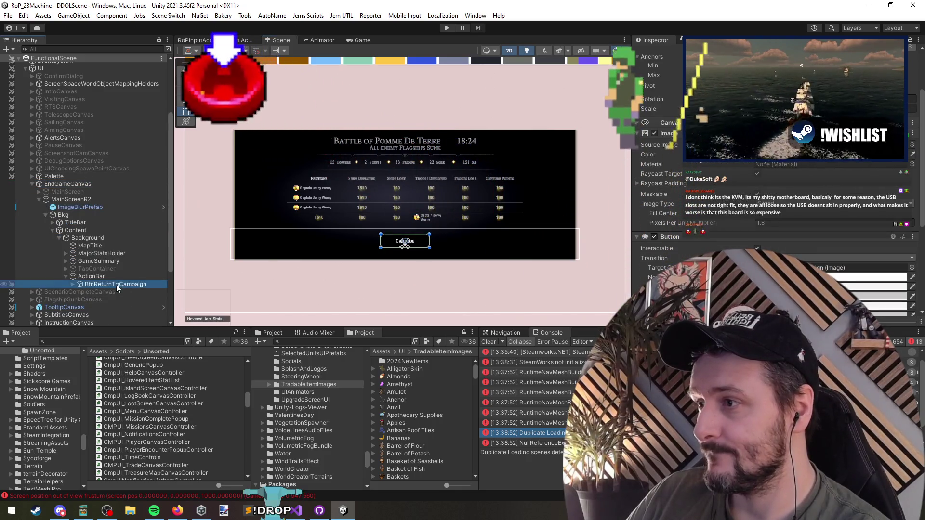
{"action": "scroll", "coordinate": [699, 232], "scroll_direction": "down", "scroll_amount": 5}
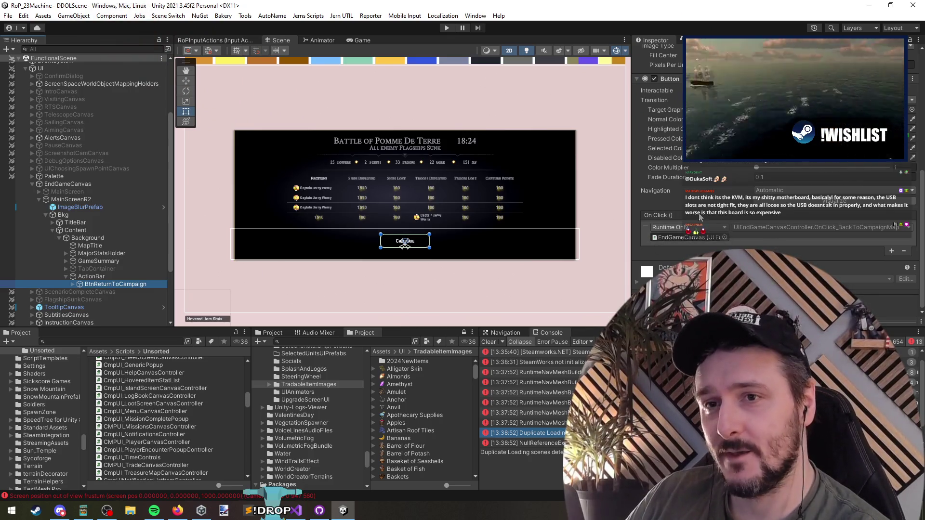
{"action": "left_click", "coordinate": [693, 237]}
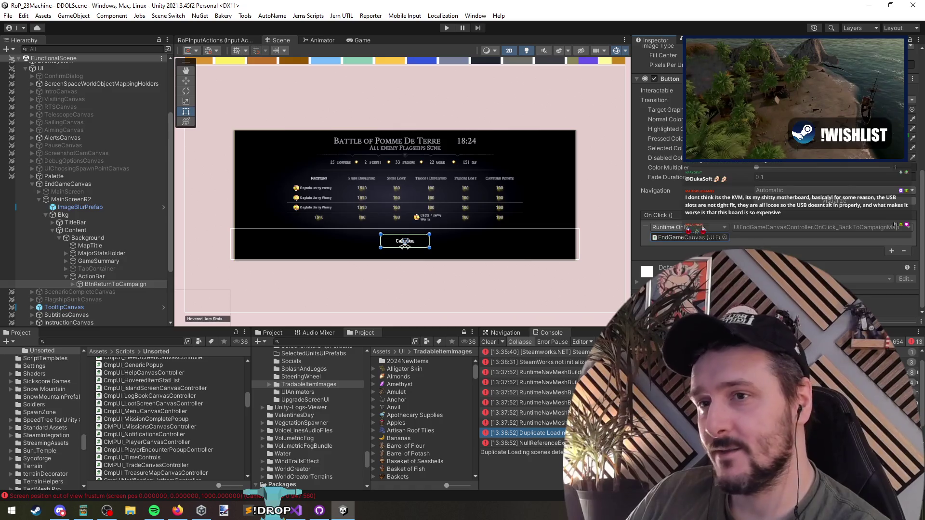
{"action": "left_click", "coordinate": [72, 185]}
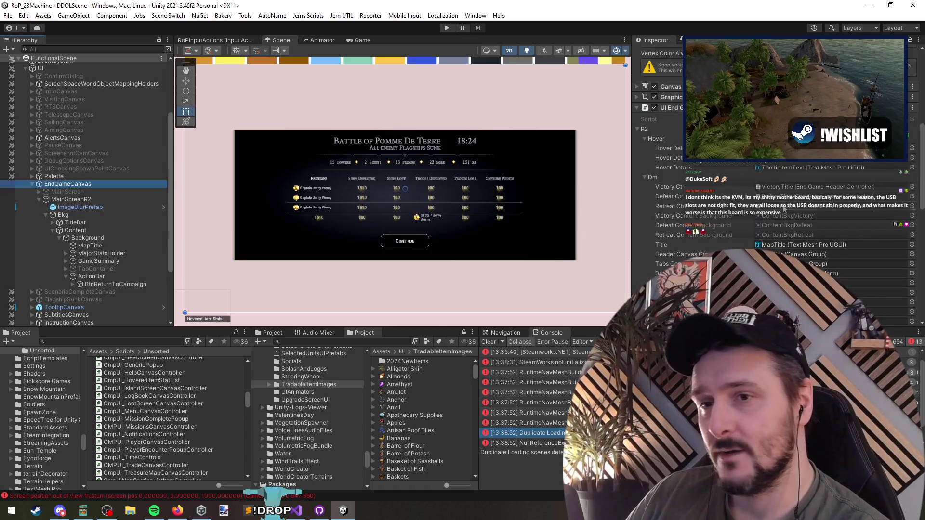
{"action": "scroll", "coordinate": [721, 218], "scroll_direction": "up", "scroll_amount": 10}
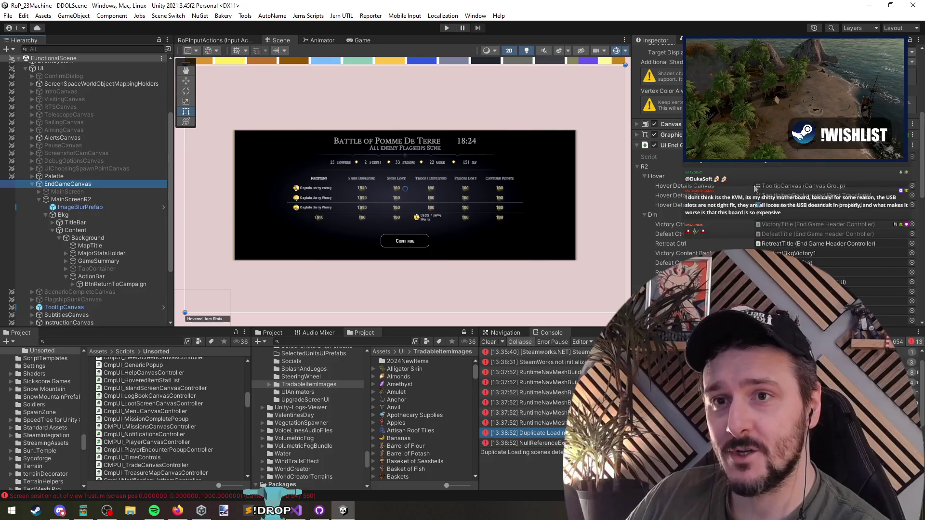
{"action": "left_click", "coordinate": [771, 157]}
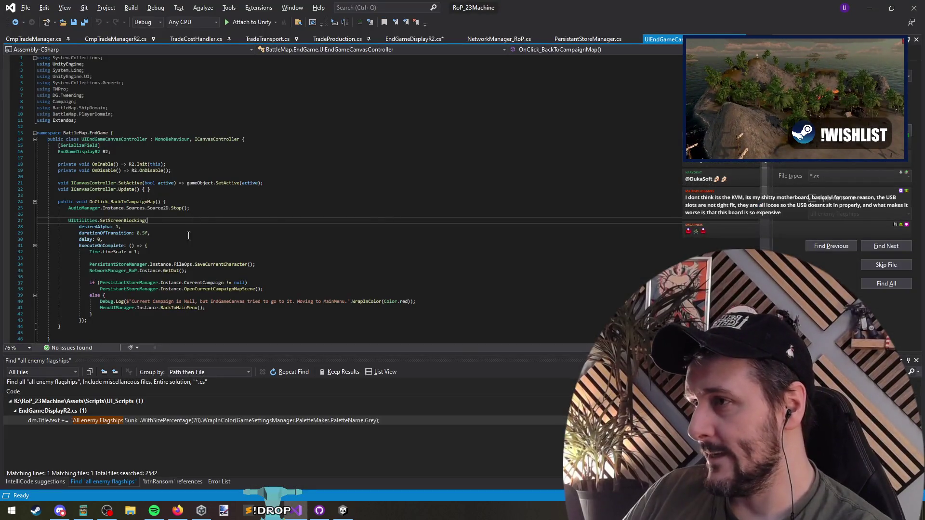
Review the OnClick_BackToCampaignMap body, including the SaveCurrentCharacter and GetOut lines
{"action": "left_click", "coordinate": [159, 195]}
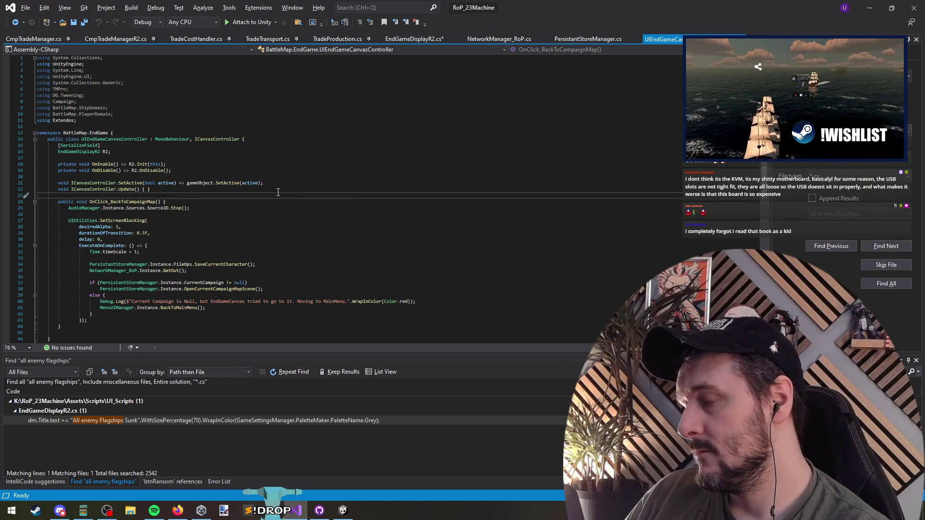
{"action": "left_click", "coordinate": [130, 201]}
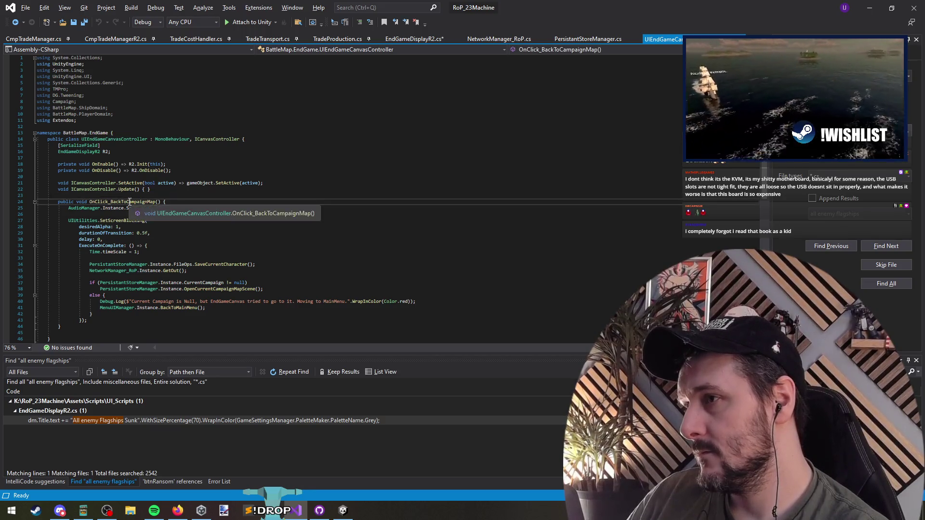
{"action": "scroll", "coordinate": [209, 220], "scroll_direction": "down", "scroll_amount": 2}
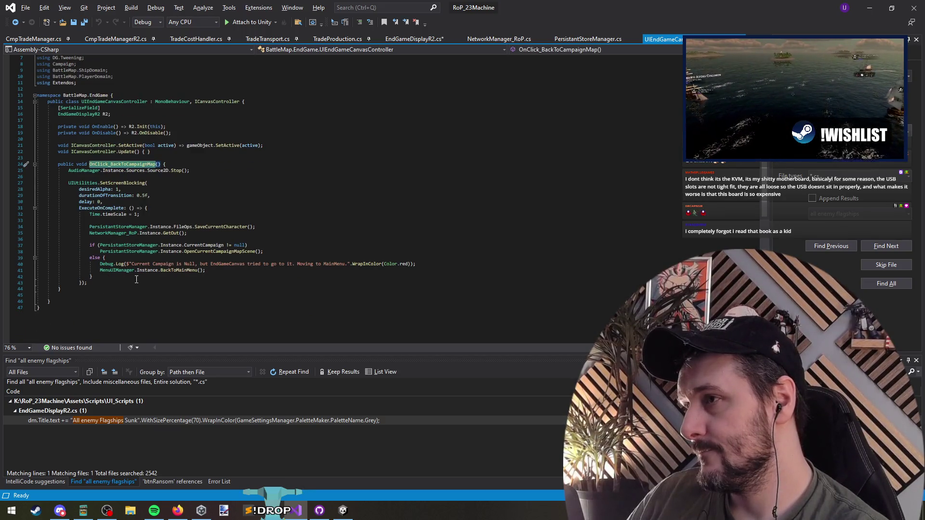
{"action": "mouse_move", "coordinate": [171, 221]}
{"action": "left_mouse_down"}
{"action": "mouse_move", "coordinate": [169, 258]}
{"action": "mouse_move", "coordinate": [171, 221]}
{"action": "mouse_move", "coordinate": [207, 289]}
{"action": "mouse_move", "coordinate": [207, 260]}
{"action": "mouse_move", "coordinate": [171, 221]}
{"action": "left_mouse_up"}
{"action": "left_click", "coordinate": [85, 173]}
{"action": "mouse_move", "coordinate": [85, 174]}
{"action": "left_mouse_down"}
{"action": "mouse_move", "coordinate": [96, 289]}
{"action": "mouse_move", "coordinate": [85, 175]}
{"action": "mouse_move", "coordinate": [109, 279]}
{"action": "mouse_move", "coordinate": [88, 284]}
{"action": "left_mouse_up"}
{"action": "left_click", "coordinate": [87, 283]}
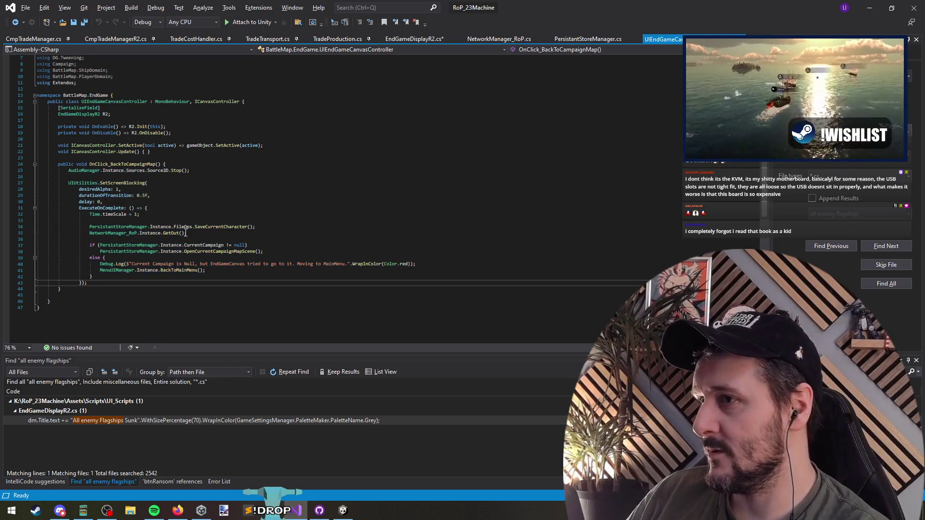
{"action": "left_click", "coordinate": [253, 226]}
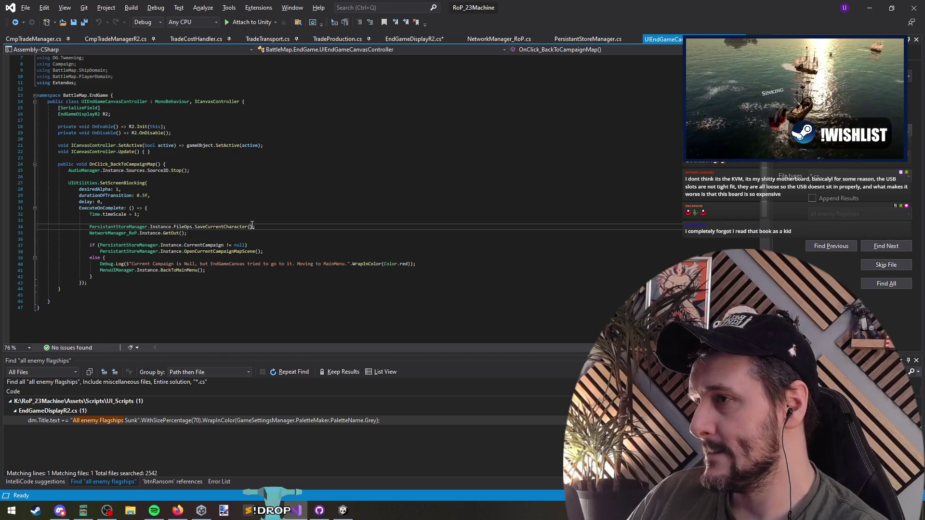
{"action": "left_click", "coordinate": [246, 232]}
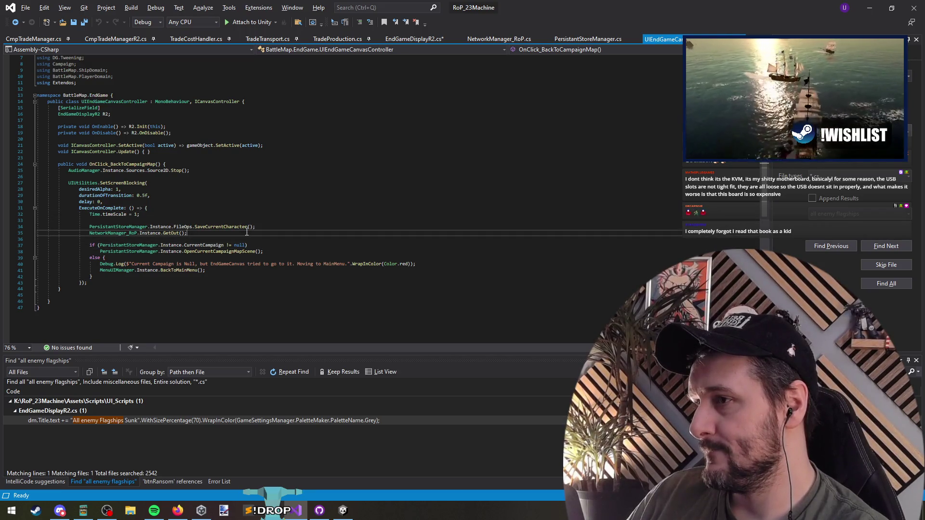
{"action": "left_click", "coordinate": [131, 195]}
{"action": "left_click", "coordinate": [140, 178]}
{"action": "left_click", "coordinate": [176, 164]}
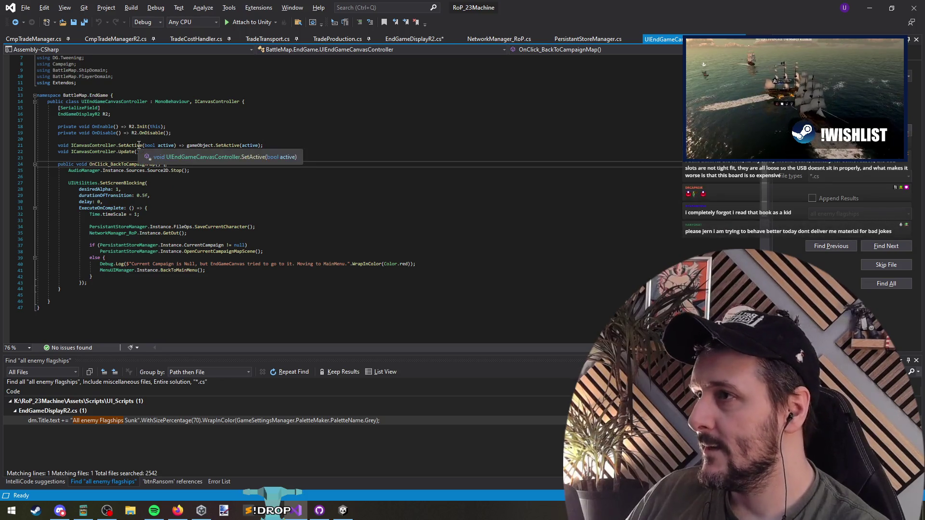
Insert 'bool leavingMap = false;' on a new line above OnClick_BackToCampaignMap
{"action": "left_click", "coordinate": [160, 156]}
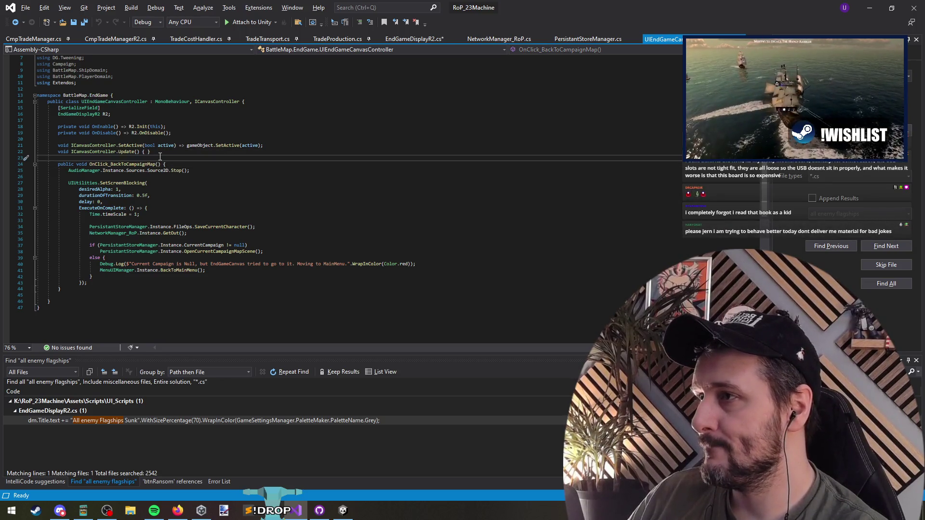
{"action": "key", "text": "Return"}
{"action": "type", "text": "bo"}
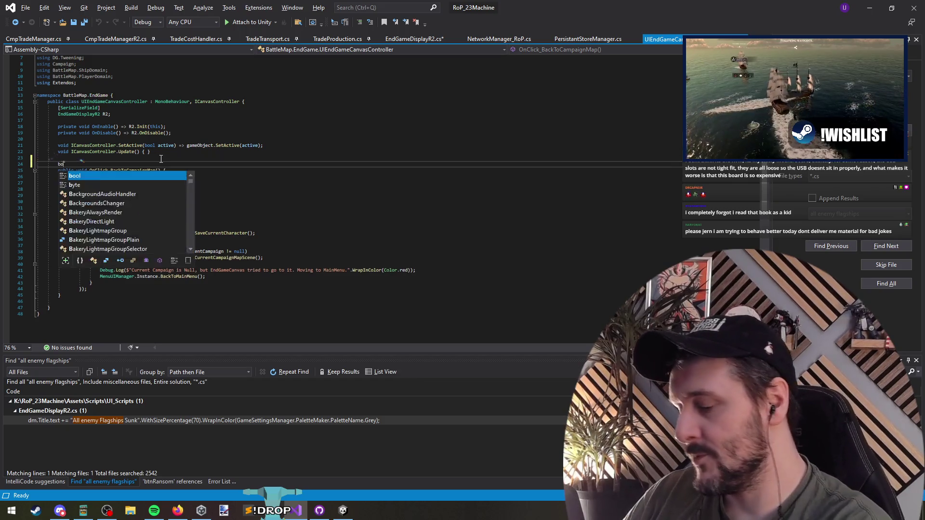
{"action": "type", "text": "ol leaving"}
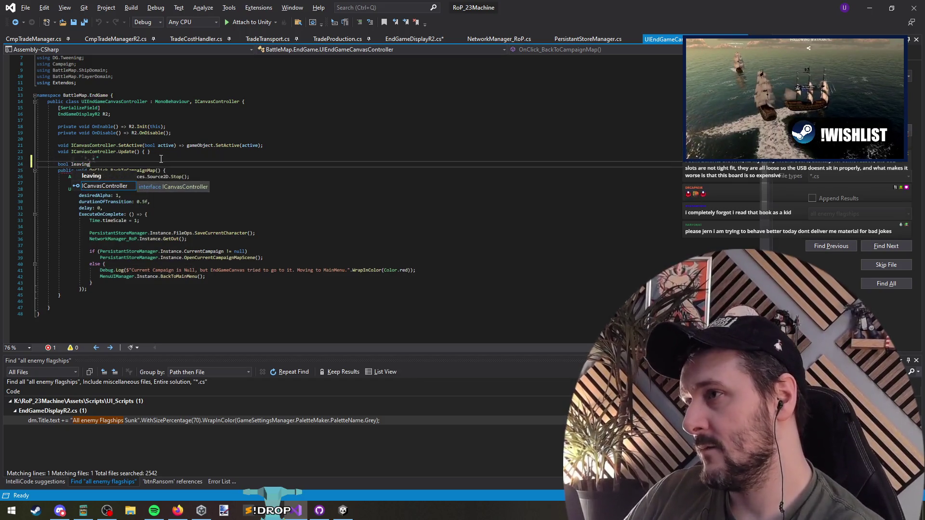
{"action": "type", "text": "Map = false;"}
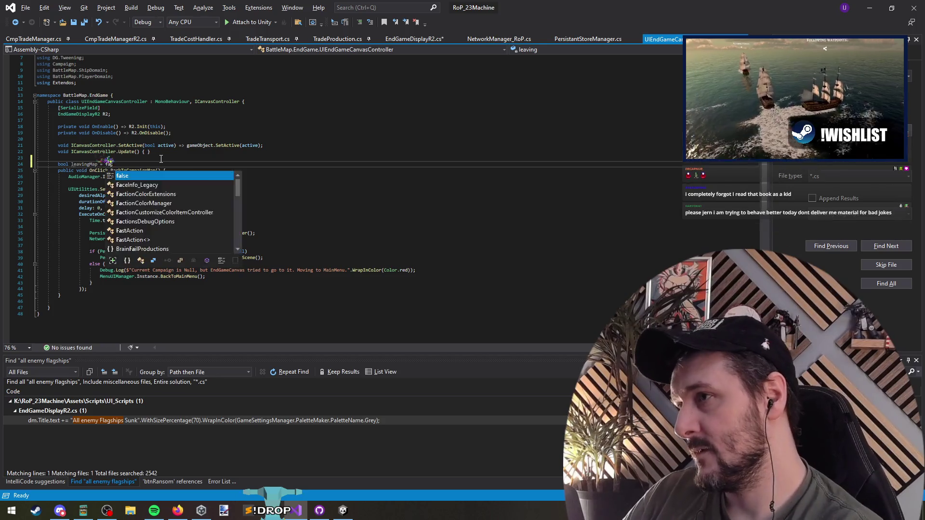
Add 'if (leavingMap) return;' and 'leavingMap = true;' to the method, Save All, and return to Unity
{"action": "key", "text": "Down"}
{"action": "key", "text": "End"}
{"action": "key", "text": "Return"}
{"action": "key", "text": "Return"}
{"action": "key", "text": "Up"}
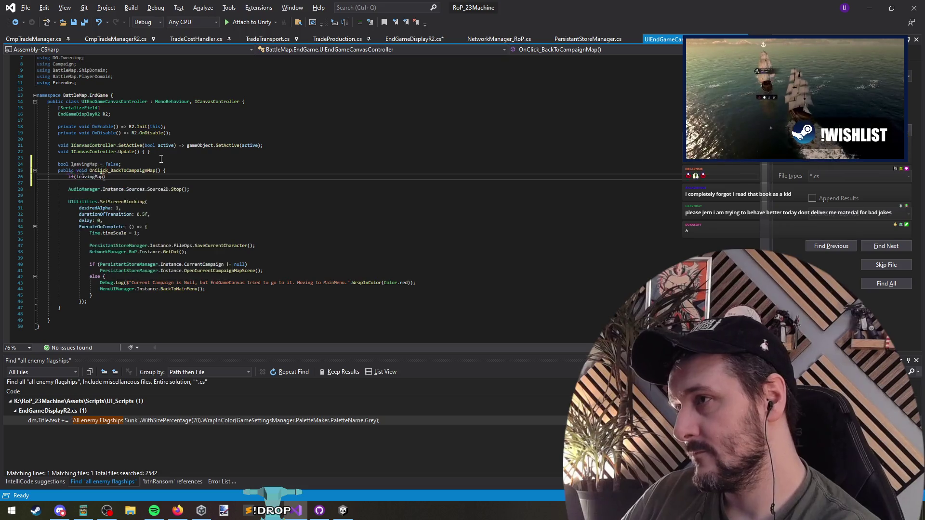
{"action": "type", "text": "return;"}
{"action": "key", "text": "Return"}
{"action": "key", "text": "Return"}
{"action": "type", "text": "true;"}
{"action": "key", "text": "Up"}
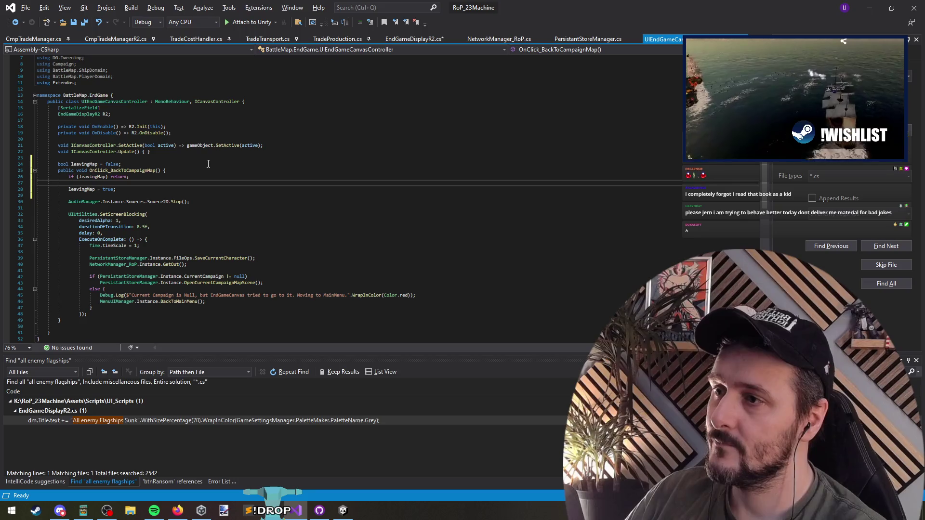
{"action": "left_click", "coordinate": [85, 22]}
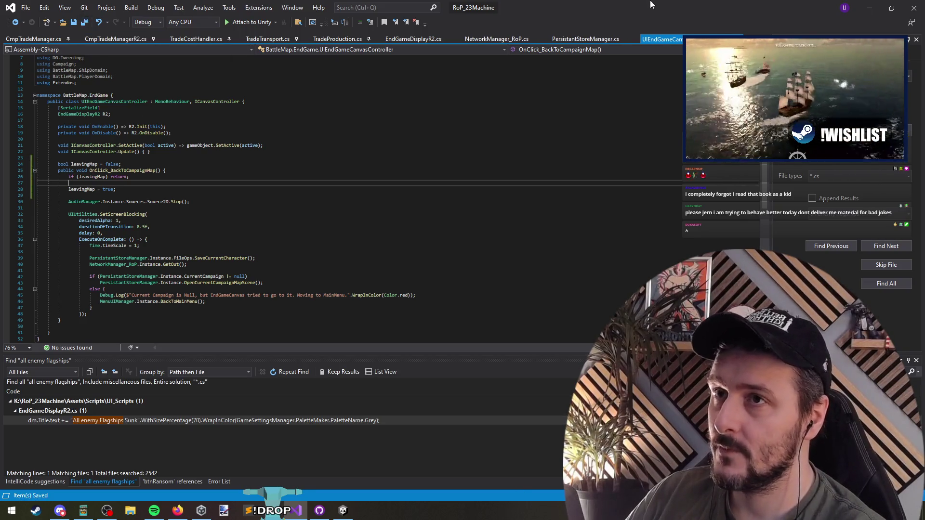
{"action": "left_click", "coordinate": [870, 7]}
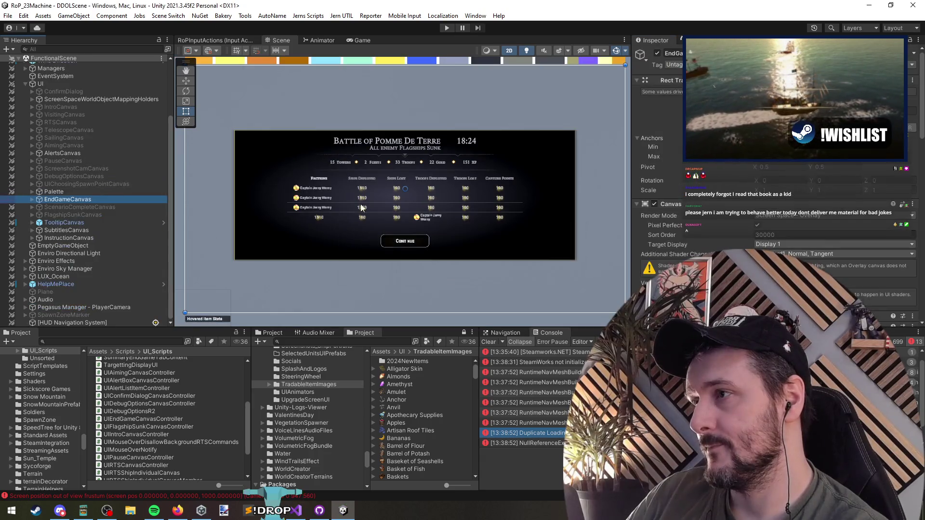
Unload FunctionalScene, enter Play mode, and continue the saved campaign onto the campaign map
{"action": "scroll", "coordinate": [62, 106], "scroll_direction": "up", "scroll_amount": 3}
{"action": "right_click", "coordinate": [62, 82]}
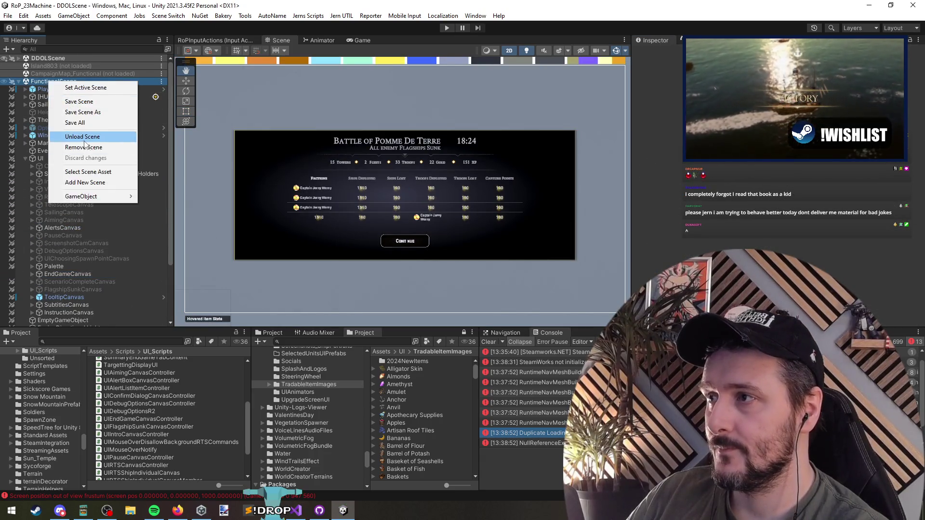
{"action": "left_click", "coordinate": [85, 140]}
{"action": "left_click", "coordinate": [446, 27]}
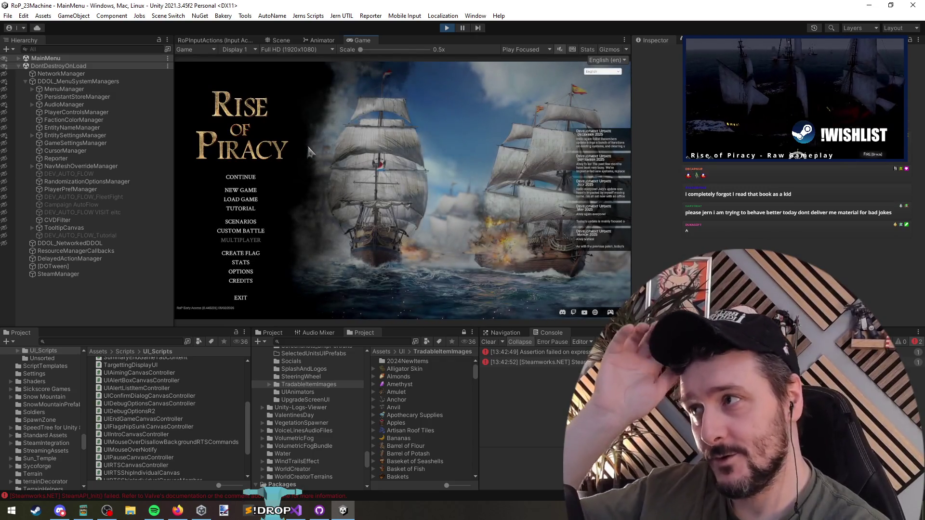
{"action": "left_click", "coordinate": [242, 179]}
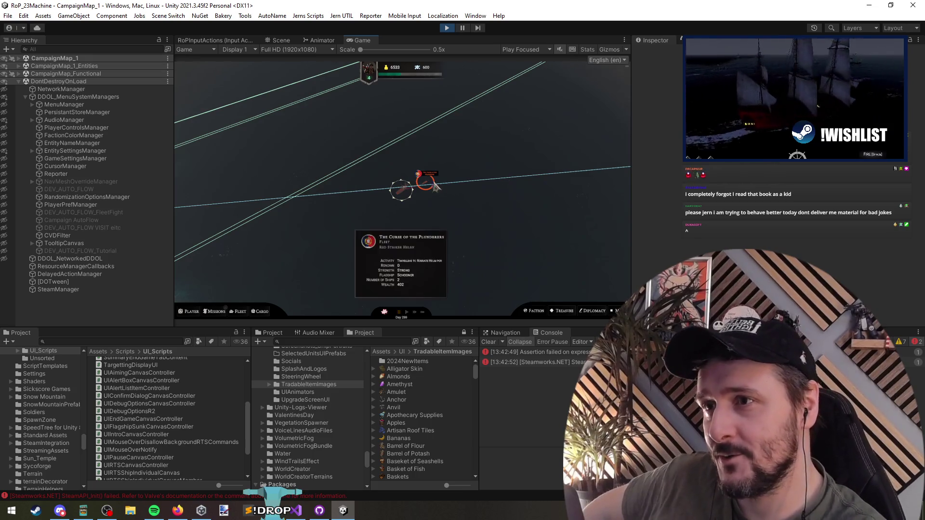
Check The Curse of the Plunderers' Captain and Info tabs, then attack and confirm
{"action": "left_click", "coordinate": [424, 182]}
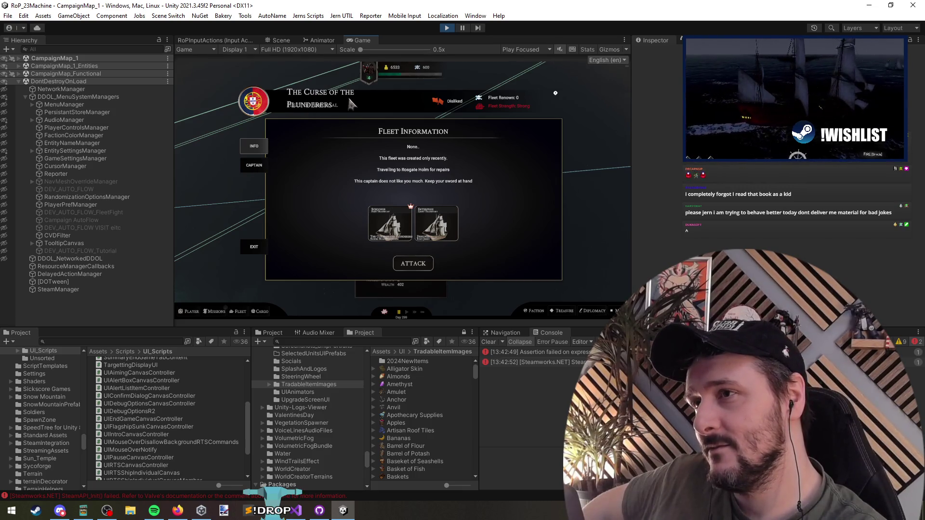
{"action": "left_click", "coordinate": [254, 165]}
{"action": "left_click", "coordinate": [254, 146]}
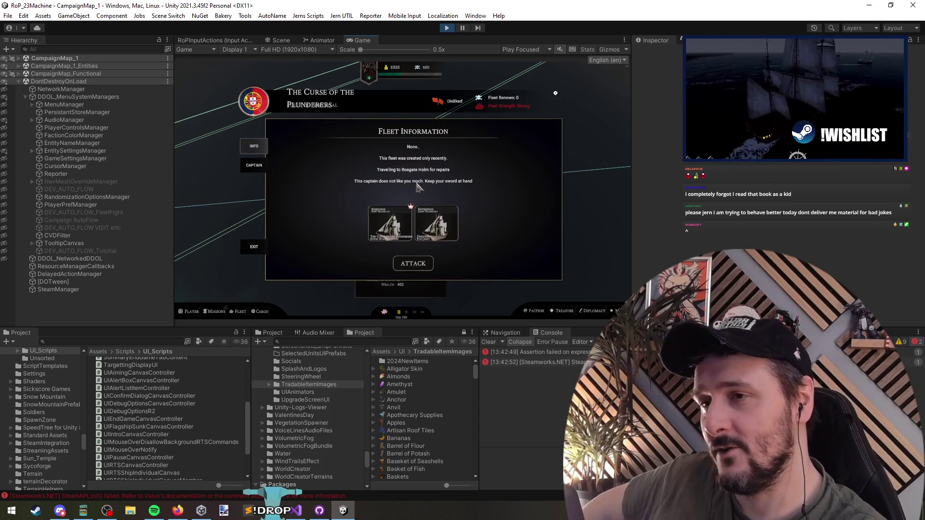
{"action": "left_click", "coordinate": [421, 270]}
{"action": "left_click", "coordinate": [428, 225]}
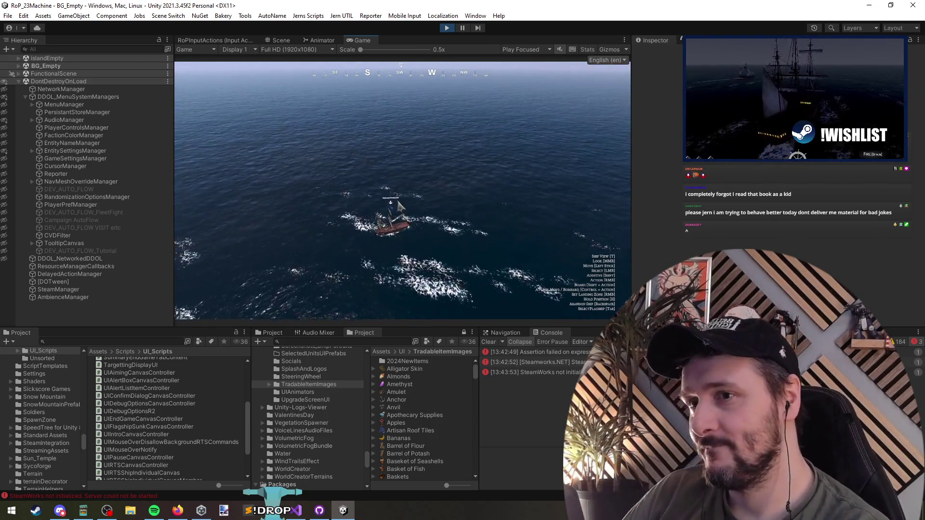
Switch to the tactical view, search debug commands for 'dest', and leave the DEFEAT summary
{"action": "key", "text": "t"}
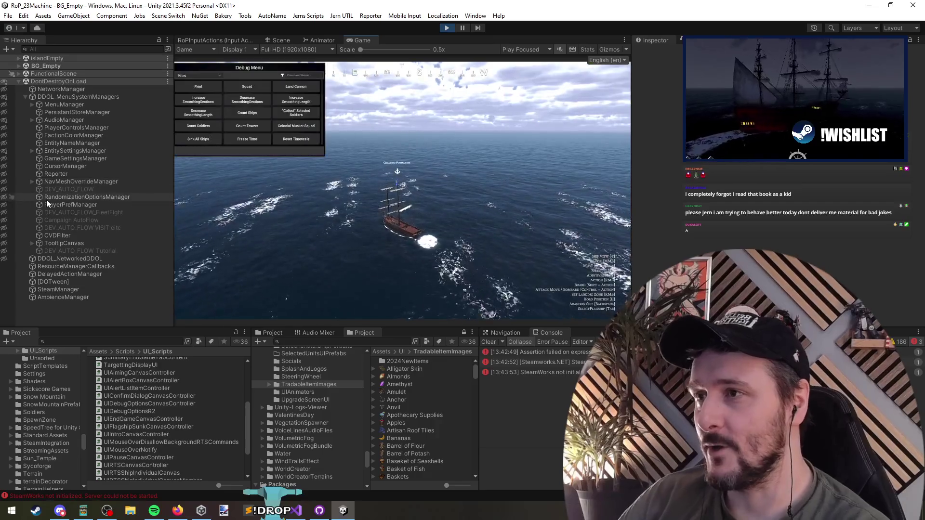
{"action": "left_click", "coordinate": [296, 76]}
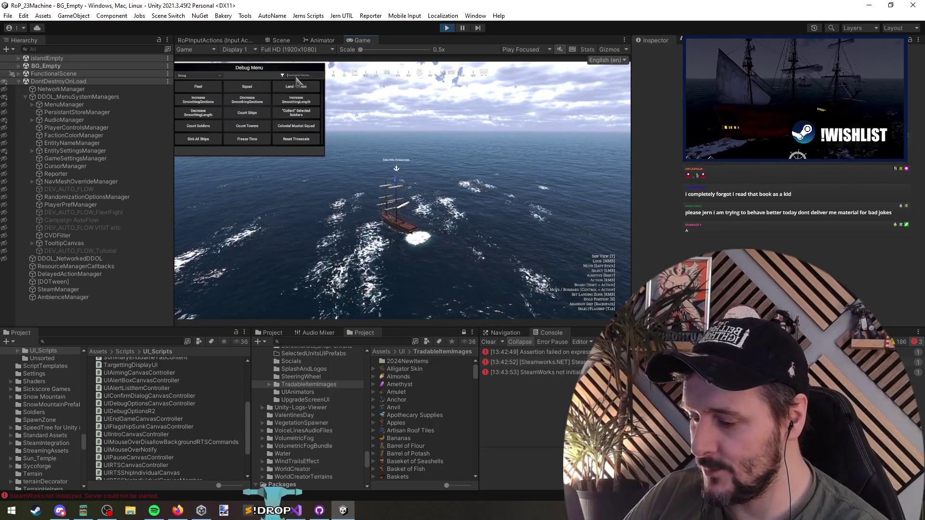
{"action": "type", "text": "dest"}
{"action": "right_click", "coordinate": [267, 101]}
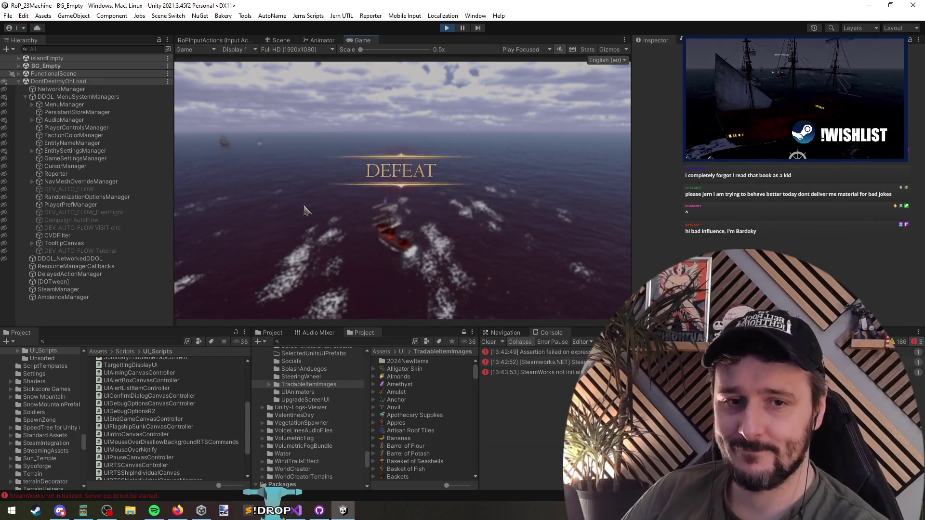
{"action": "left_click", "coordinate": [394, 244]}
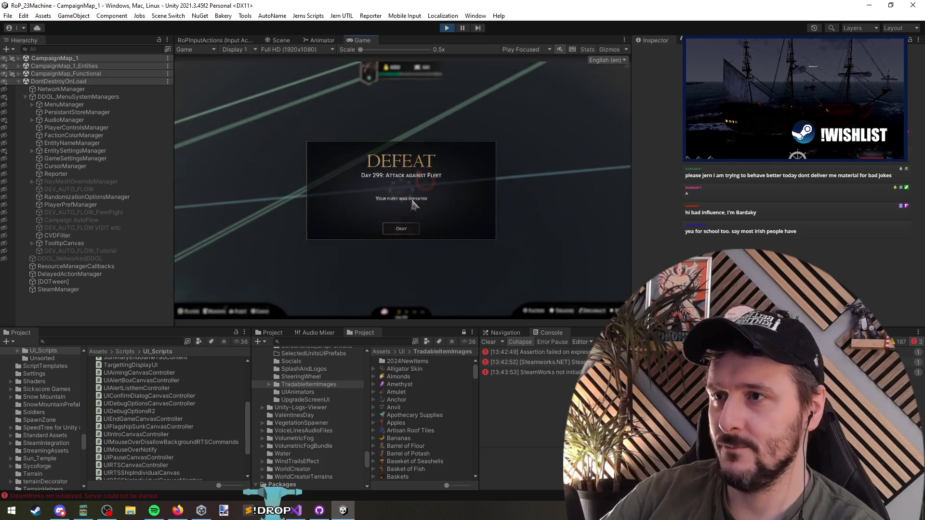
Dismiss the DEFEAT report, preview a course 3NM away, and open the enemy fleet's information
{"action": "left_click", "coordinate": [401, 229]}
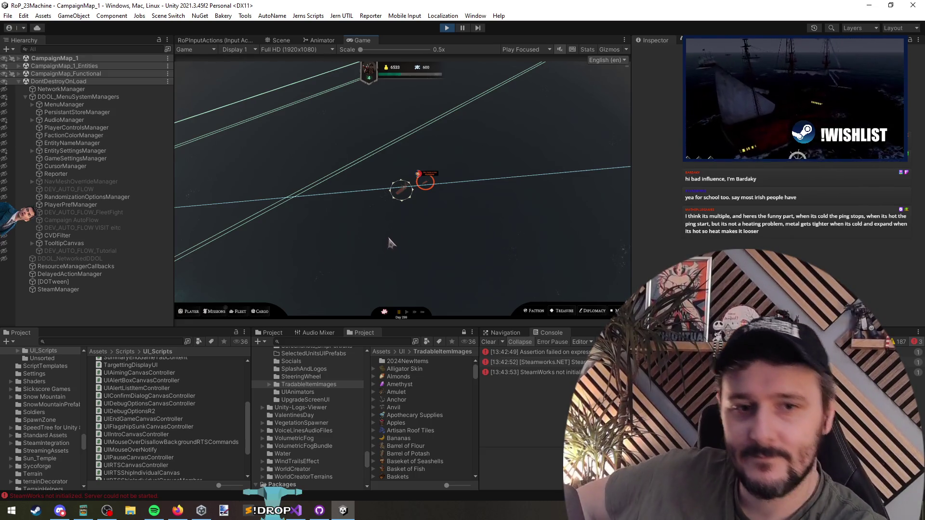
{"action": "right_click", "coordinate": [483, 217]}
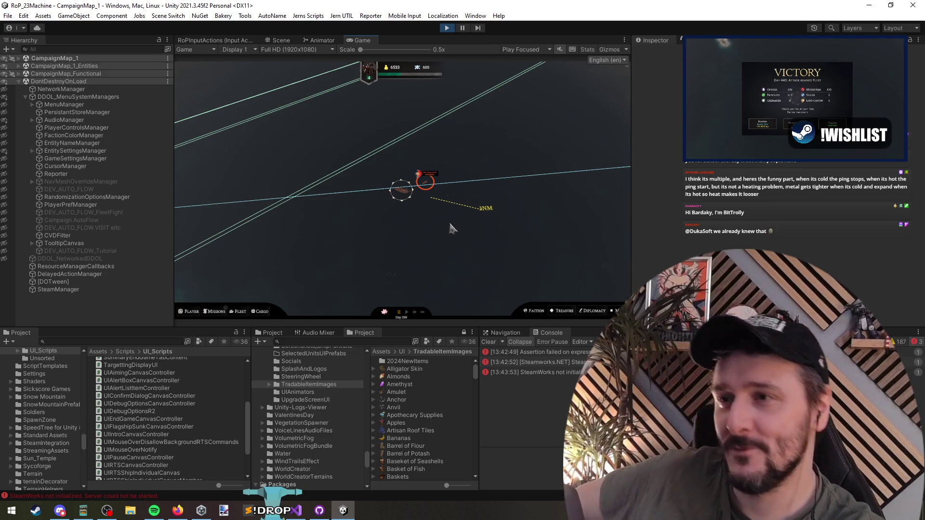
{"action": "left_click", "coordinate": [423, 198]}
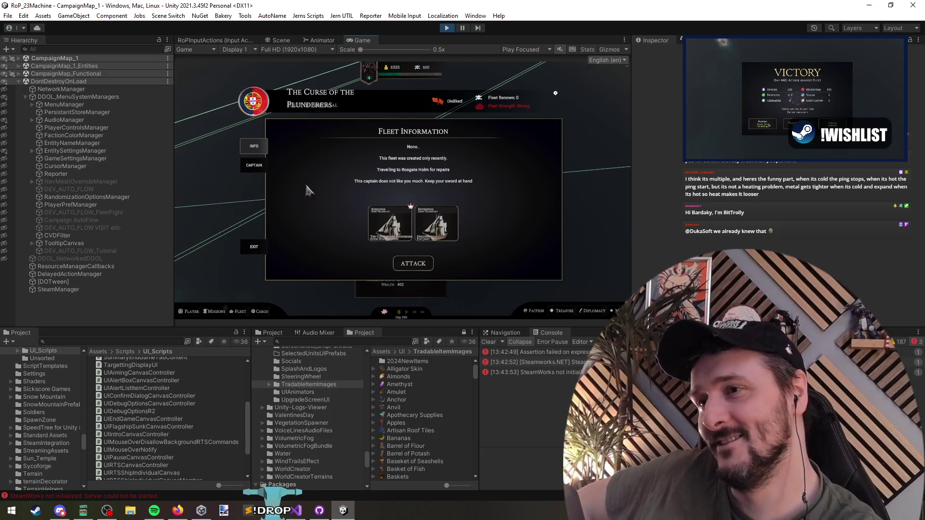
Request a parley from the enemy captain, leave after the refusal, and switch to Visual Studio
{"action": "left_click", "coordinate": [256, 166]}
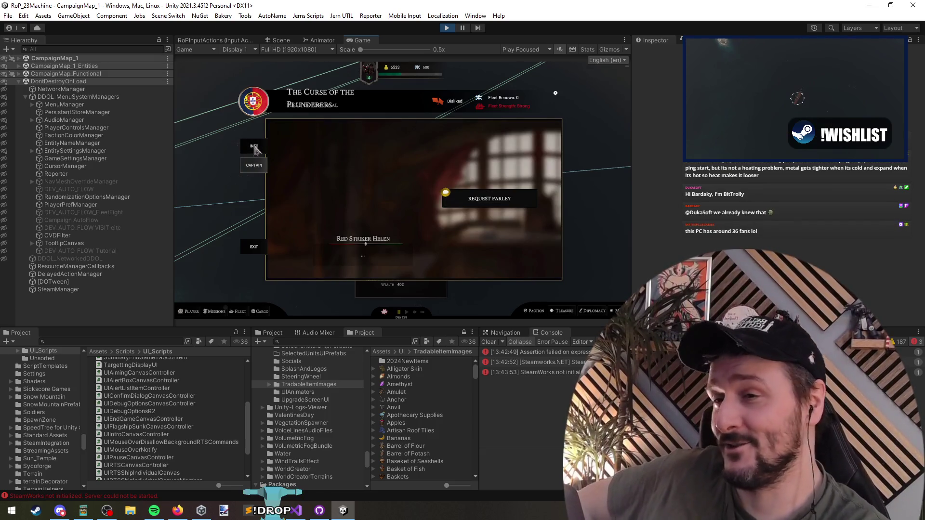
{"action": "left_click", "coordinate": [490, 199]}
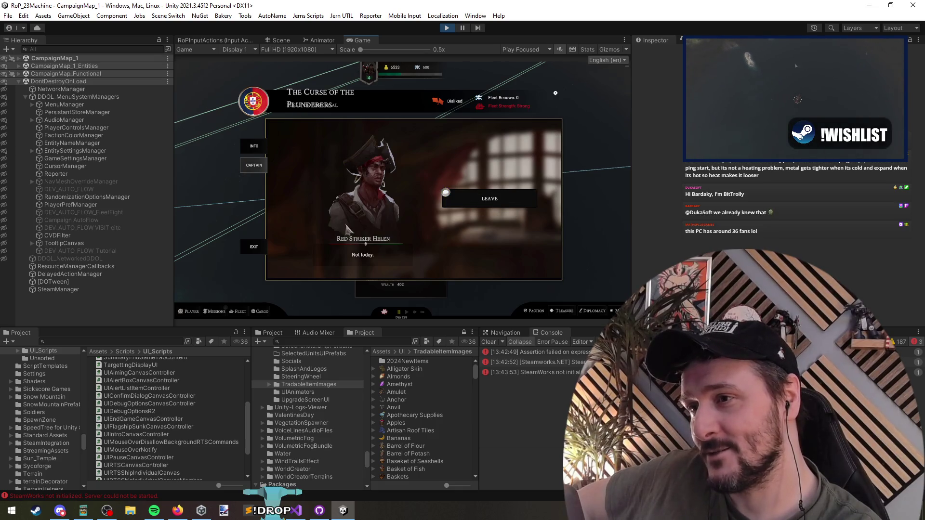
{"action": "left_click", "coordinate": [484, 210]}
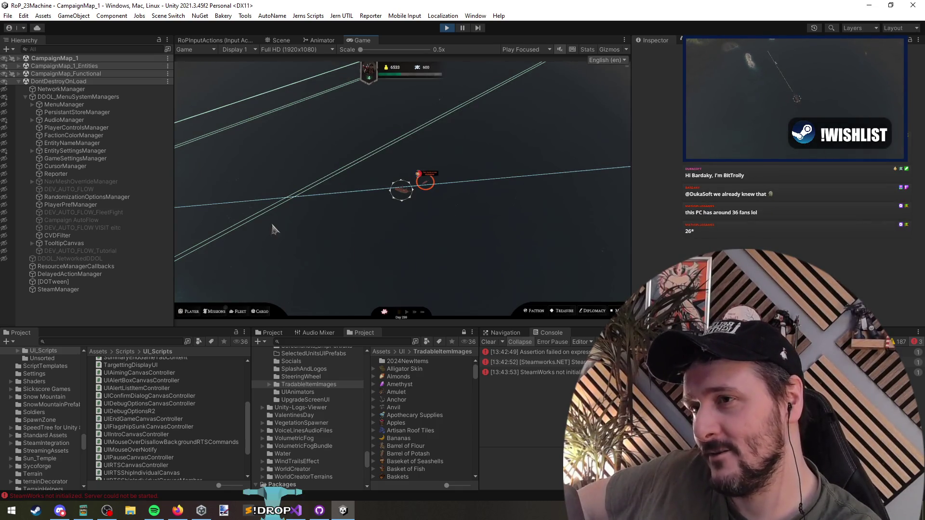
{"action": "left_click", "coordinate": [299, 511]}
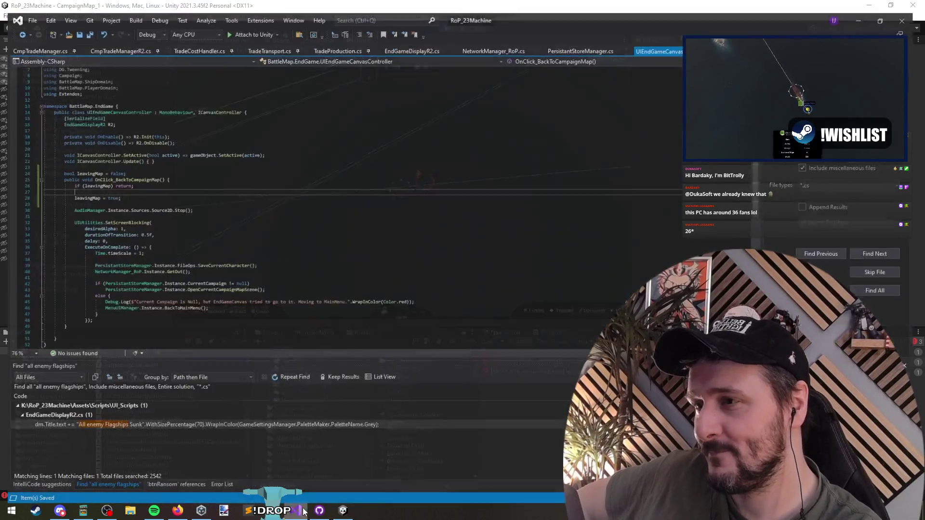
Review the else branch, GetOut, time-scale and SetActive lines of OnClick_BackToCampaignMap, then return to Unity
{"action": "left_click", "coordinate": [241, 289]}
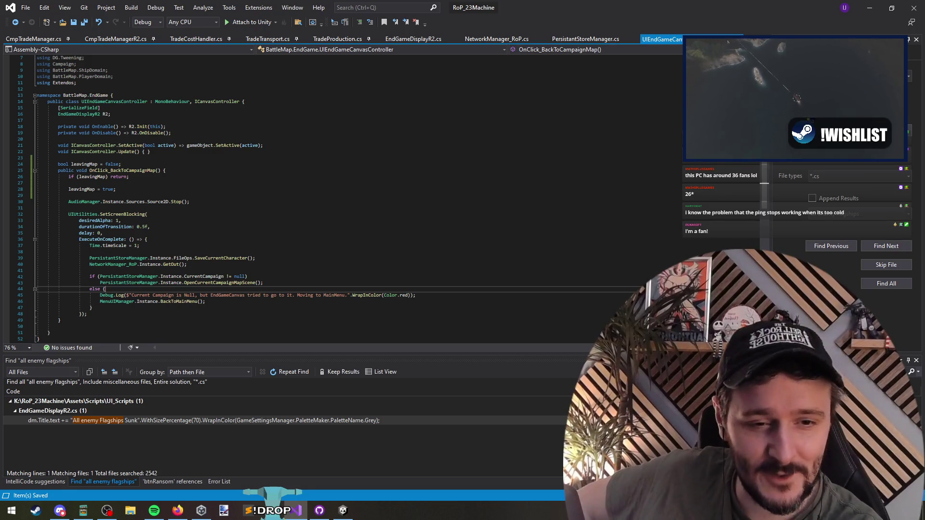
{"action": "left_click", "coordinate": [421, 265]}
{"action": "left_click", "coordinate": [422, 252]}
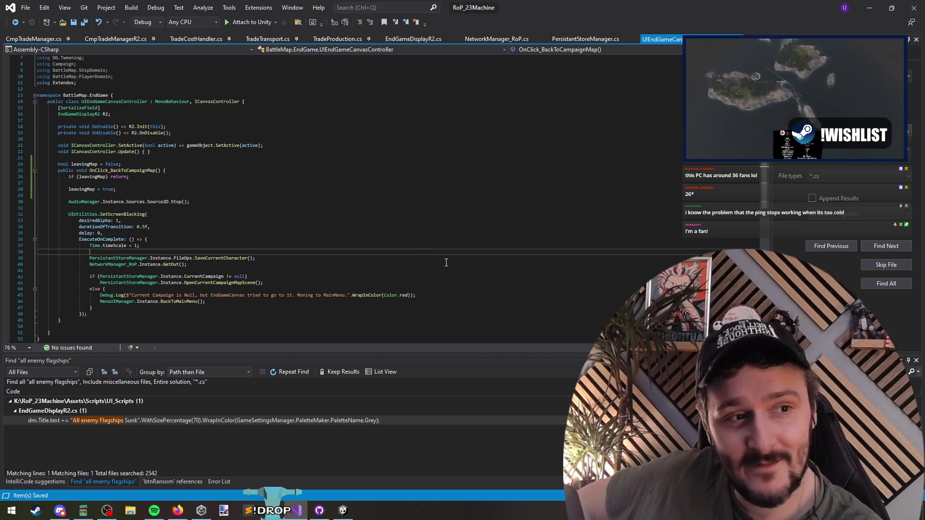
{"action": "left_click", "coordinate": [157, 246]}
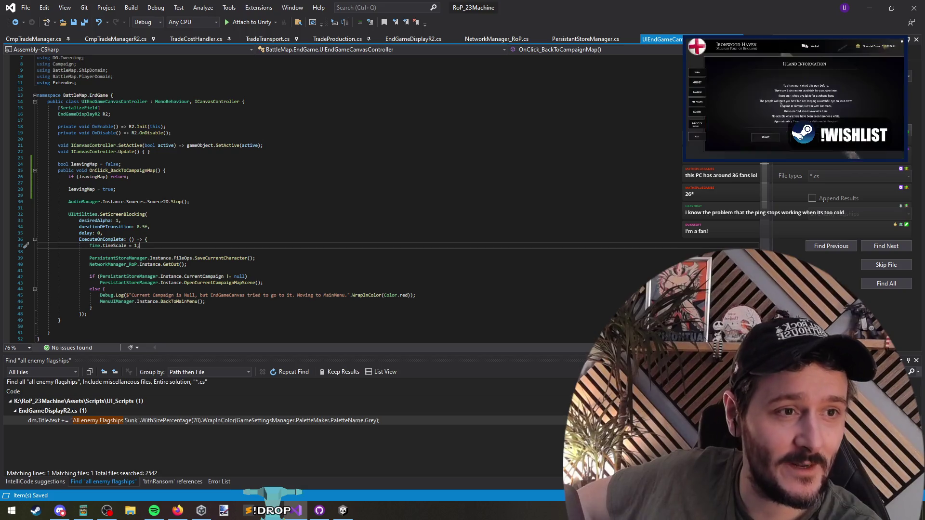
{"action": "left_click", "coordinate": [263, 145]}
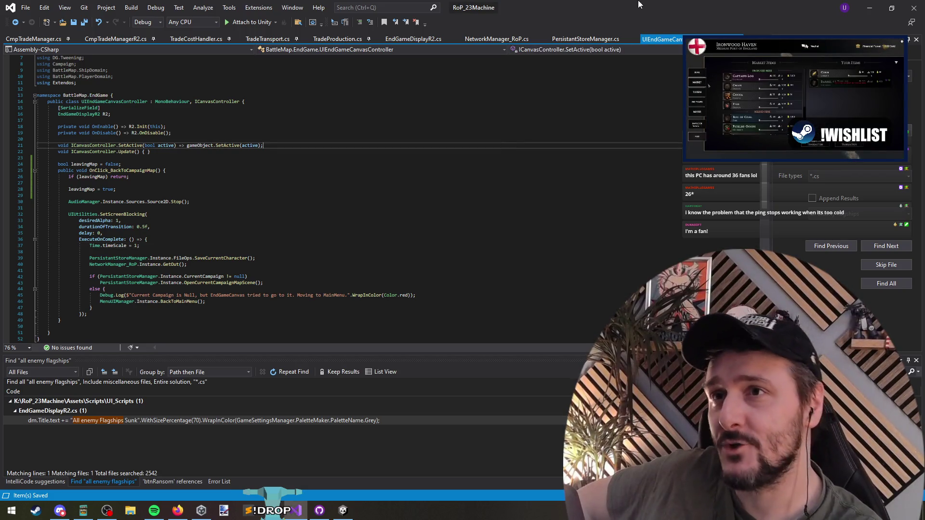
{"action": "left_click", "coordinate": [867, 6]}
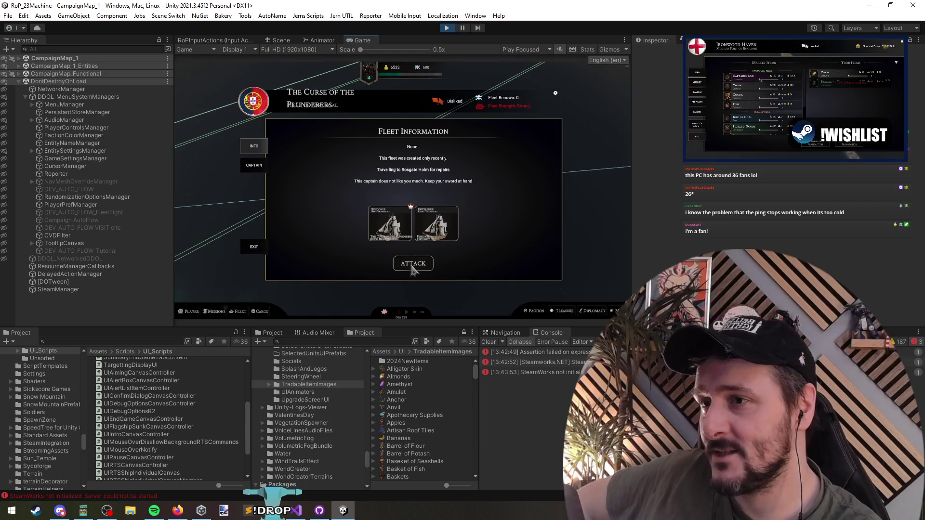
Close Fleet Information with Esc, then open and close the PLAYER stats panel
{"action": "key", "text": "Escape"}
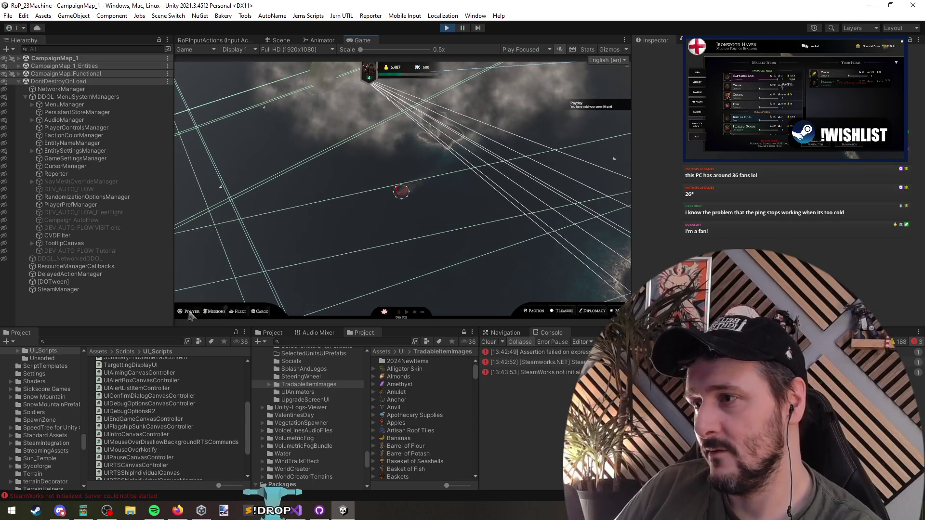
{"action": "left_click", "coordinate": [192, 312]}
{"action": "left_click", "coordinate": [191, 312]}
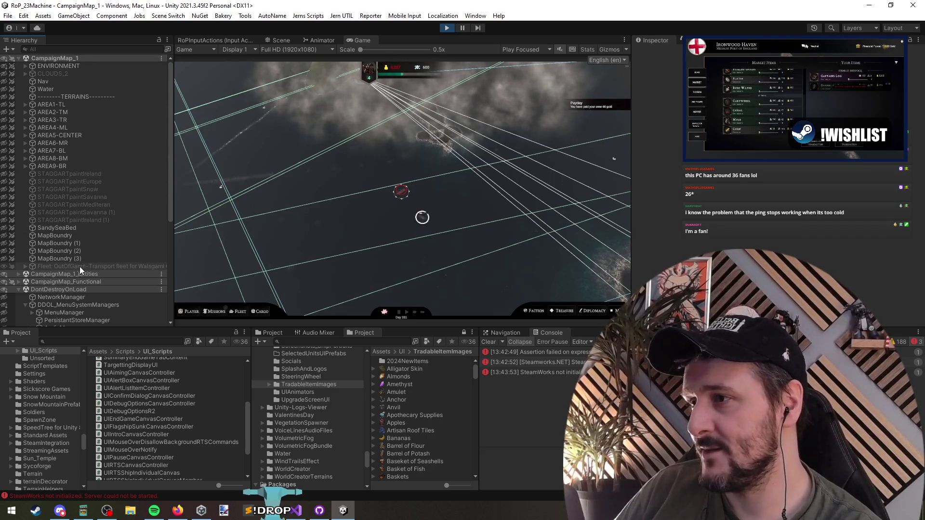
Pause the game, switch the Scene view to 3D, orbit around the fleet, and step a frame
{"action": "left_click", "coordinate": [462, 28]}
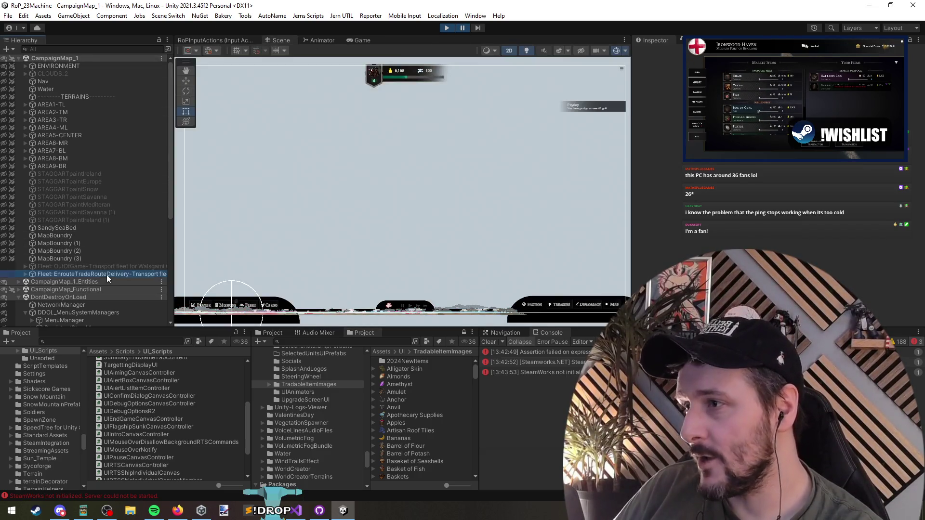
{"action": "key", "text": "2"}
{"action": "mouse_move", "coordinate": [392, 211]}
{"action": "left_mouse_down"}
{"action": "mouse_move", "coordinate": [423, 145]}
{"action": "mouse_move", "coordinate": [521, 240]}
{"action": "mouse_move", "coordinate": [485, 258]}
{"action": "mouse_move", "coordinate": [588, 256]}
{"action": "mouse_move", "coordinate": [487, 72]}
{"action": "left_mouse_up"}
{"action": "left_click", "coordinate": [479, 29]}
Select the Terwick Reef transport fleet, widen the Hierarchy, step two frames, and show Game view
{"action": "scroll", "coordinate": [471, 128], "scroll_direction": "down", "scroll_amount": 8}
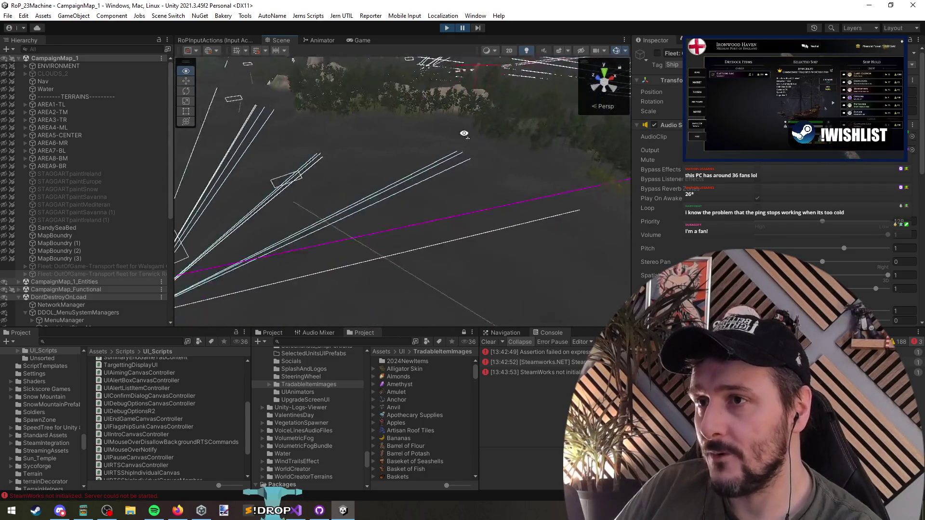
{"action": "left_click", "coordinate": [90, 274]}
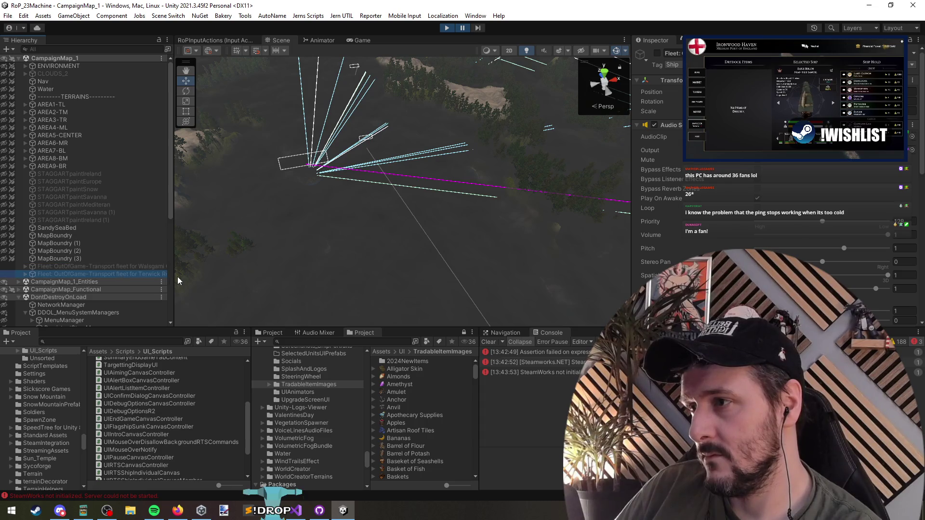
{"action": "left_click_drag", "start_coordinate": [177, 276], "coordinate": [294, 276]}
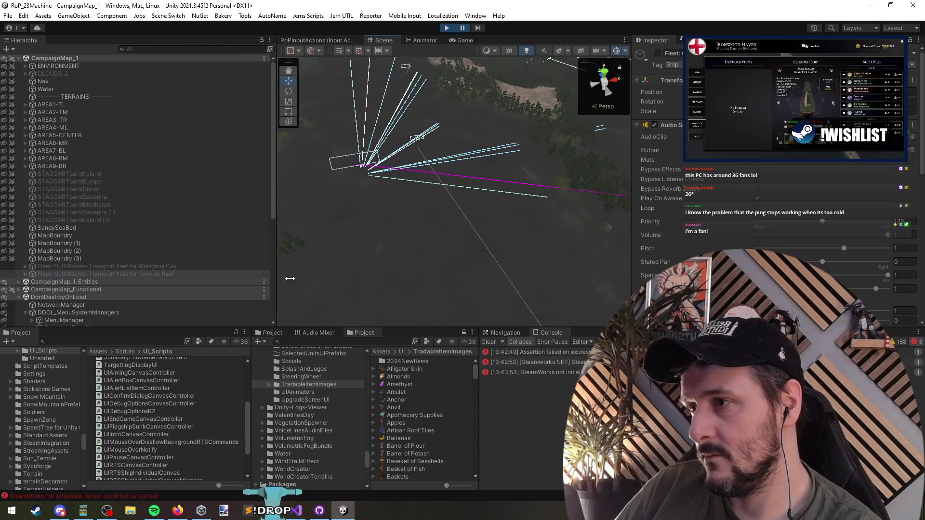
{"action": "left_click", "coordinate": [479, 28]}
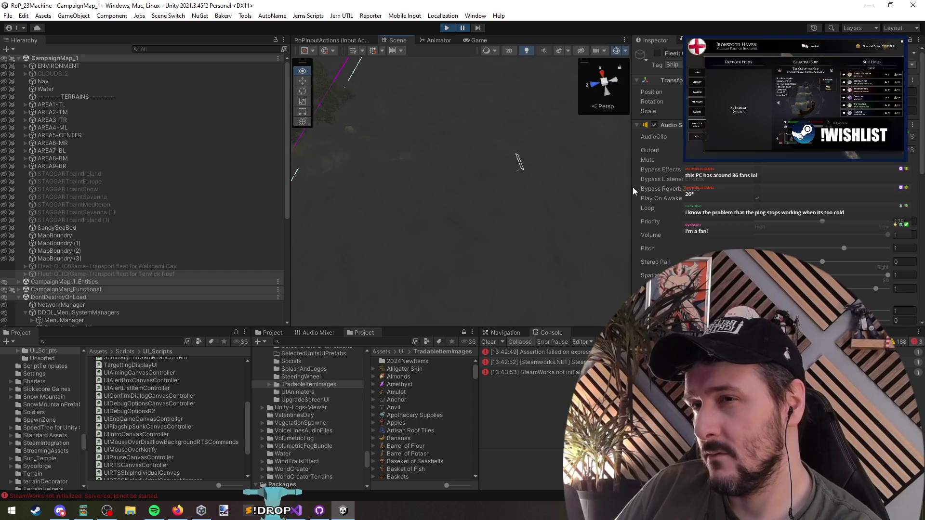
{"action": "left_click", "coordinate": [481, 27]}
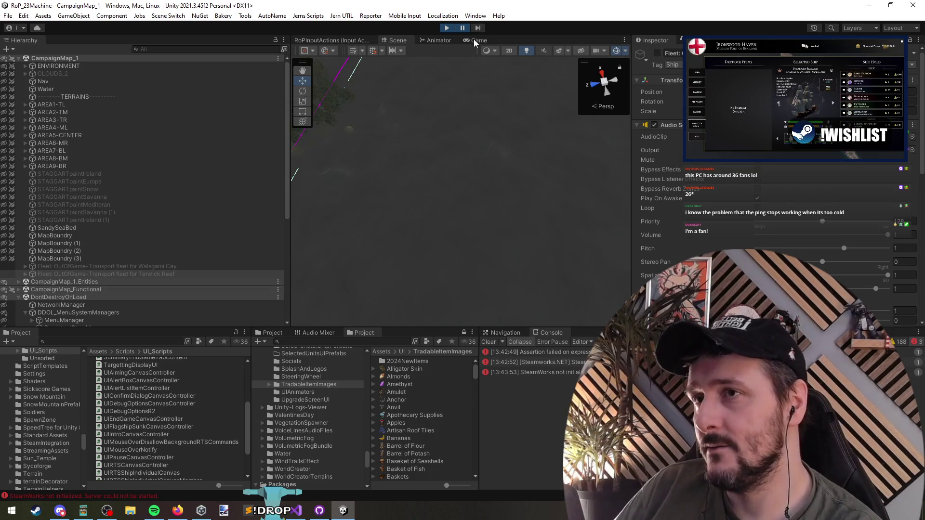
{"action": "left_click", "coordinate": [473, 38]}
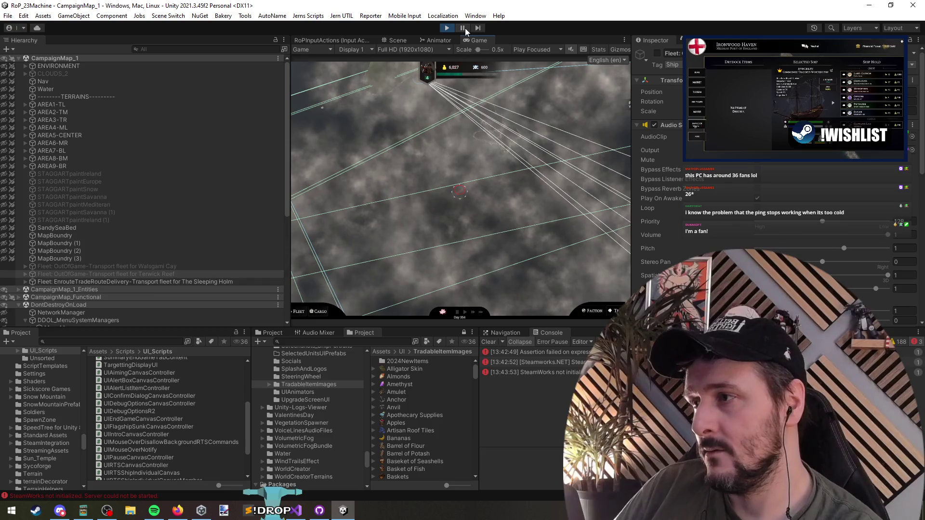
Pause, frame the Sleeping Holm fleet in the Scene view, and copy its world position
{"action": "left_click", "coordinate": [463, 28]}
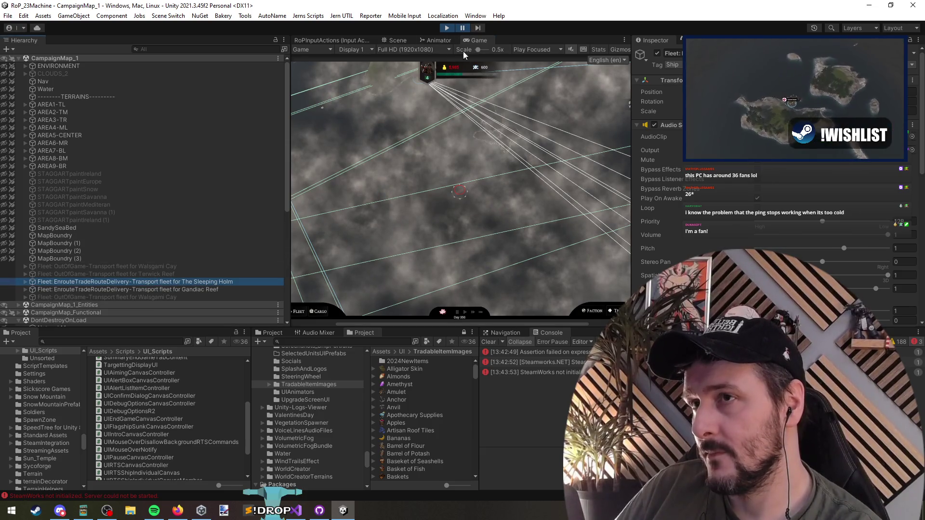
{"action": "left_click", "coordinate": [396, 40]}
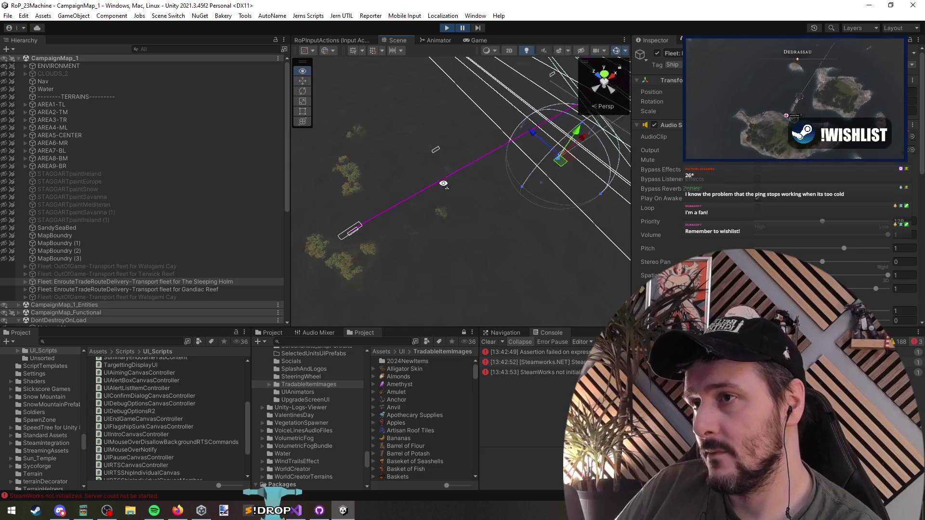
{"action": "left_click_drag", "start_coordinate": [395, 171], "coordinate": [424, 174]}
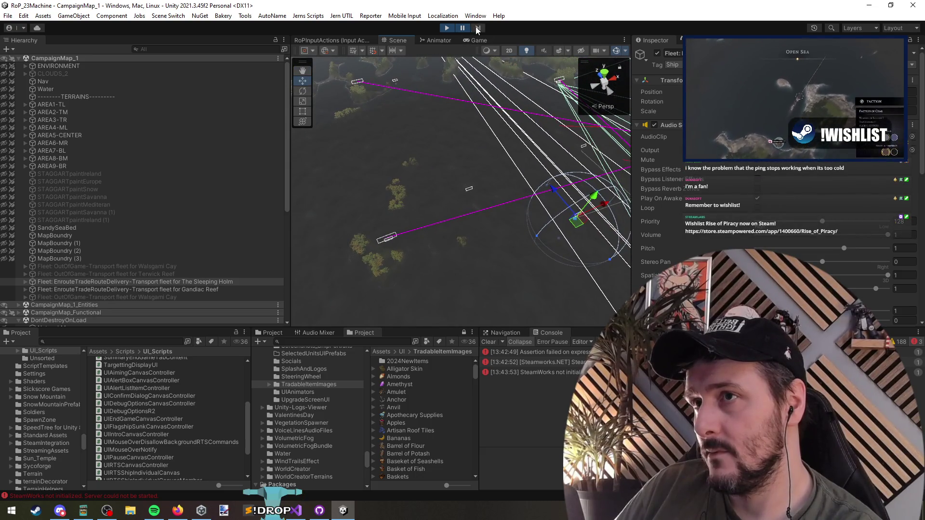
{"action": "key", "text": "f"}
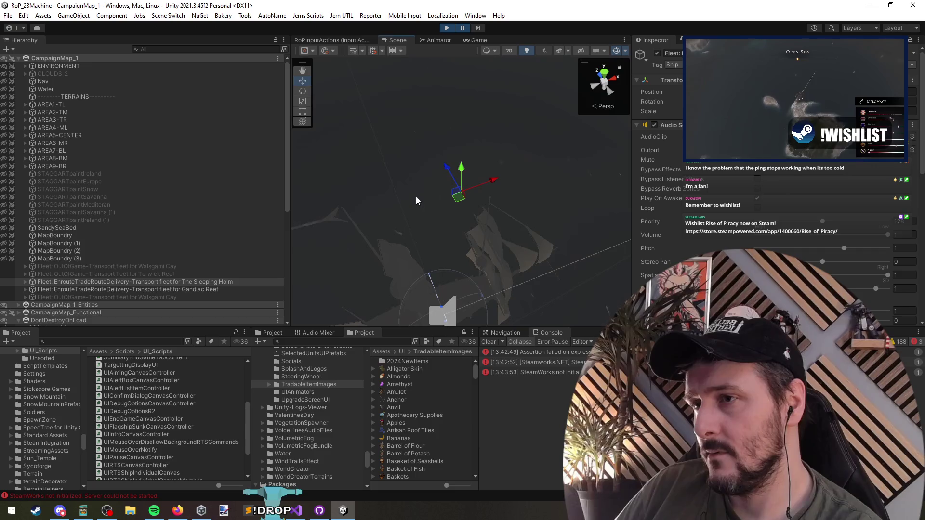
{"action": "mouse_move", "coordinate": [425, 200]}
{"action": "left_mouse_down"}
{"action": "mouse_move", "coordinate": [392, 171]}
{"action": "mouse_move", "coordinate": [485, 121]}
{"action": "mouse_move", "coordinate": [424, 237]}
{"action": "left_mouse_up"}
{"action": "key", "text": "f"}
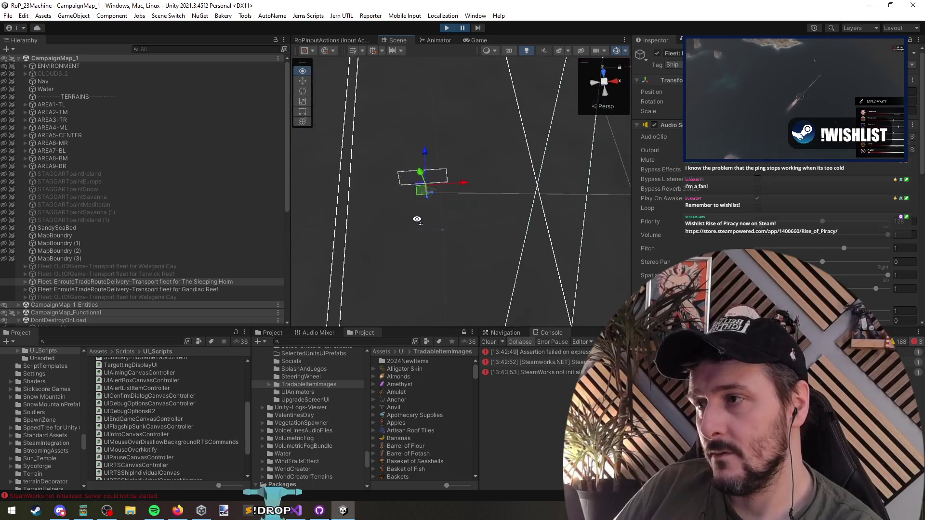
{"action": "right_click", "coordinate": [733, 163]}
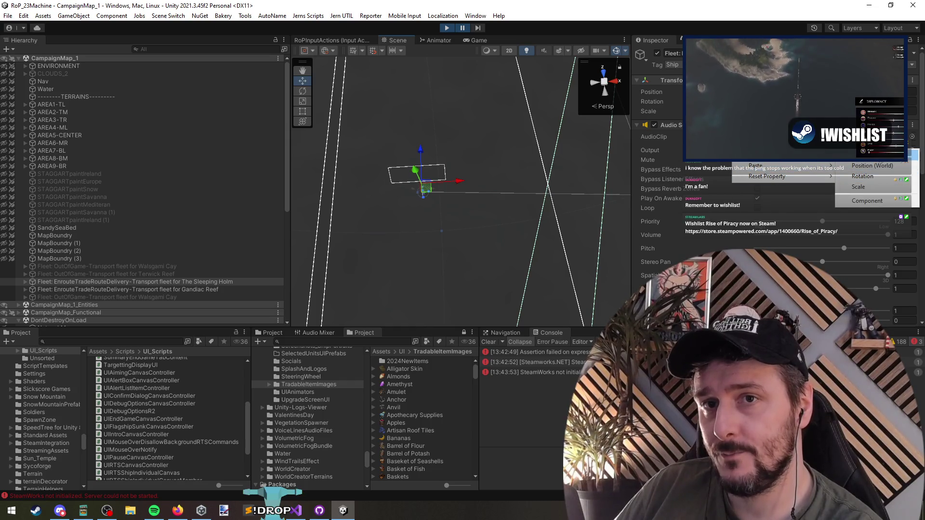
{"action": "left_click", "coordinate": [889, 167]}
Paste the fleet's world position onto CampaignPlayer, step one frame, and return to Game view
{"action": "scroll", "coordinate": [97, 294], "scroll_direction": "down", "scroll_amount": 7}
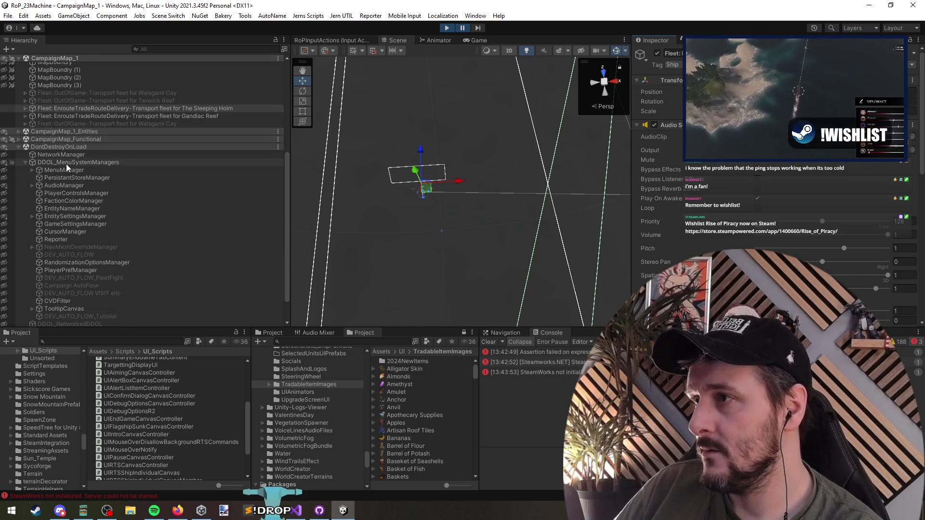
{"action": "left_click", "coordinate": [19, 146]}
{"action": "left_click", "coordinate": [18, 139]}
{"action": "left_click", "coordinate": [19, 132]}
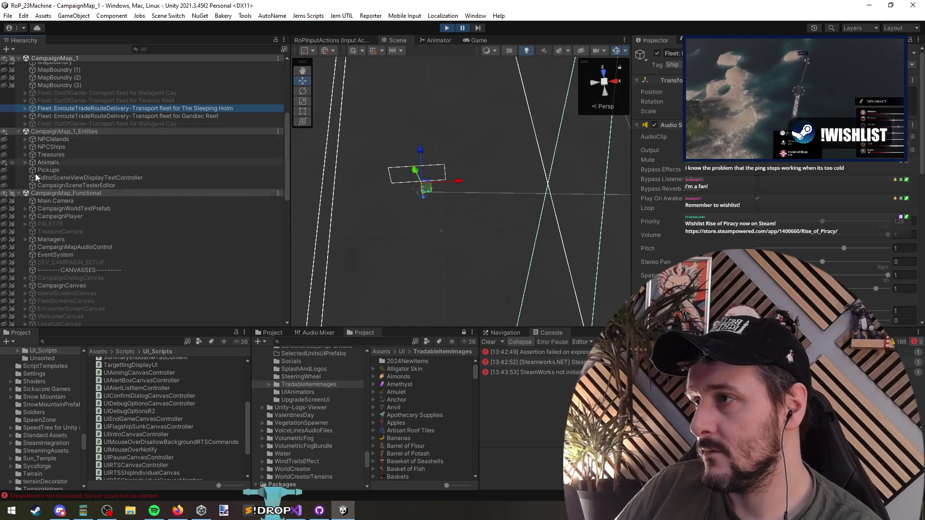
{"action": "left_click", "coordinate": [77, 216]}
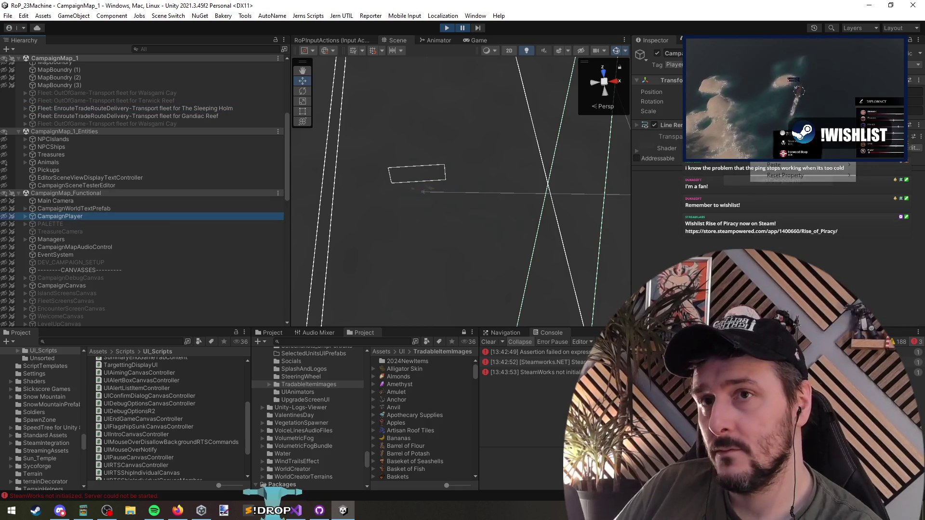
{"action": "left_click_drag", "start_coordinate": [778, 175], "coordinate": [703, 226]}
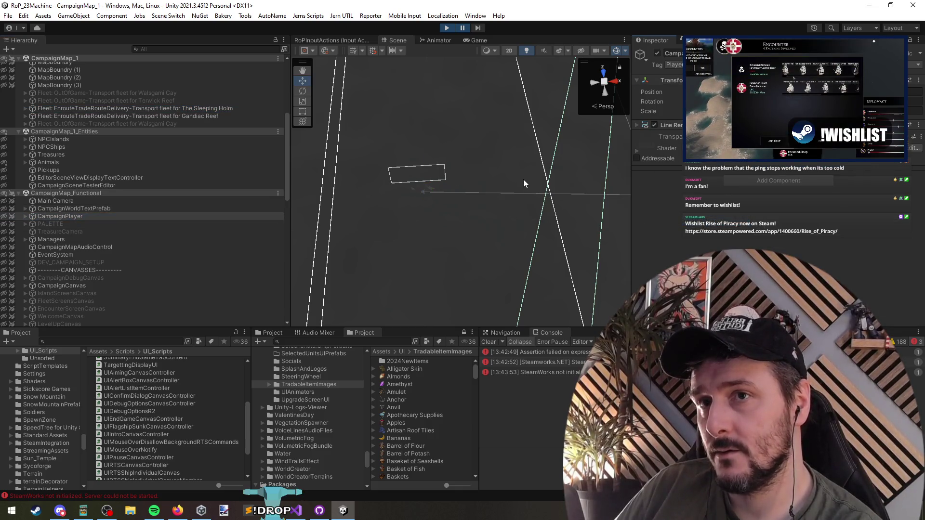
{"action": "right_click", "coordinate": [646, 162]}
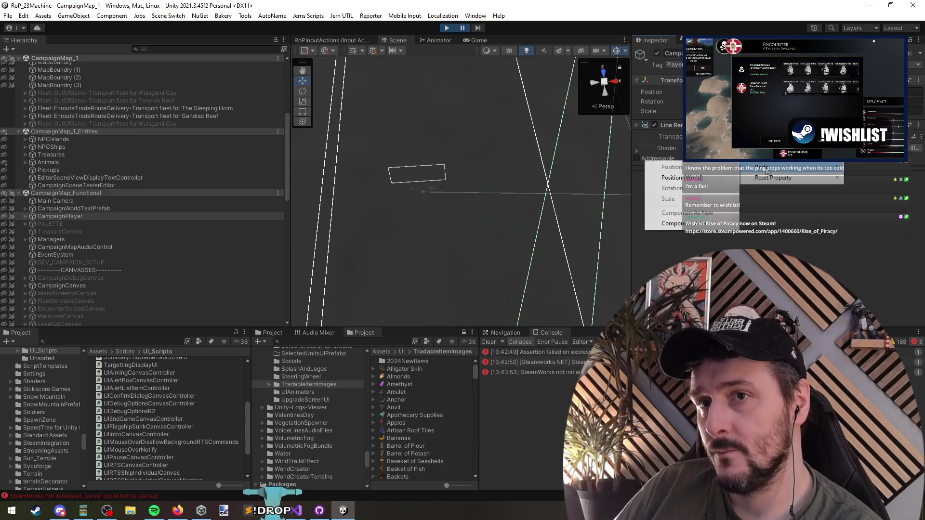
{"action": "left_click", "coordinate": [665, 188]}
{"action": "left_click", "coordinate": [478, 28]}
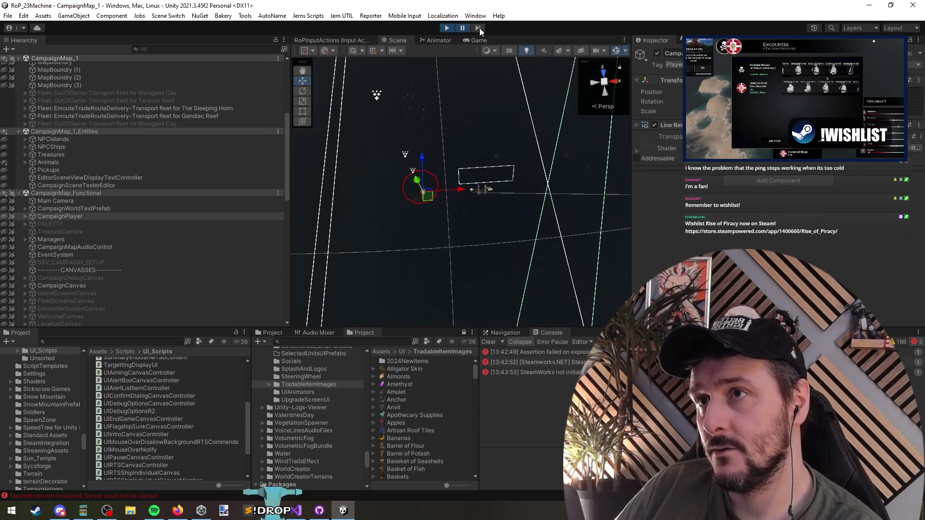
{"action": "left_click", "coordinate": [475, 39]}
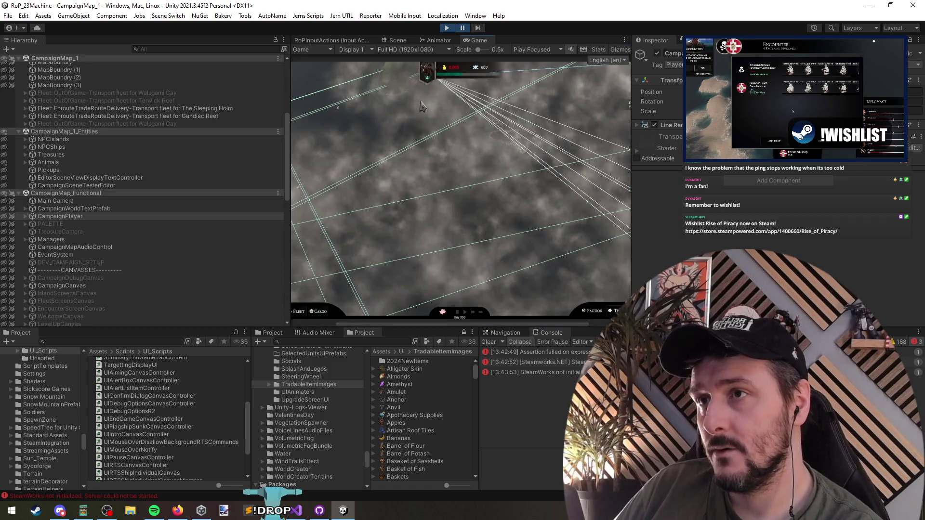
Resume the game, send the player fleet toward the enemy ship, and select the click-move marker
{"action": "left_click", "coordinate": [464, 27]}
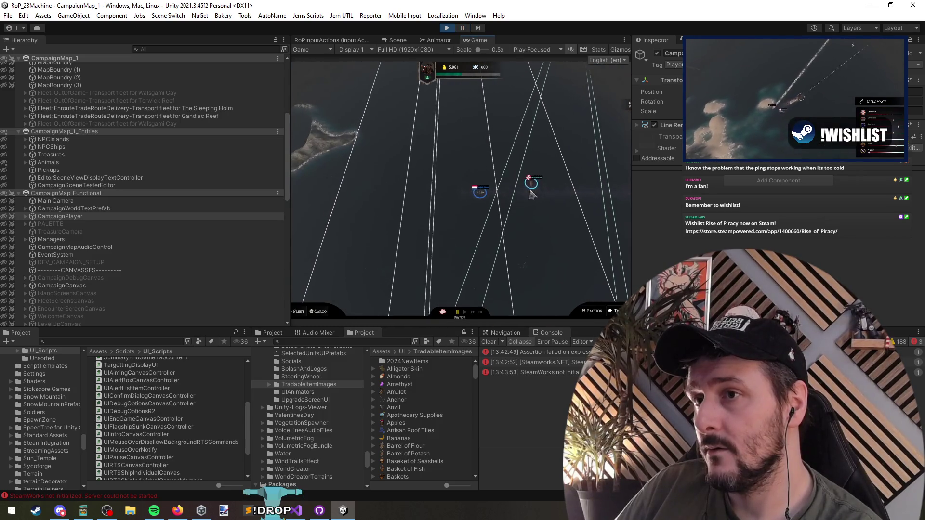
{"action": "mouse_move", "coordinate": [530, 184]}
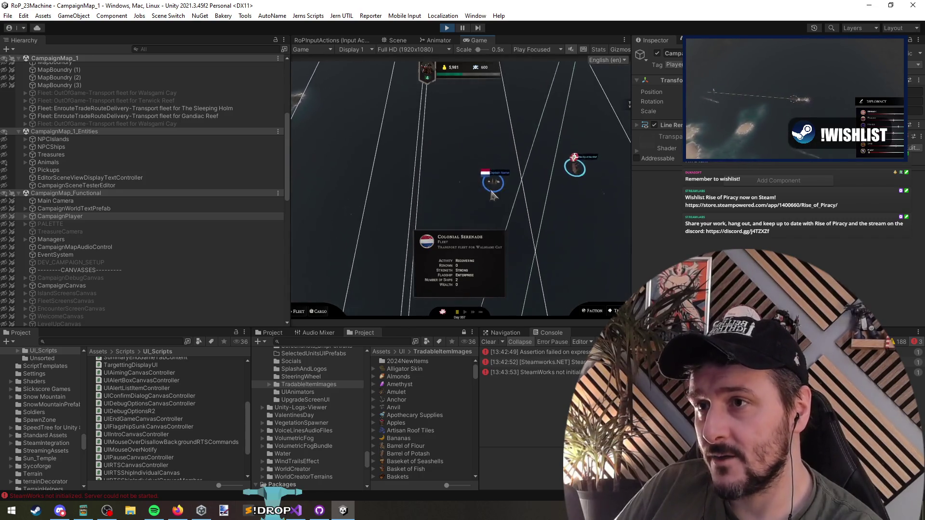
{"action": "right_click", "coordinate": [498, 199]}
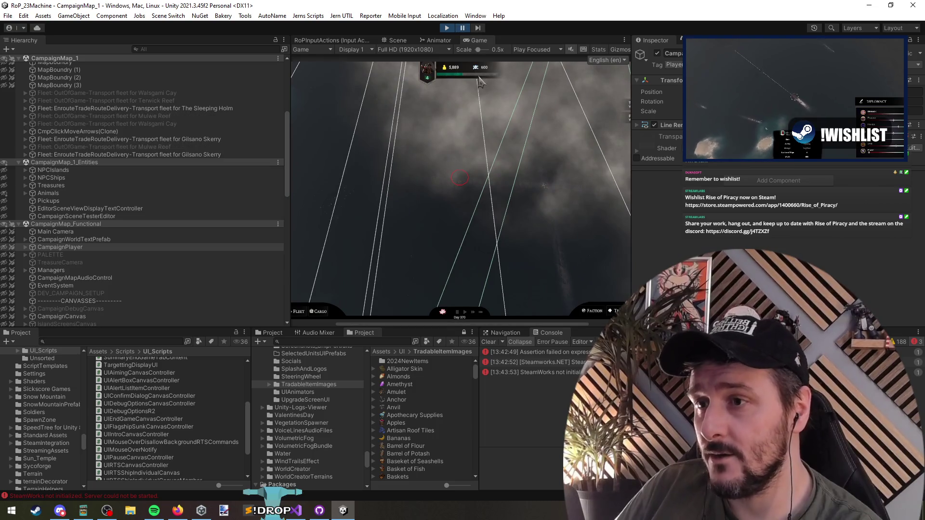
{"action": "scroll", "coordinate": [464, 190], "scroll_direction": "down", "scroll_amount": 2}
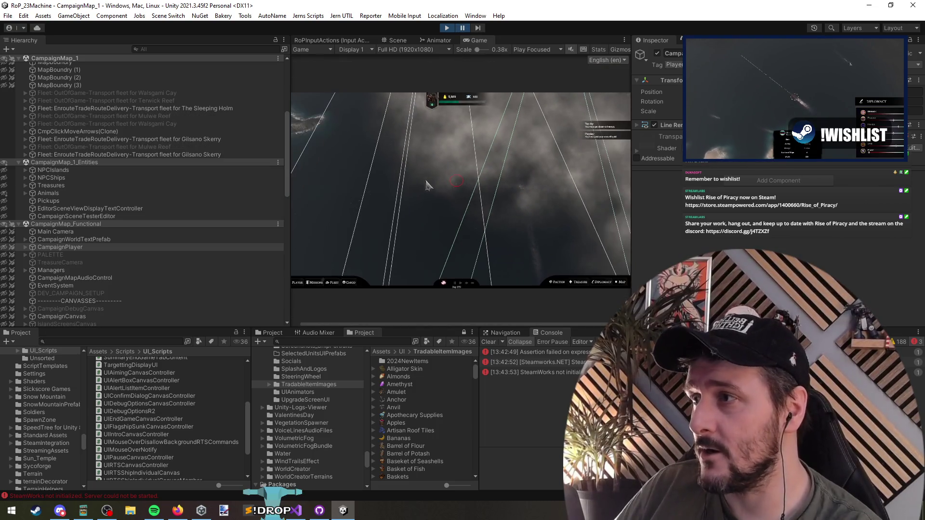
{"action": "left_click", "coordinate": [175, 132]}
In the Scene view, frame the click-move arrows, then frame the Gilsano Skerry fleet
{"action": "left_click", "coordinate": [398, 42]}
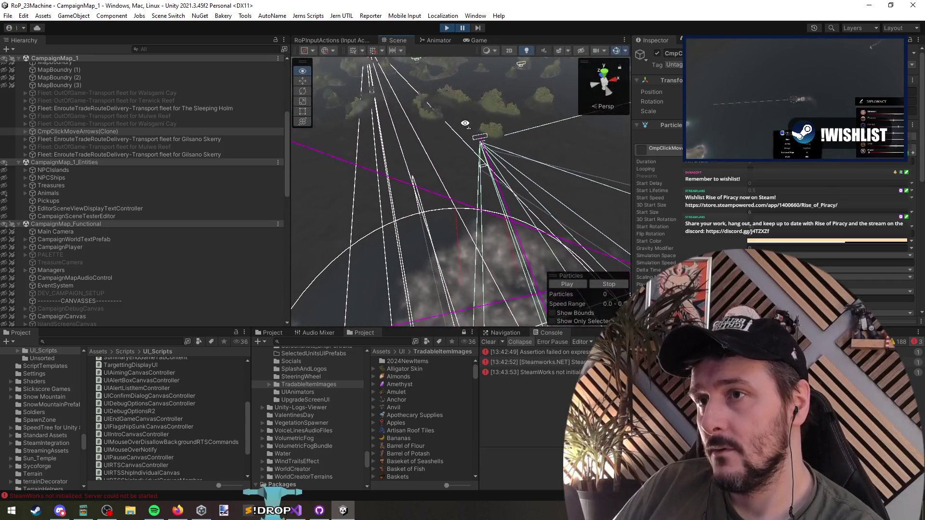
{"action": "key", "text": "f"}
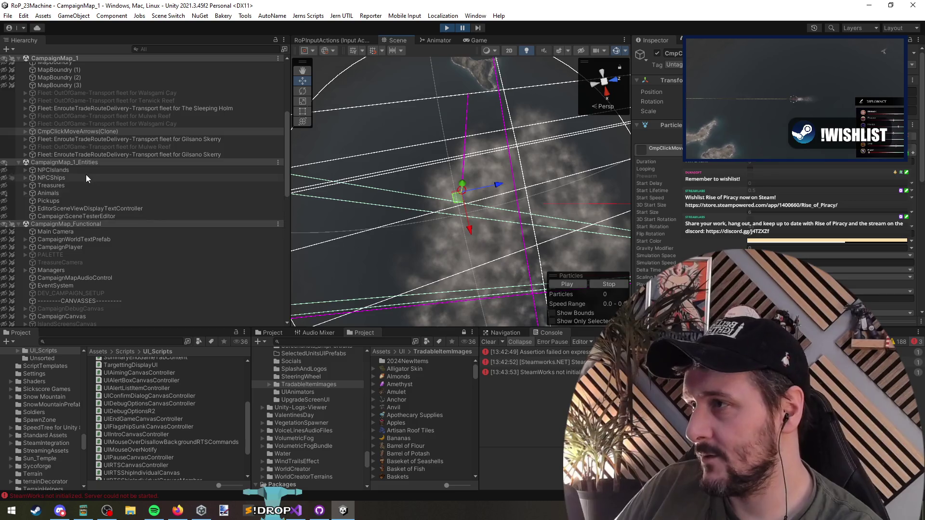
{"action": "double_click", "coordinate": [86, 153]}
{"action": "mouse_move", "coordinate": [361, 206]}
{"action": "left_mouse_down"}
{"action": "mouse_move", "coordinate": [363, 180]}
{"action": "mouse_move", "coordinate": [389, 163]}
{"action": "mouse_move", "coordinate": [428, 166]}
{"action": "mouse_move", "coordinate": [465, 89]}
{"action": "left_mouse_up"}
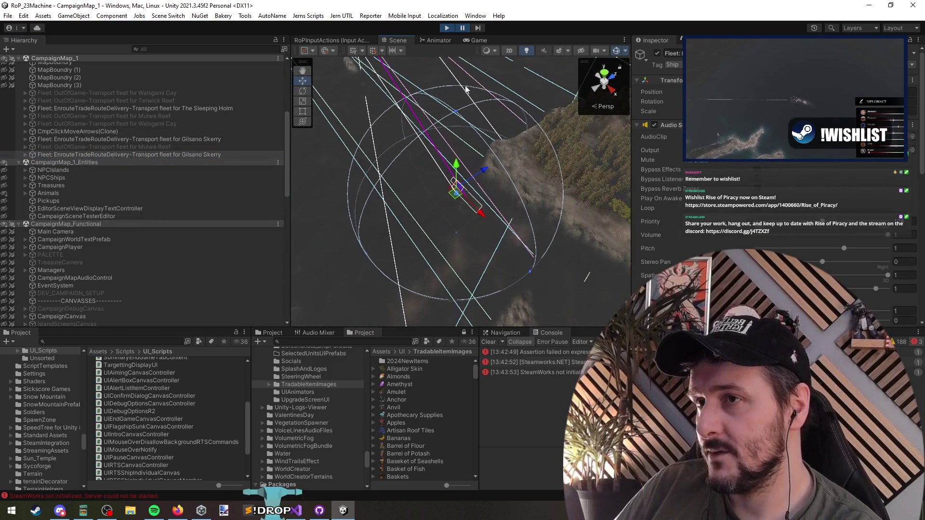
Step the paused game two frames and return to the Game view
{"action": "left_click", "coordinate": [478, 28]}
{"action": "left_click", "coordinate": [478, 29]}
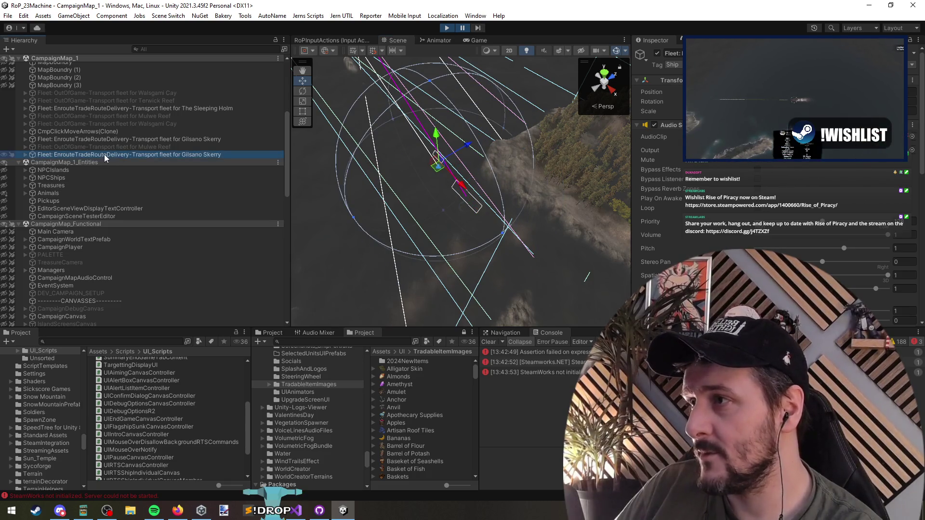
{"action": "mouse_move", "coordinate": [810, 166]}
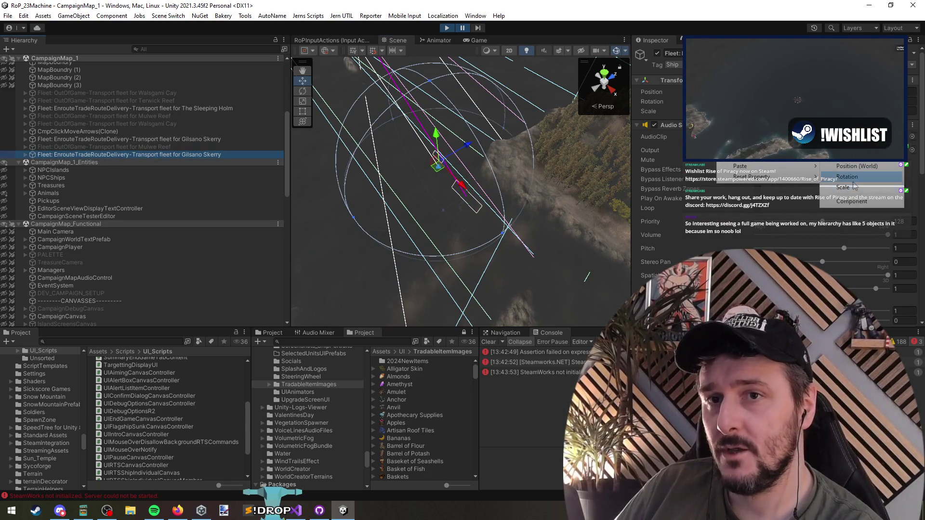
{"action": "key", "text": "Escape"}
{"action": "left_click", "coordinate": [474, 40]}
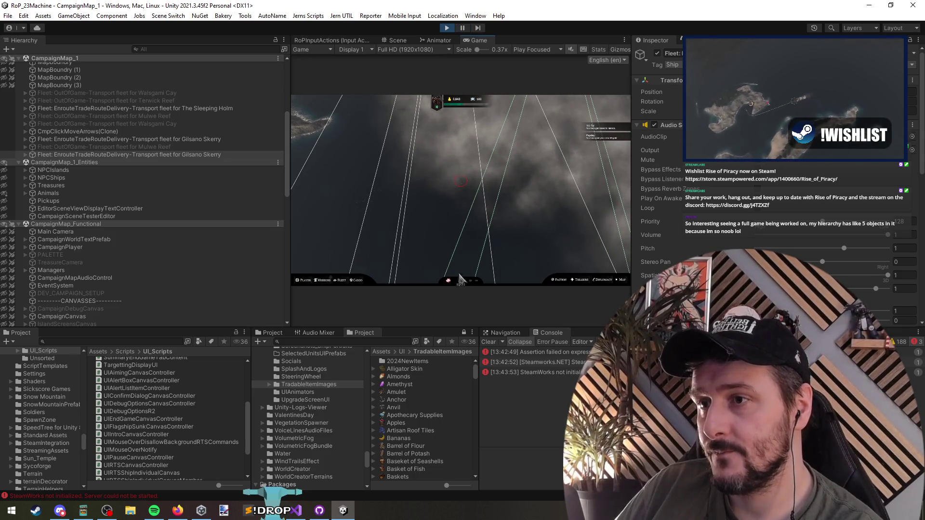
{"action": "key", "text": "ctrl+1"}
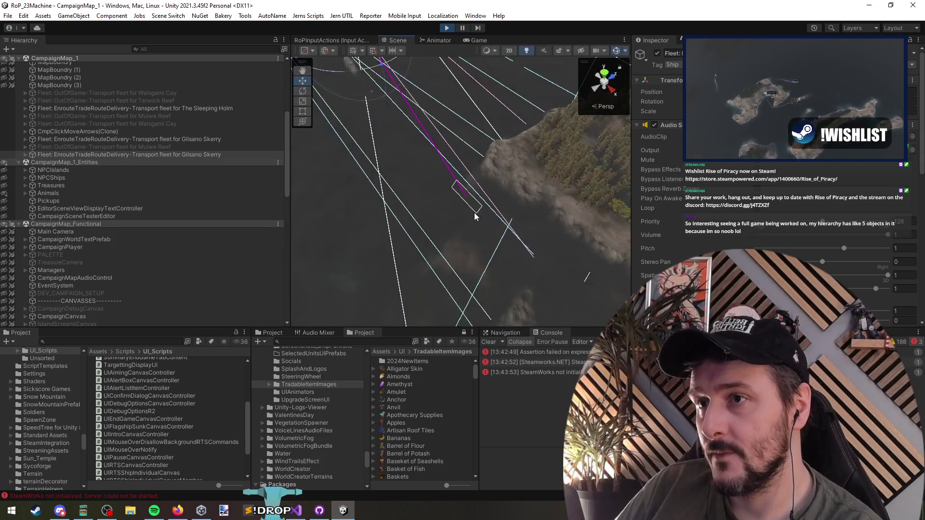
{"action": "left_click", "coordinate": [462, 27]}
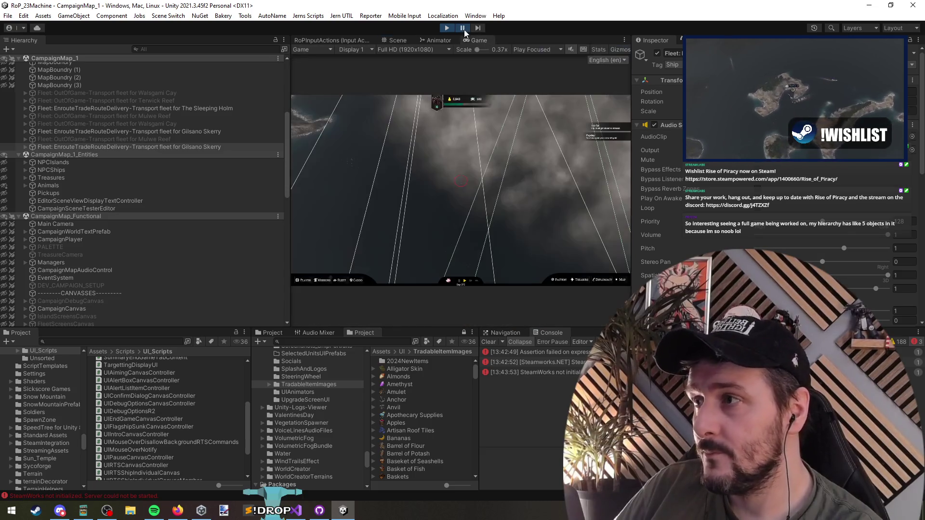
Inspect the transform options of the Gilsano Skerry fleet and CampaignPlayer in the Scene view
{"action": "left_click", "coordinate": [141, 147]}
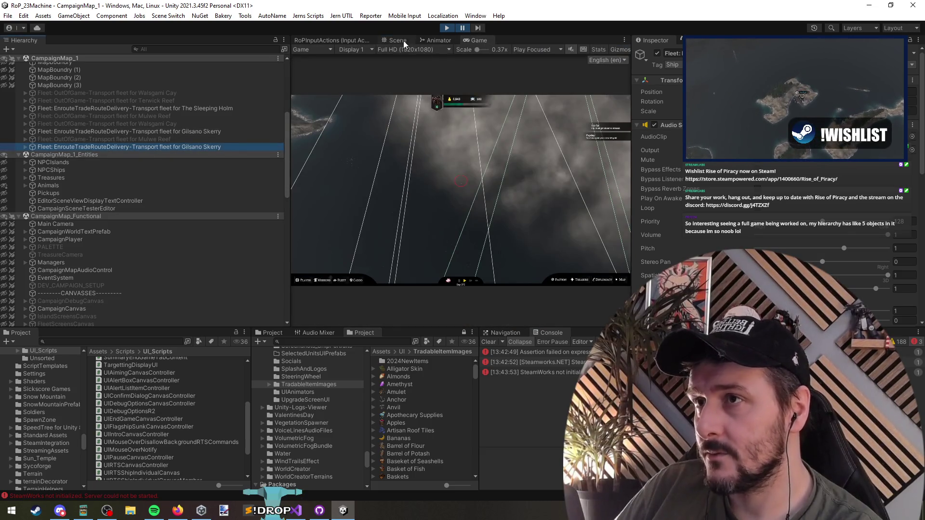
{"action": "left_click", "coordinate": [398, 41]}
{"action": "mouse_move", "coordinate": [475, 193]}
{"action": "left_mouse_down"}
{"action": "mouse_move", "coordinate": [541, 240]}
{"action": "mouse_move", "coordinate": [545, 212]}
{"action": "left_mouse_up"}
{"action": "right_click", "coordinate": [718, 80]}
{"action": "mouse_move", "coordinate": [771, 161]}
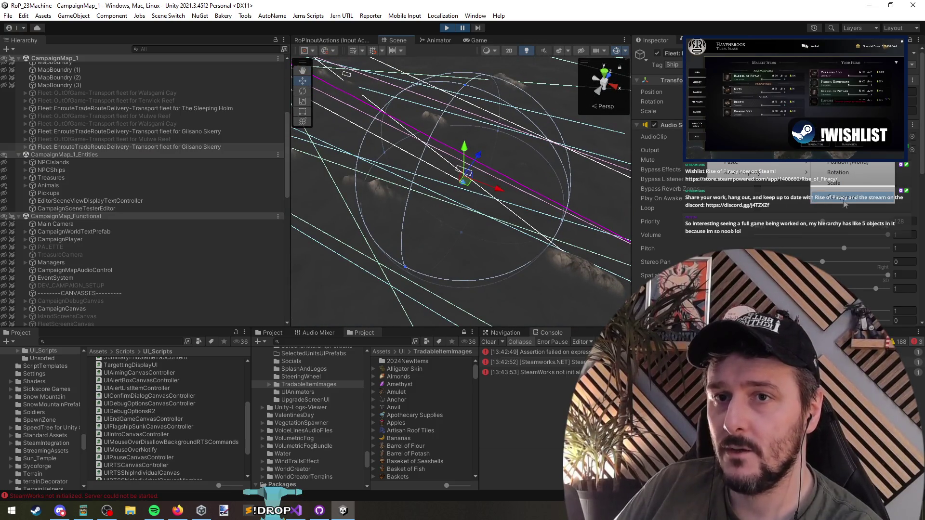
{"action": "left_click", "coordinate": [849, 164]}
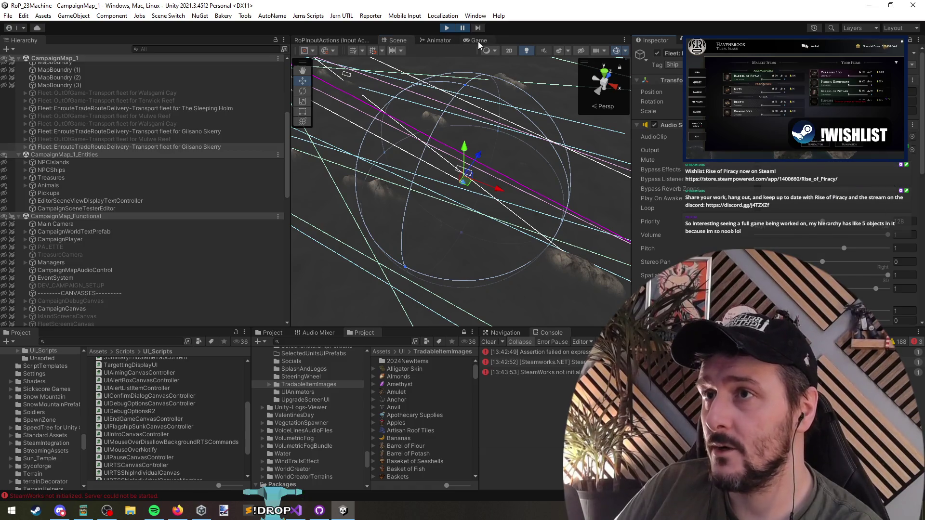
{"action": "left_click", "coordinate": [96, 240]}
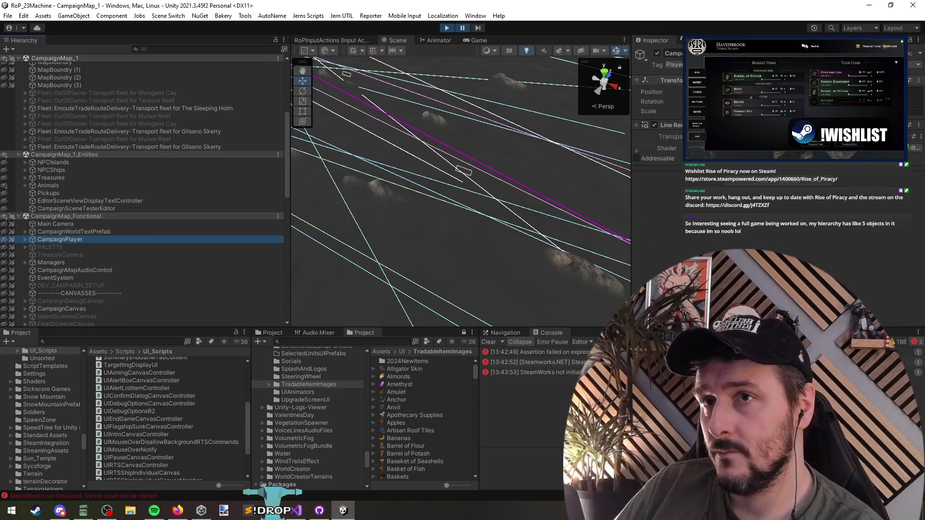
{"action": "right_click", "coordinate": [689, 80]}
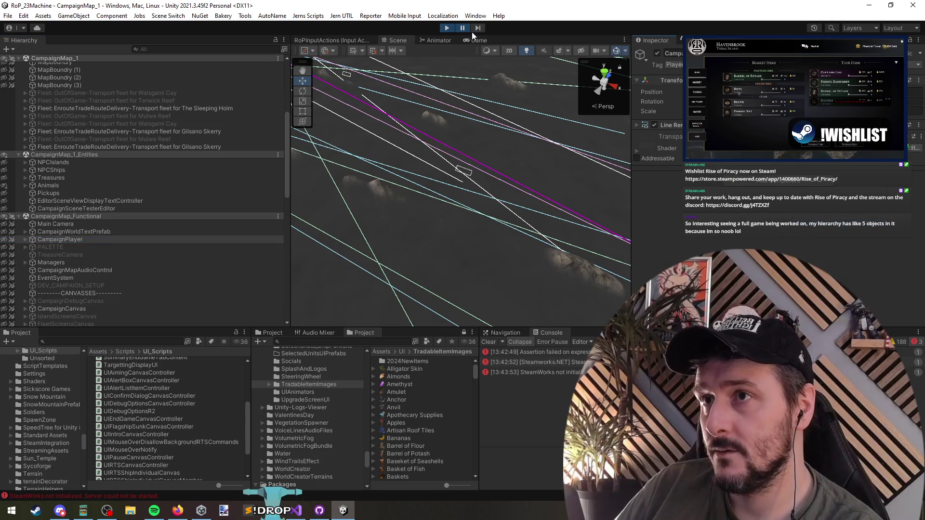
{"action": "mouse_move", "coordinate": [778, 168]}
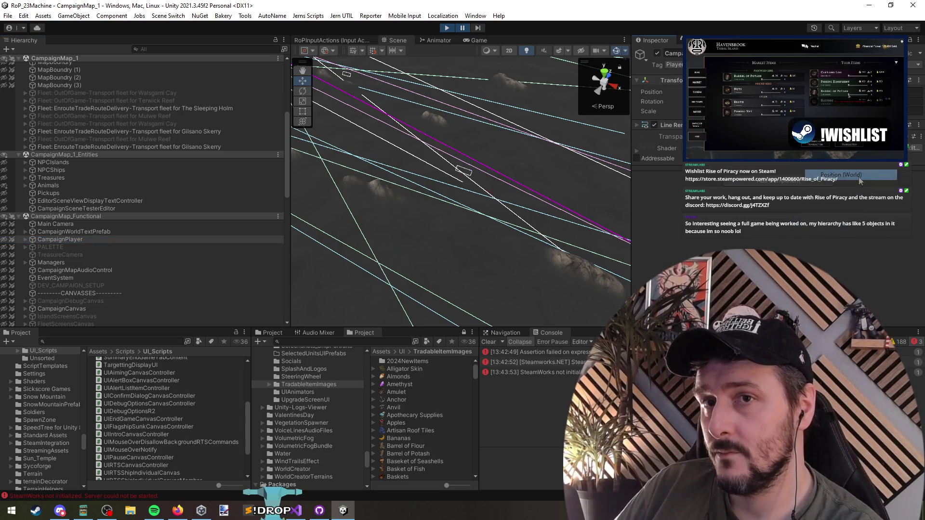
{"action": "left_click", "coordinate": [476, 30]}
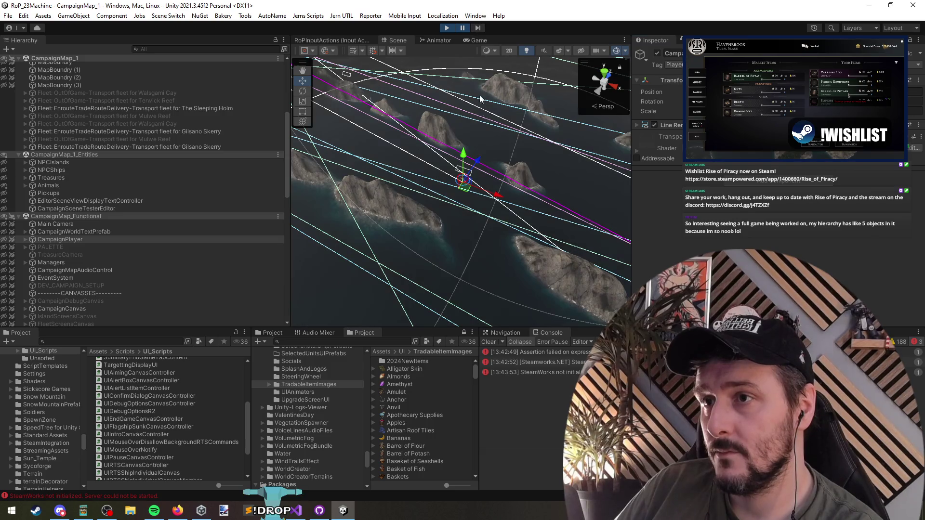
Resume in a maximized Game view and attack the Colonial Serenade fleet, confirming the battle
{"action": "left_click", "coordinate": [475, 40]}
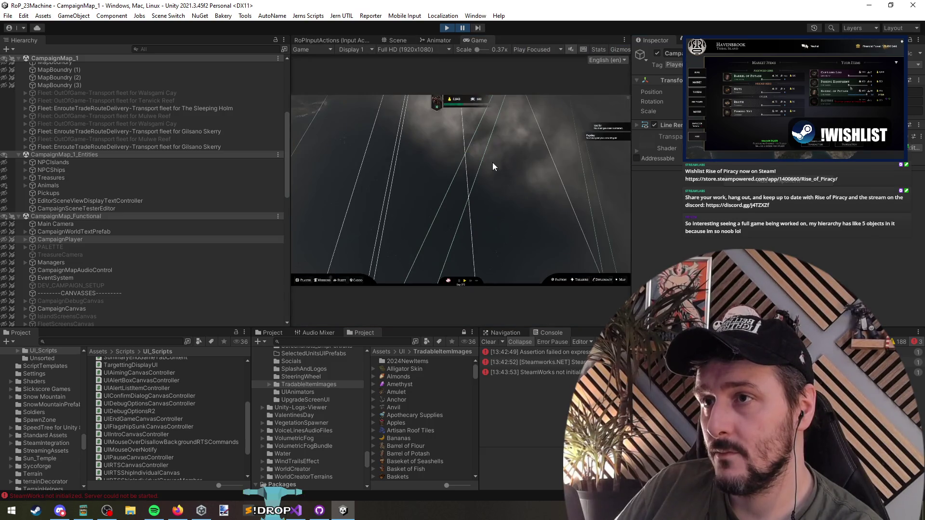
{"action": "left_click", "coordinate": [462, 28]}
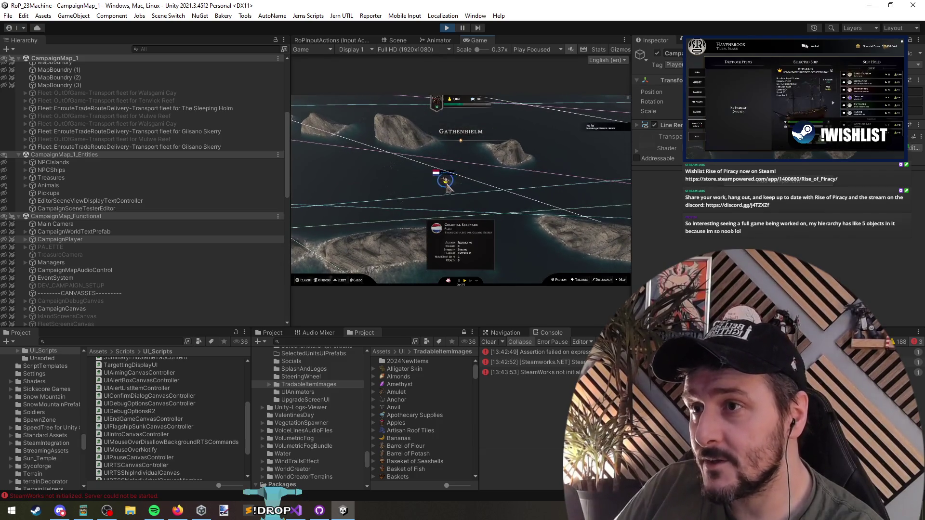
{"action": "left_click", "coordinate": [448, 187]}
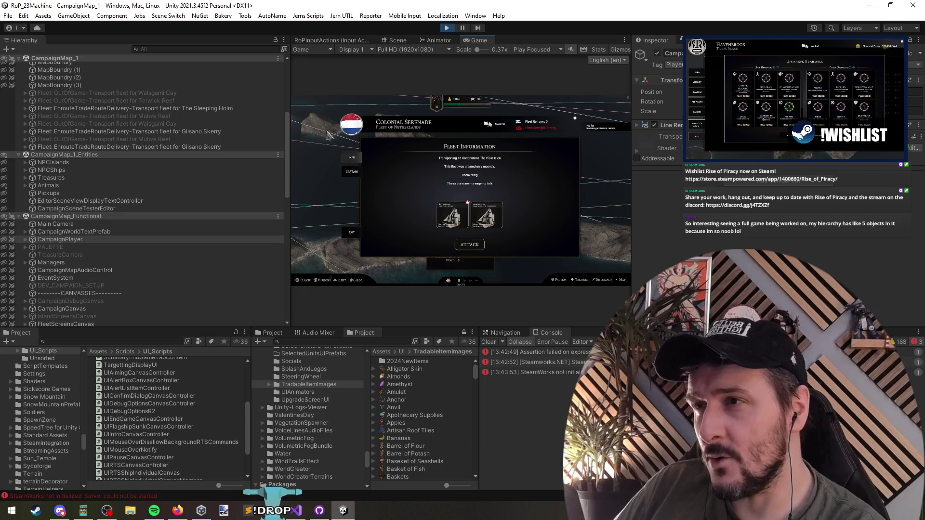
{"action": "left_click", "coordinate": [549, 49]}
{"action": "left_click", "coordinate": [545, 70]}
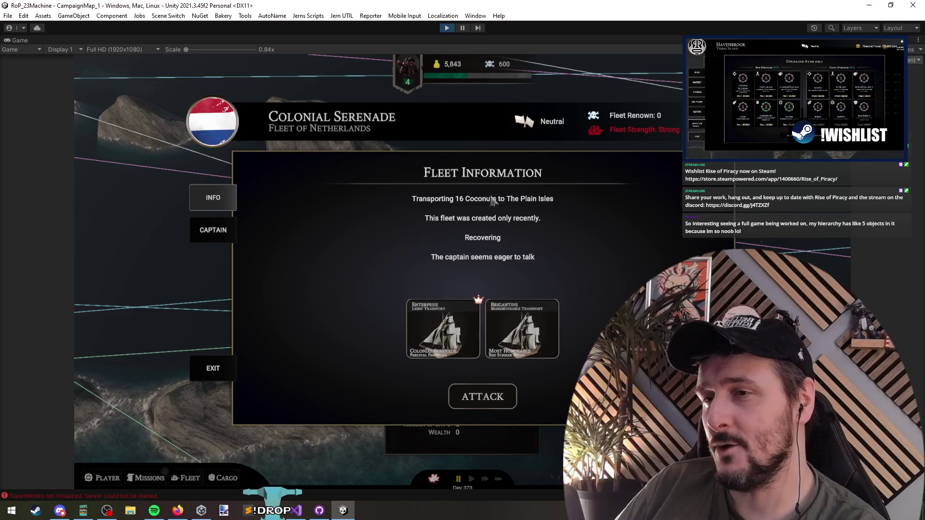
{"action": "left_click", "coordinate": [485, 400]}
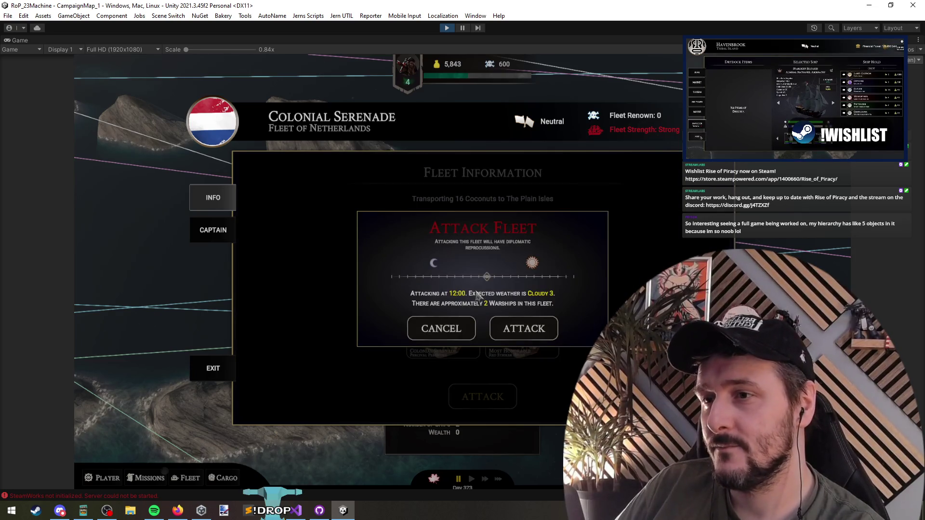
{"action": "left_click", "coordinate": [533, 333]}
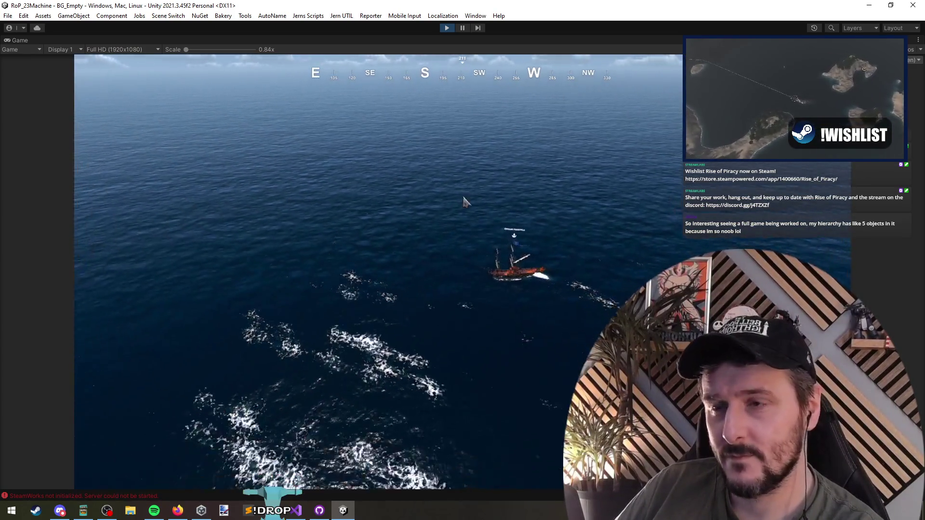
Restore the editor layout, set the game view to Play Focused, and clear the console with info messages shown
{"action": "key", "text": "shift+space"}
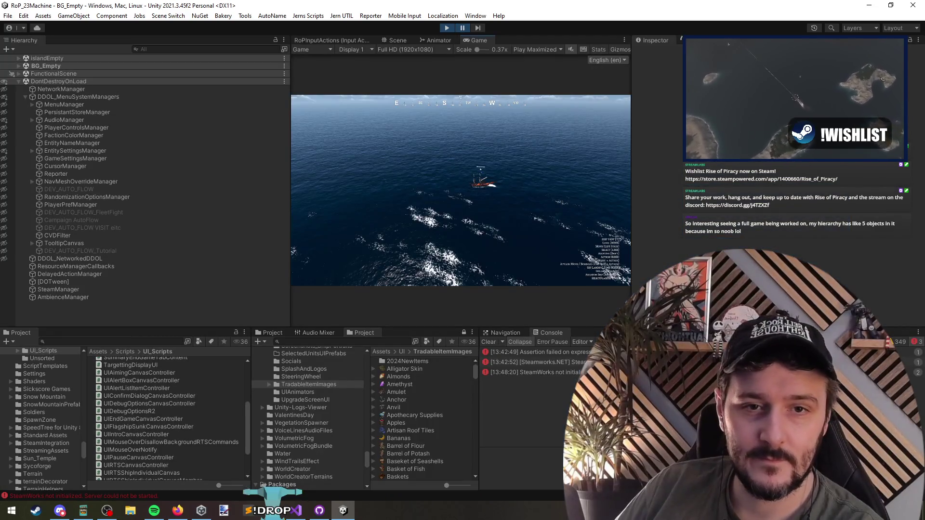
{"action": "key", "text": "alt+Tab"}
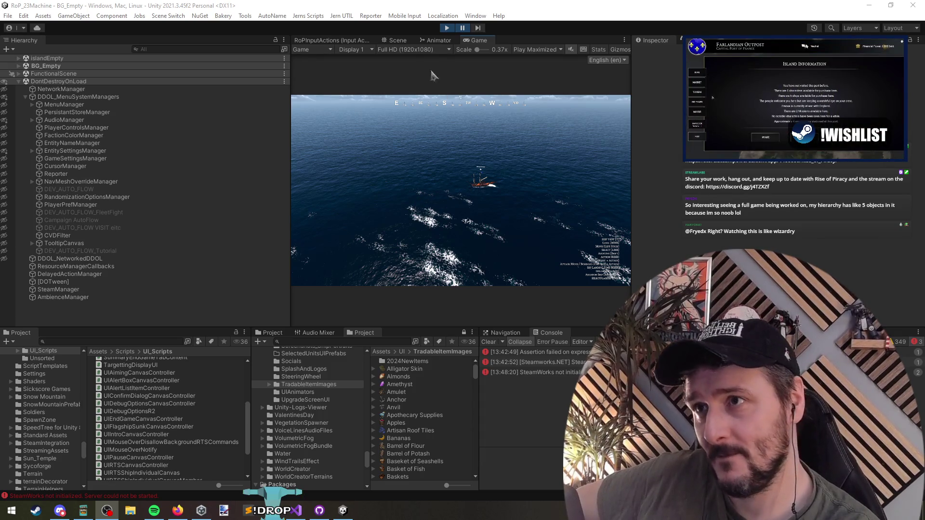
{"action": "left_click", "coordinate": [398, 41]}
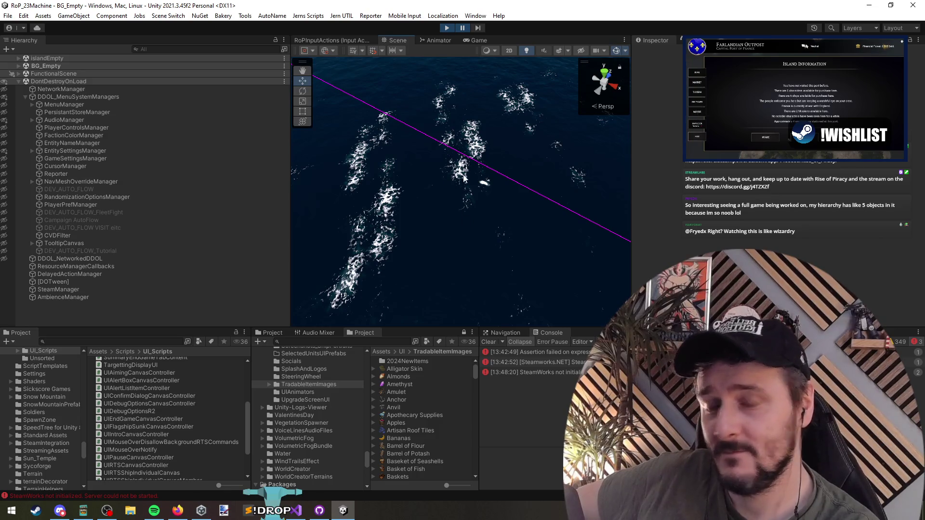
{"action": "left_click", "coordinate": [475, 42]}
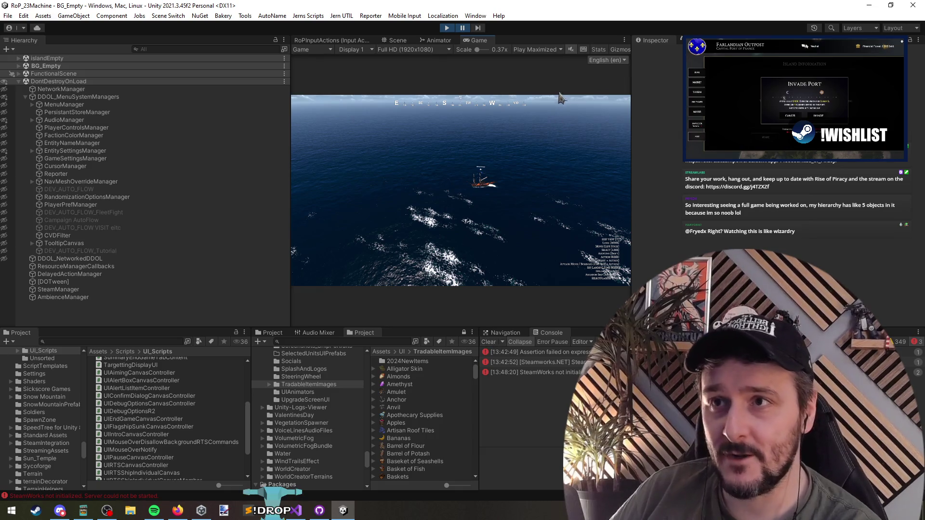
{"action": "left_click", "coordinate": [538, 49]}
{"action": "left_click", "coordinate": [544, 60]}
{"action": "left_click", "coordinate": [898, 342]}
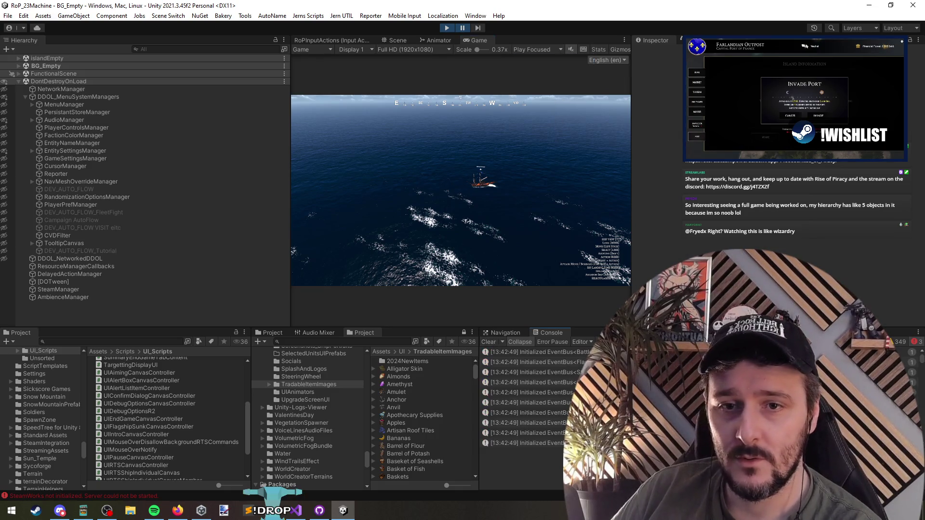
{"action": "left_click", "coordinate": [490, 342]}
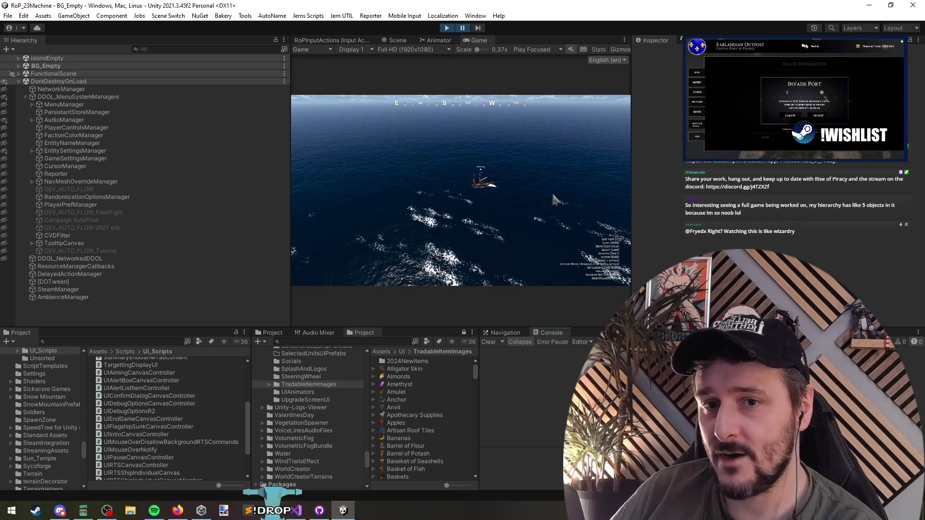
Resume the battle and use the Debug Menu's 'sink' filter to Sink All Enemy Ships
{"action": "left_click", "coordinate": [462, 28]}
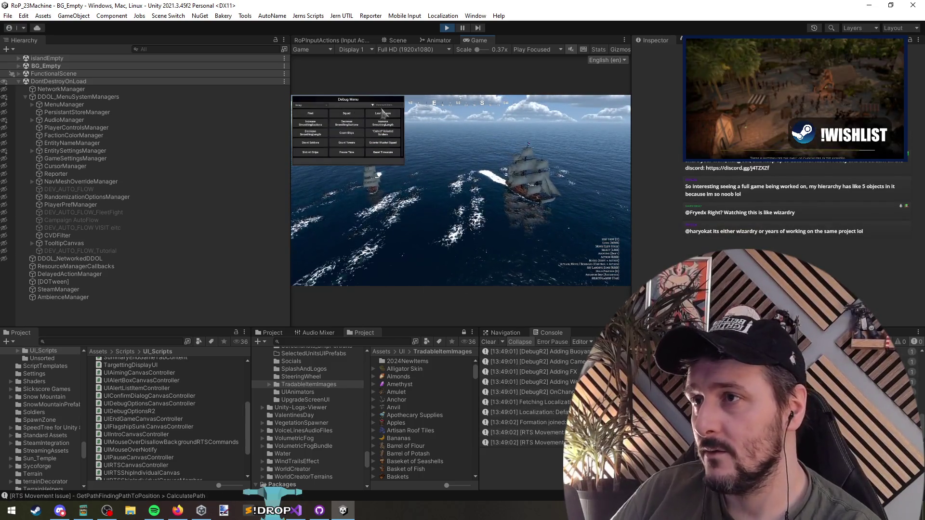
{"action": "type", "text": "sink"}
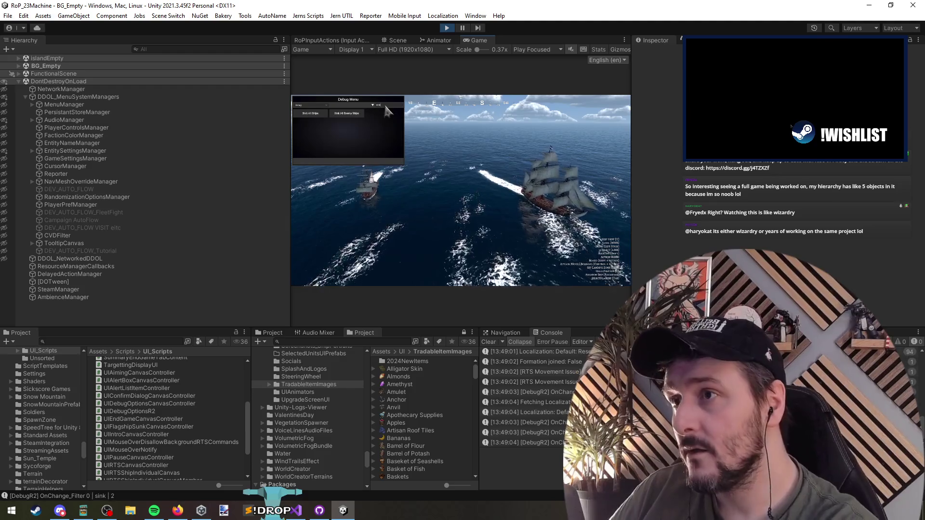
{"action": "left_click", "coordinate": [351, 114]}
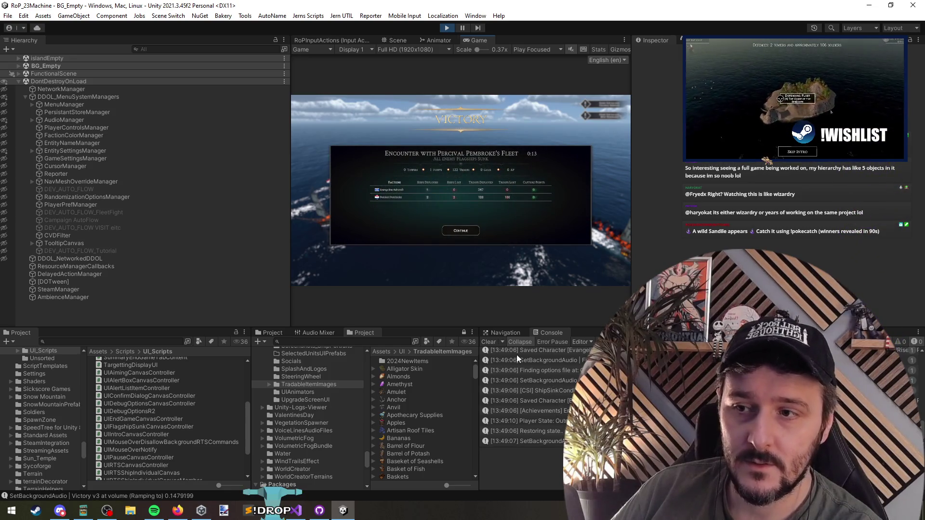
Clear the console and trim the PersistantStoreManager Update() logging code in Visual Studio
{"action": "left_click", "coordinate": [489, 341]}
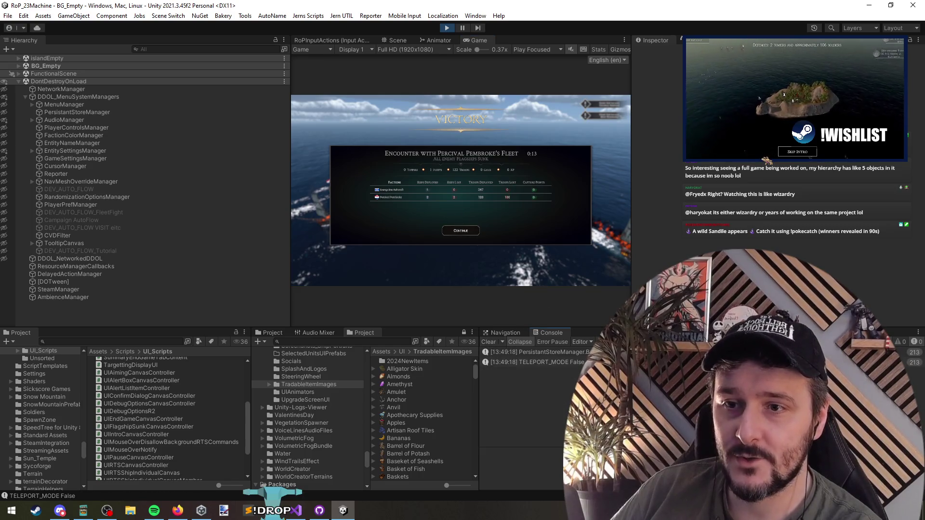
{"action": "left_click", "coordinate": [535, 353]}
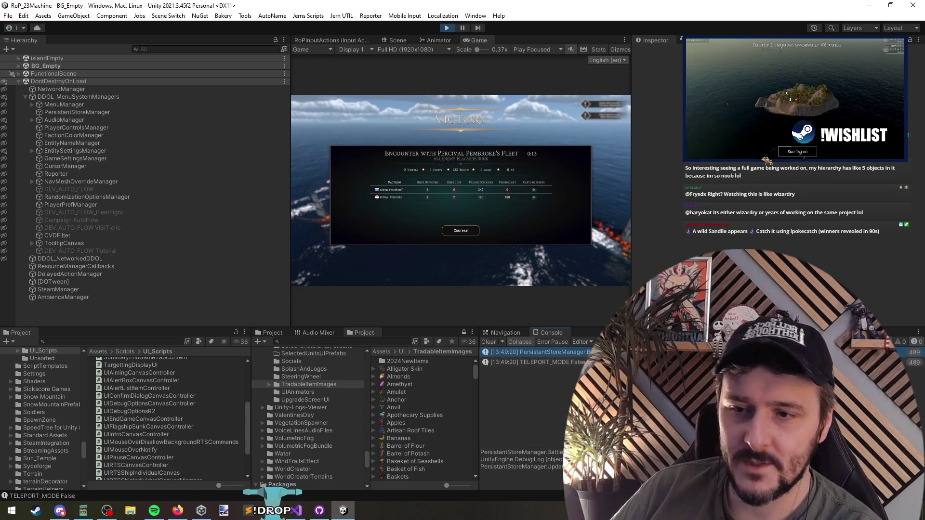
{"action": "double_click", "coordinate": [535, 353]}
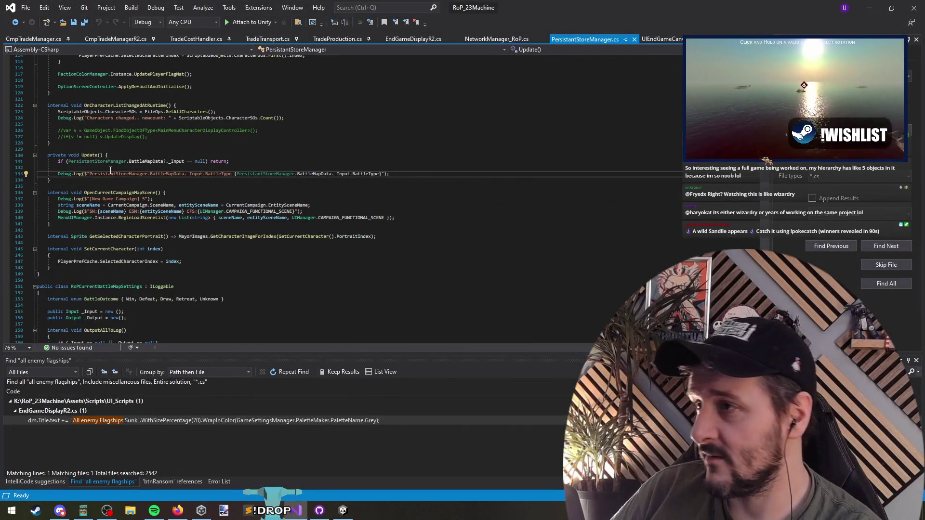
{"action": "left_click", "coordinate": [327, 165]}
{"action": "key", "text": "Delete"}
{"action": "left_click_drag", "start_coordinate": [48, 150], "coordinate": [116, 179]}
{"action": "key", "text": "ctrl+k"}
{"action": "key", "text": "ctrl+c"}
Check the TELEPORT_MODE False log's source, then Continue from the Victory screen to the campaign map
{"action": "key", "text": "alt+Tab"}
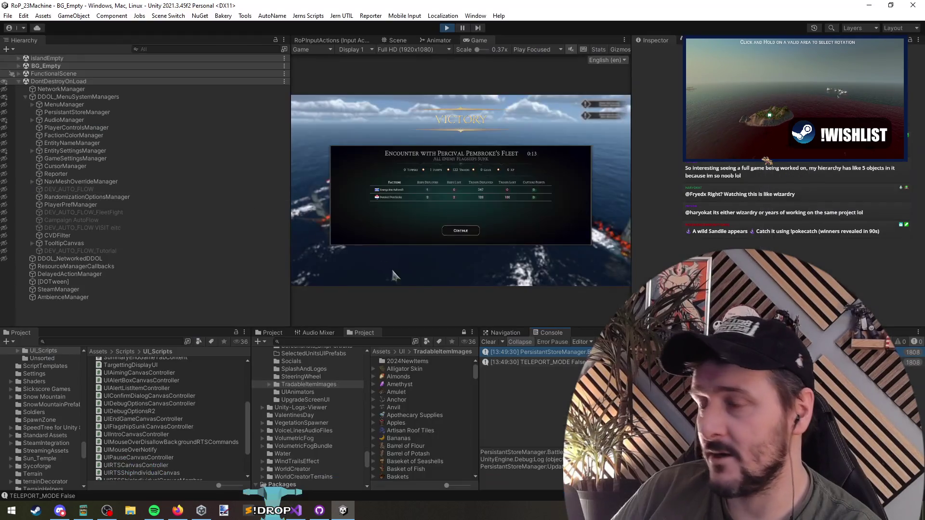
{"action": "left_click", "coordinate": [553, 363]}
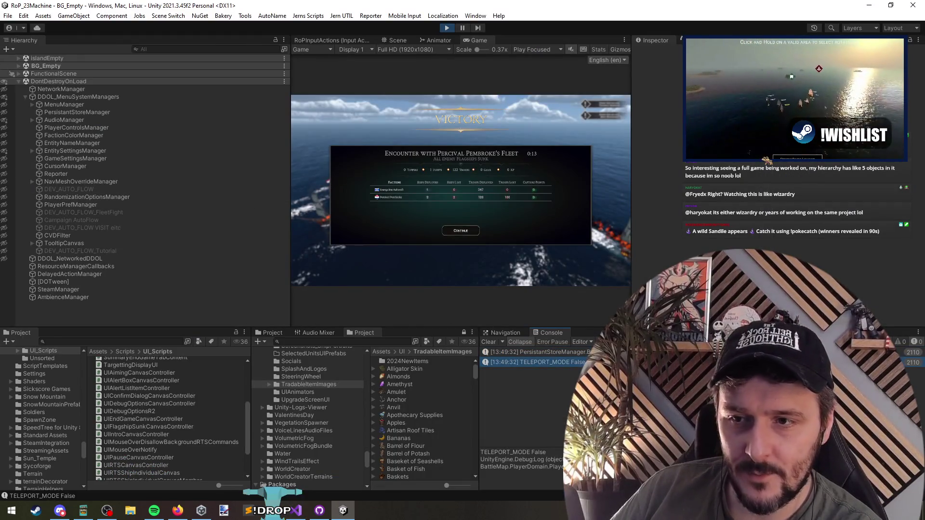
{"action": "double_click", "coordinate": [559, 363]}
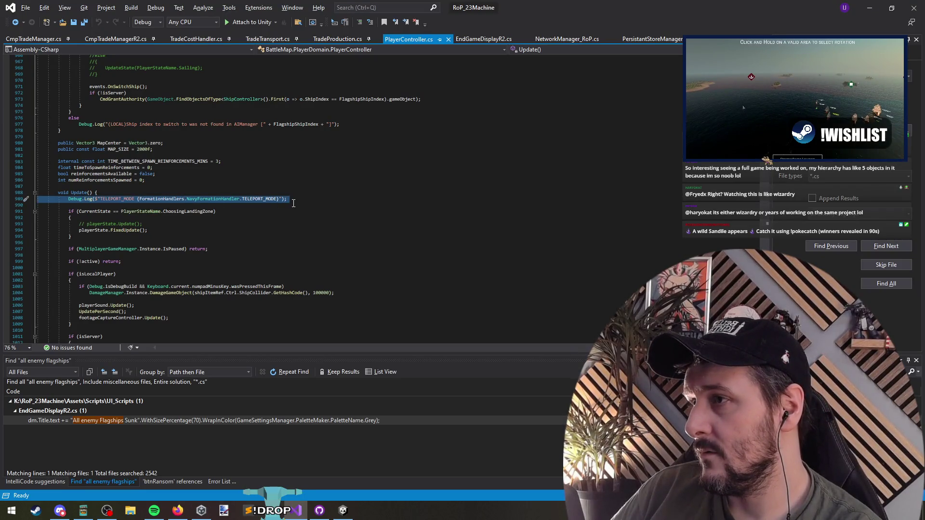
{"action": "key", "text": "alt+Tab"}
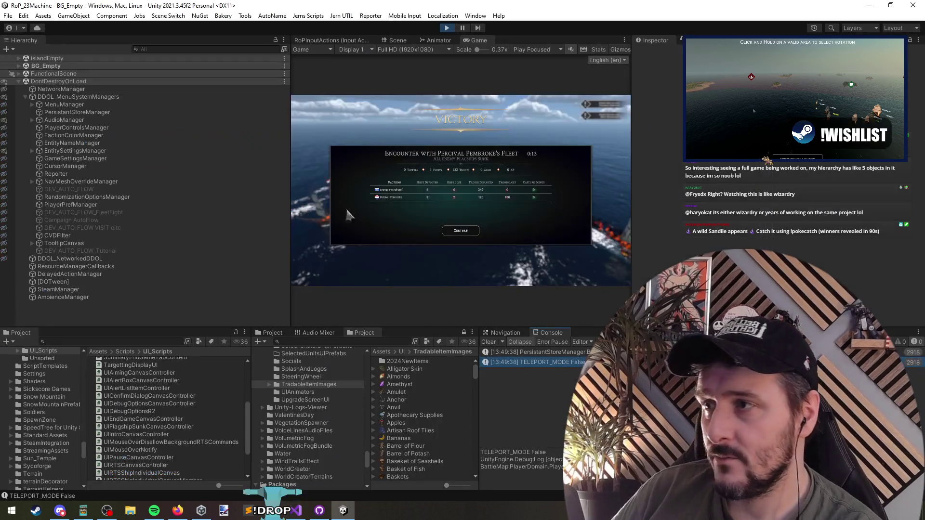
{"action": "left_click", "coordinate": [462, 230]}
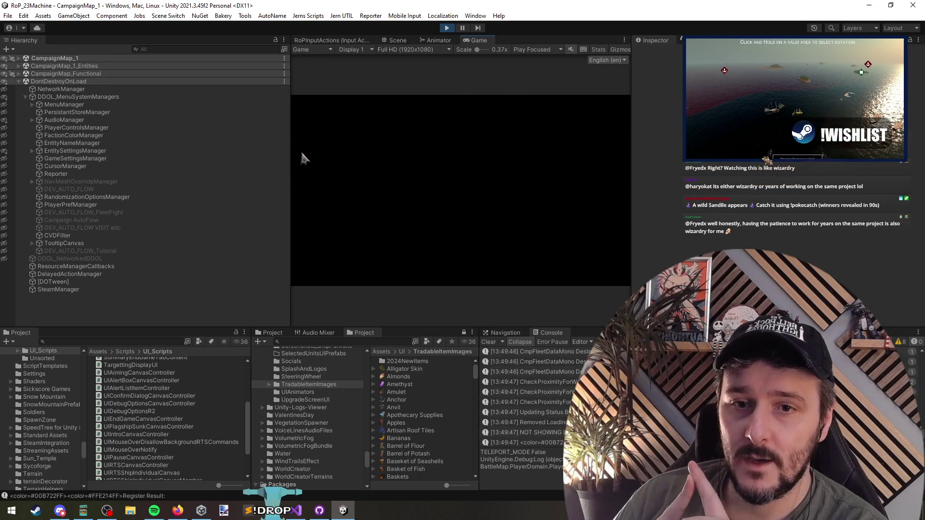
Pause the campaign and inspect CampaignEntityId in CmpAIManager.cs's ActivateLootScreenIfNecessary
{"action": "left_click", "coordinate": [463, 28]}
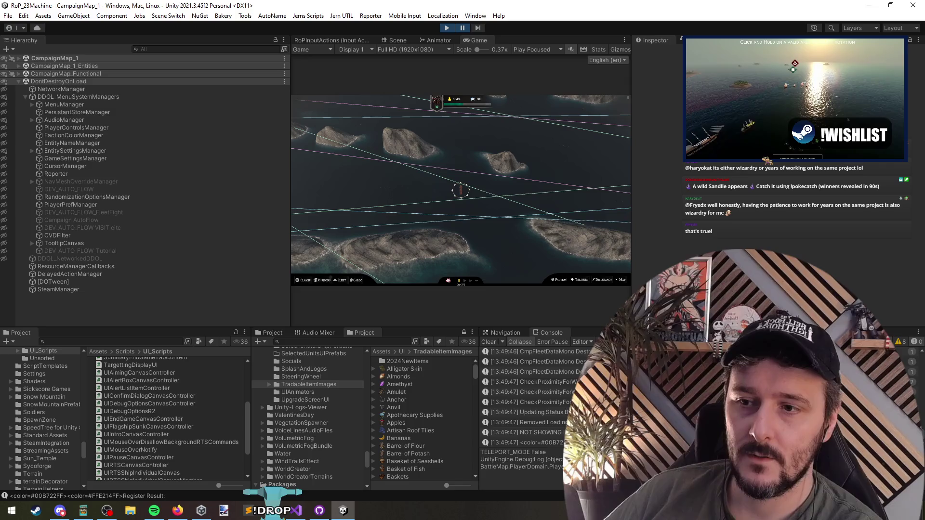
{"action": "key", "text": "alt+Tab"}
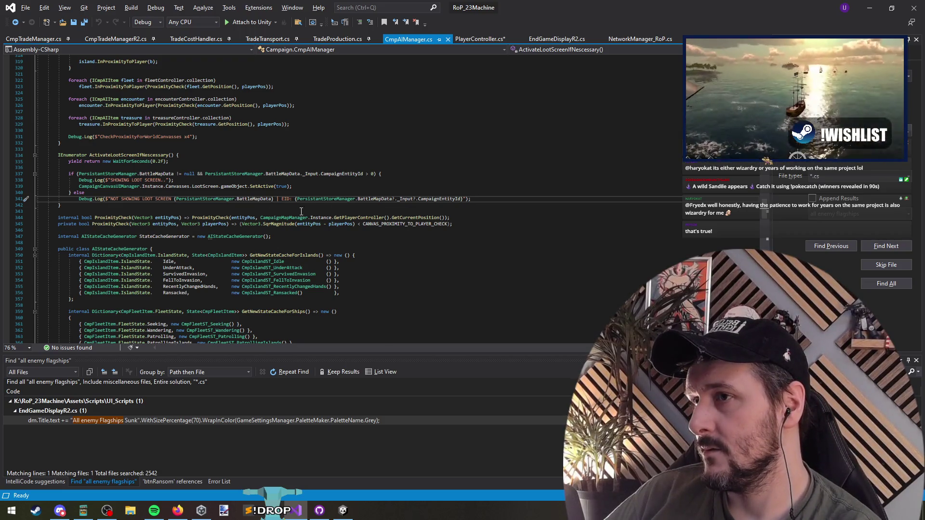
{"action": "left_click", "coordinate": [323, 174]}
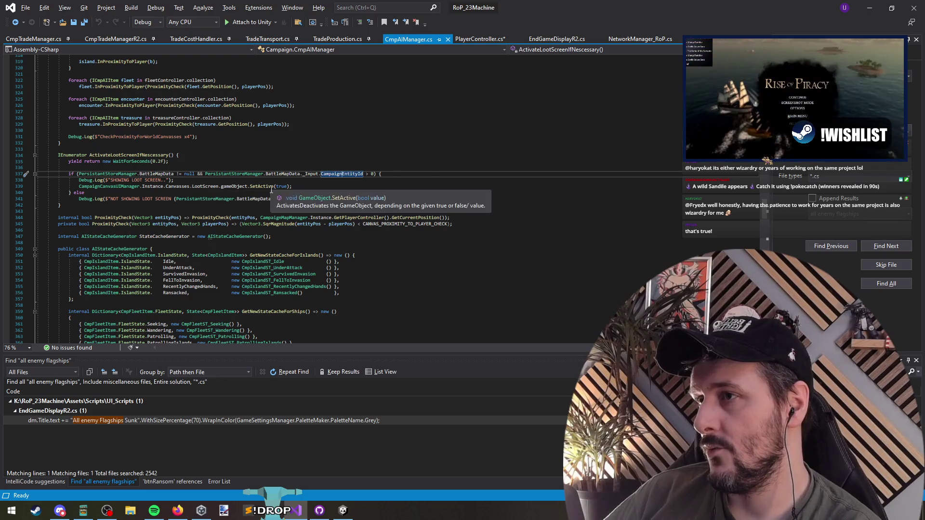
Compare Unity with the loot-screen code, reviewing the CampaignEntityId check and NOT SHOWING LOOT SCREEN line
{"action": "key", "text": "alt+Tab"}
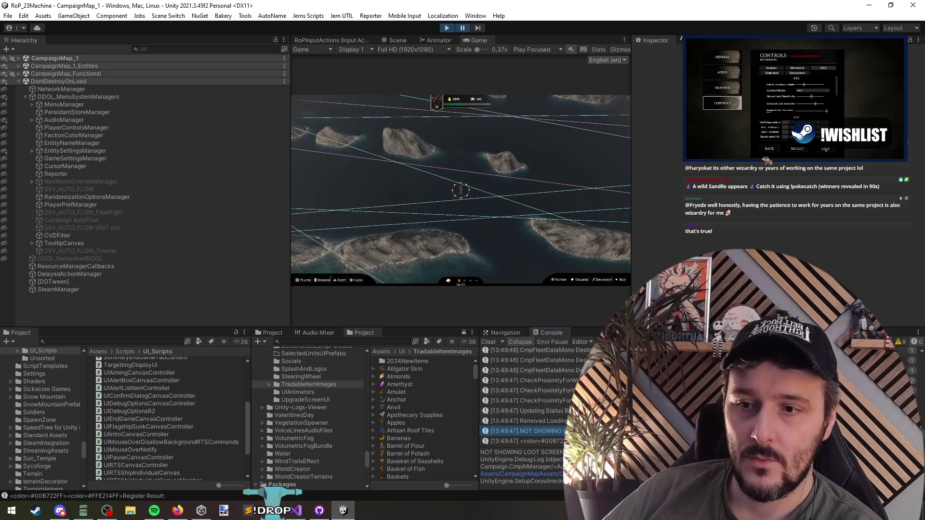
{"action": "key", "text": "alt+Tab"}
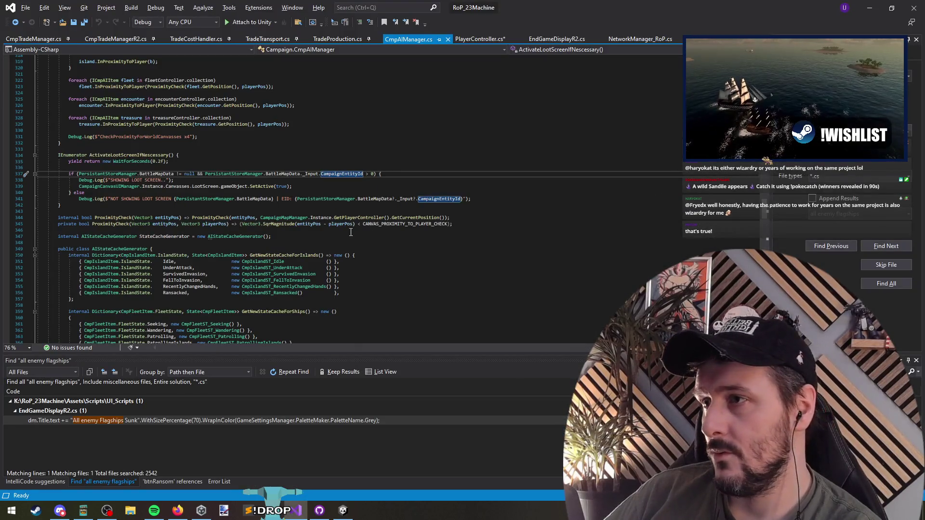
{"action": "key", "text": "alt+Tab"}
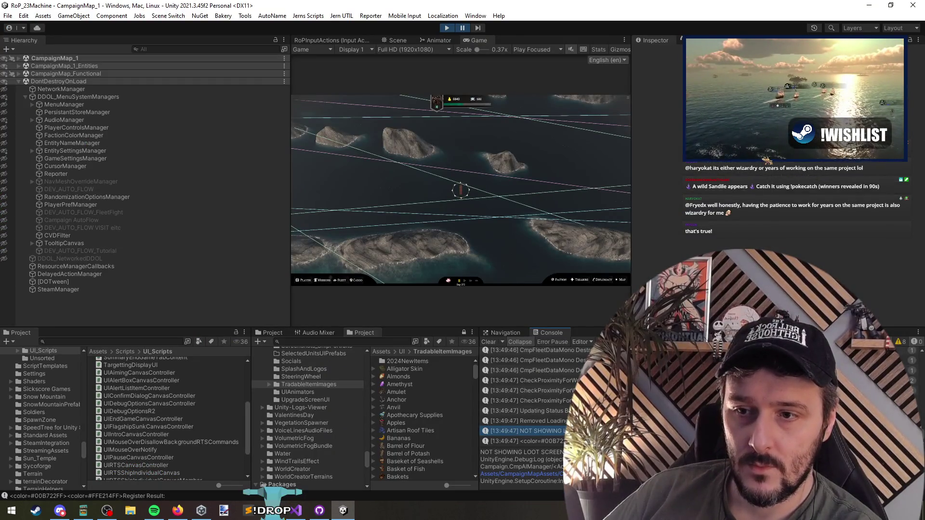
{"action": "key", "text": "alt+Tab"}
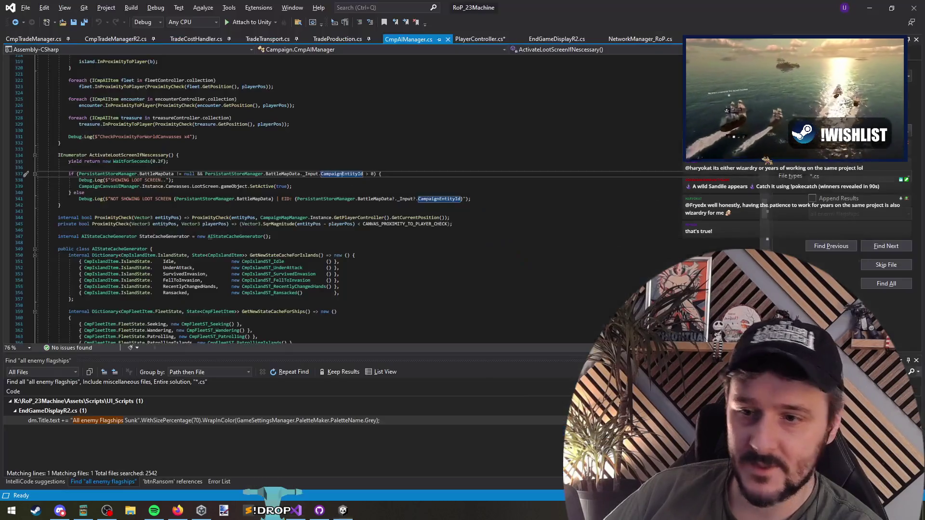
{"action": "key", "text": "alt+Tab"}
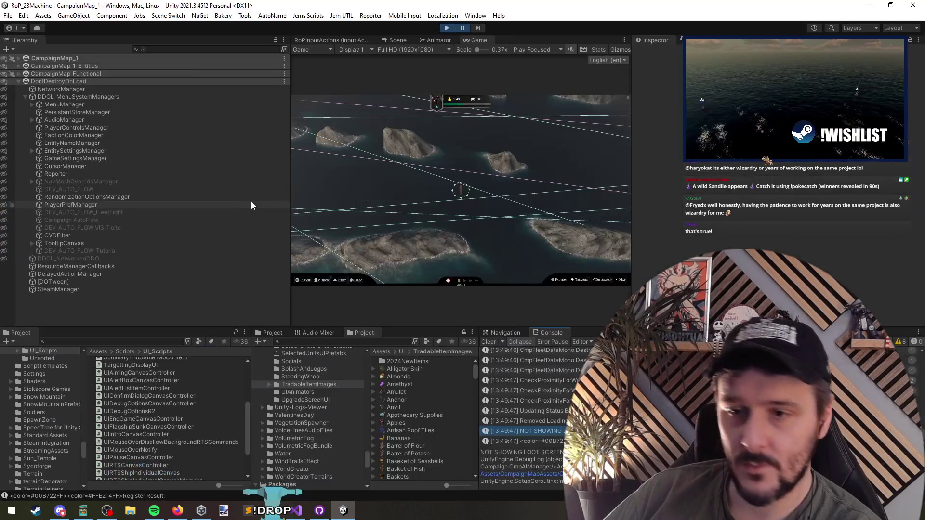
{"action": "key", "text": "alt+Tab"}
{"action": "left_click", "coordinate": [447, 199]}
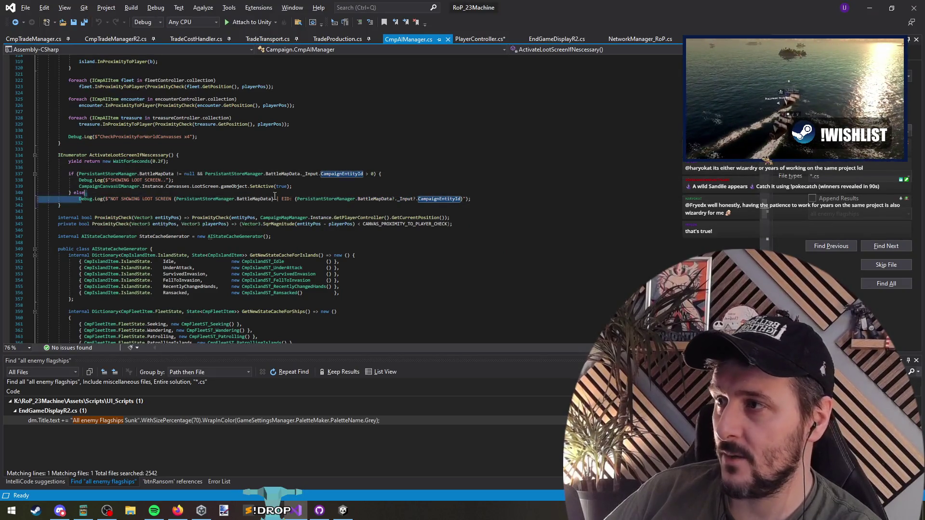
{"action": "left_click", "coordinate": [128, 206]}
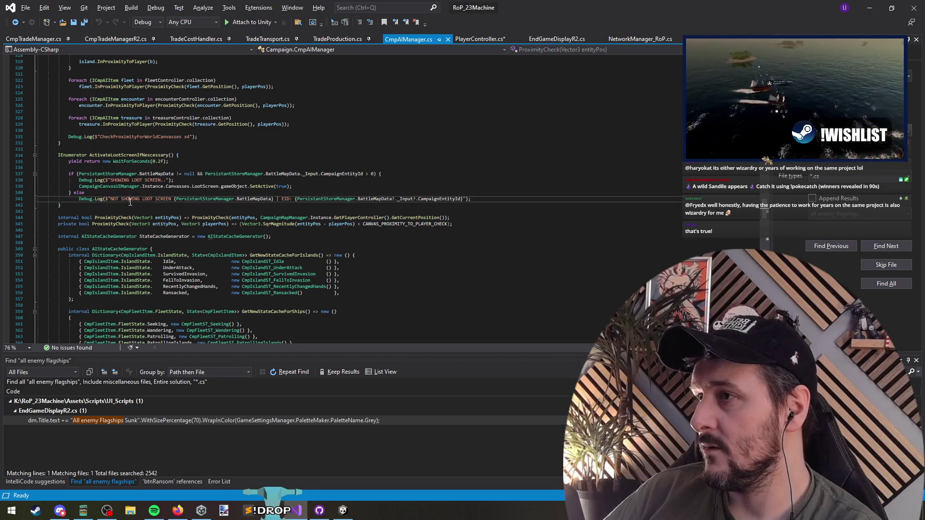
{"action": "left_click_drag", "start_coordinate": [128, 206], "coordinate": [154, 197]}
Show the Register Result log details (115 fleets, 111 islands, 6 treasures, 24 animals) and enlarge the console
{"action": "key", "text": "alt+Tab"}
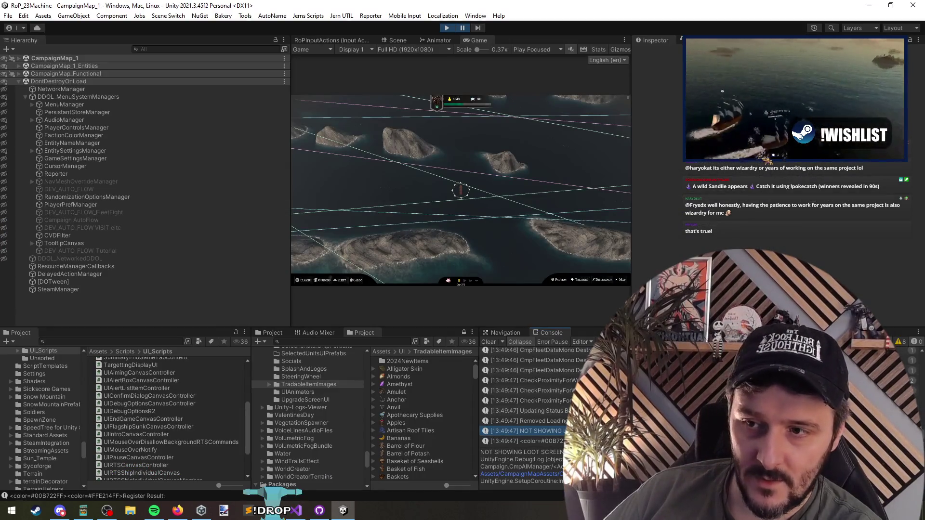
{"action": "left_click", "coordinate": [525, 442]}
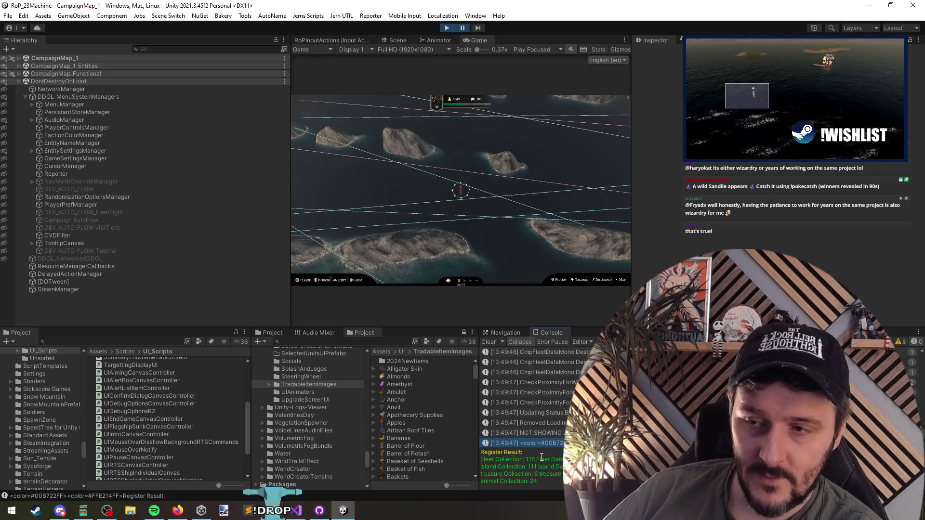
{"action": "left_click_drag", "start_coordinate": [520, 328], "coordinate": [521, 208]}
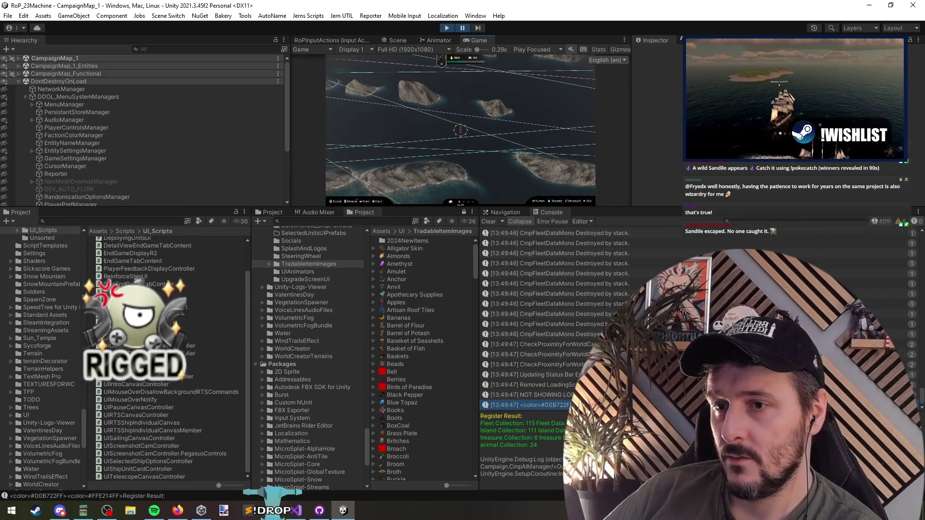
Show the NOT SHOWING LOOT SCREEN entry's details and scroll through the surrounding log list
{"action": "left_click", "coordinate": [530, 395]}
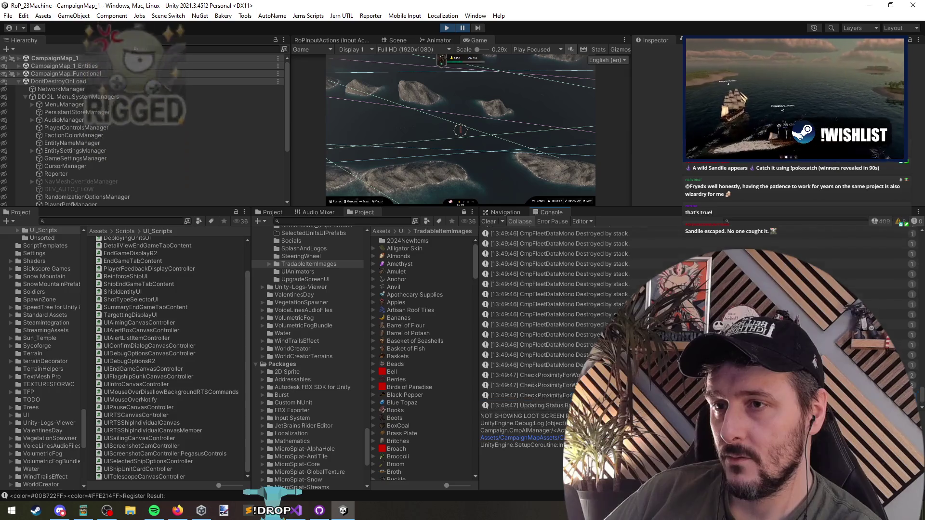
{"action": "scroll", "coordinate": [530, 318], "scroll_direction": "up", "scroll_amount": 3}
{"action": "scroll", "coordinate": [554, 318], "scroll_direction": "up", "scroll_amount": 1}
{"action": "scroll", "coordinate": [554, 319], "scroll_direction": "up", "scroll_amount": 5}
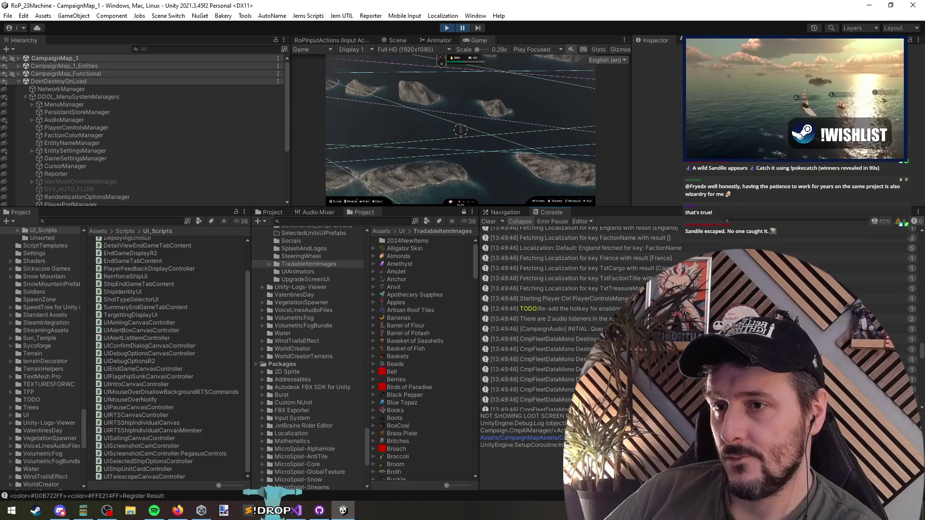
{"action": "scroll", "coordinate": [530, 318], "scroll_direction": "up", "scroll_amount": 3}
{"action": "scroll", "coordinate": [530, 318], "scroll_direction": "up", "scroll_amount": 4}
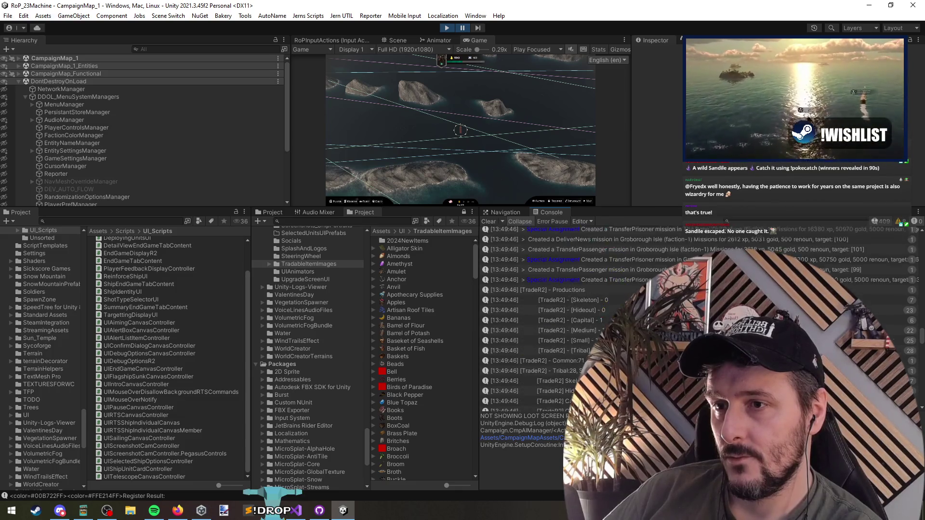
{"action": "scroll", "coordinate": [530, 318], "scroll_direction": "down", "scroll_amount": 1}
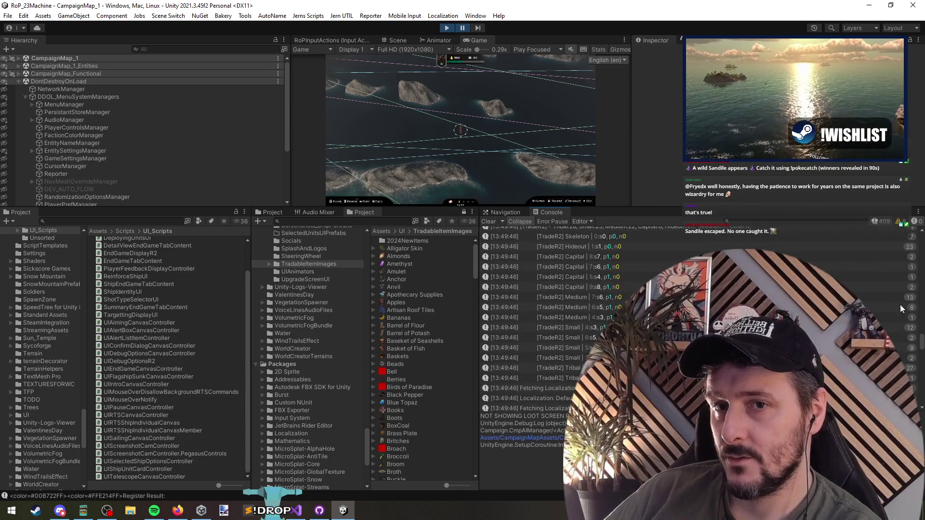
{"action": "scroll", "coordinate": [922, 344], "scroll_direction": "down", "scroll_amount": 5}
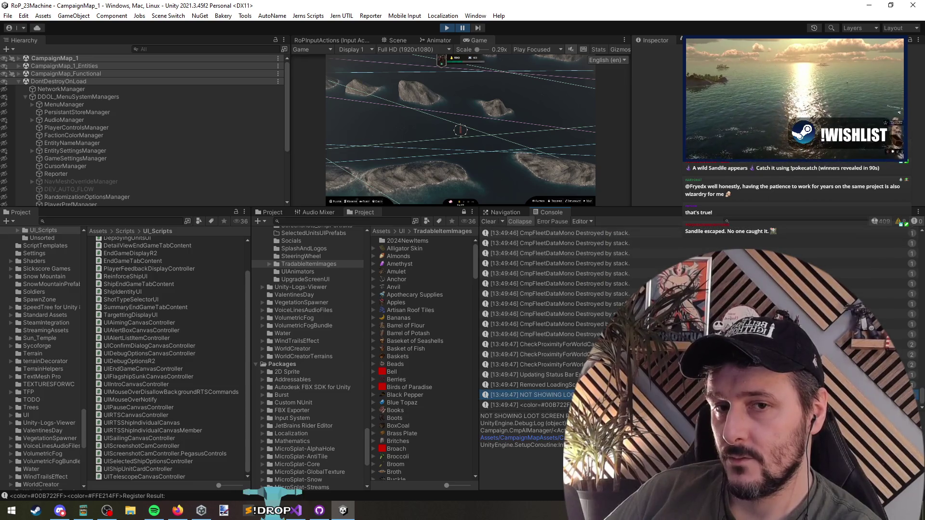
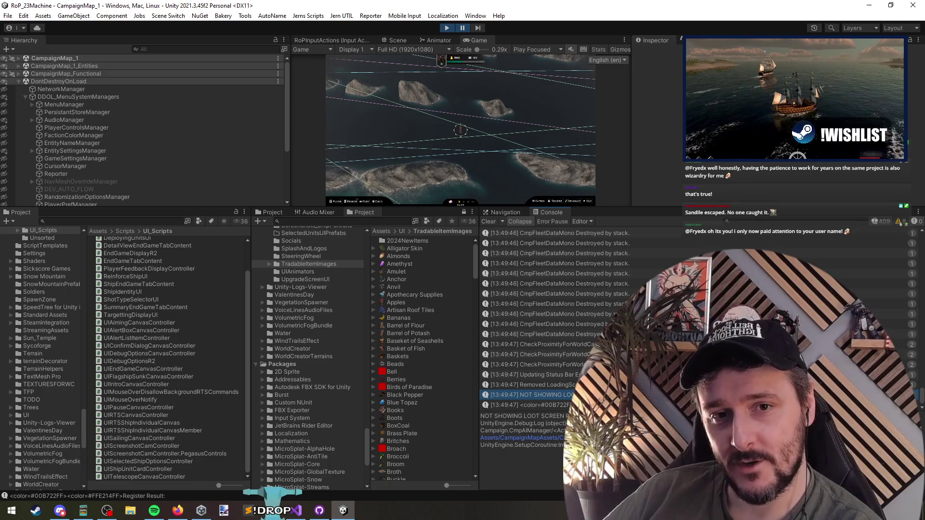
Switch from Unity, via OBS, back to Visual Studio with CmpAIManager.cs showing
{"action": "key", "text": "alt+Tab"}
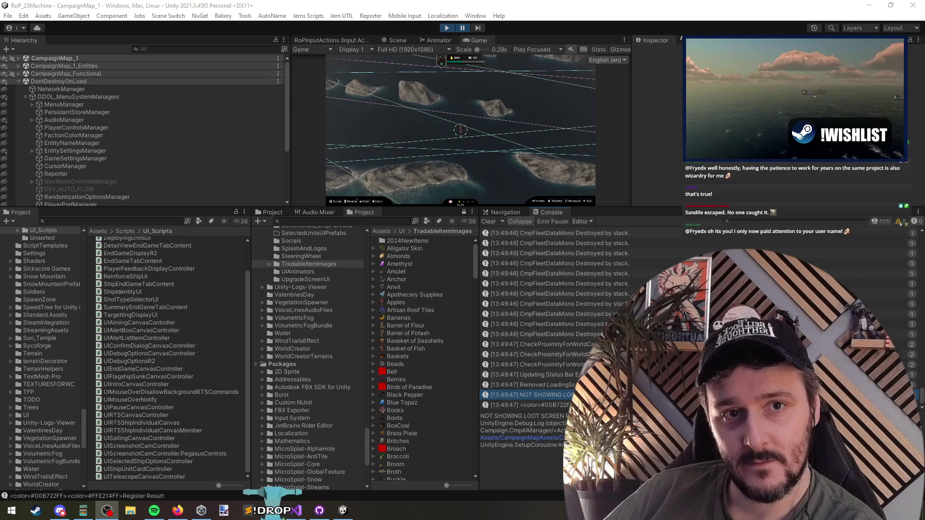
{"action": "key", "text": "alt+Tab"}
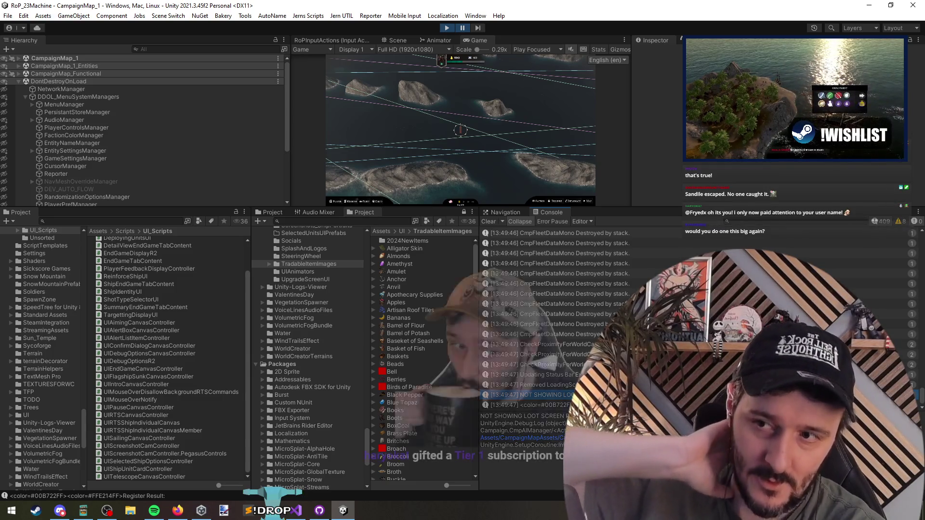
{"action": "key", "text": "alt+Tab"}
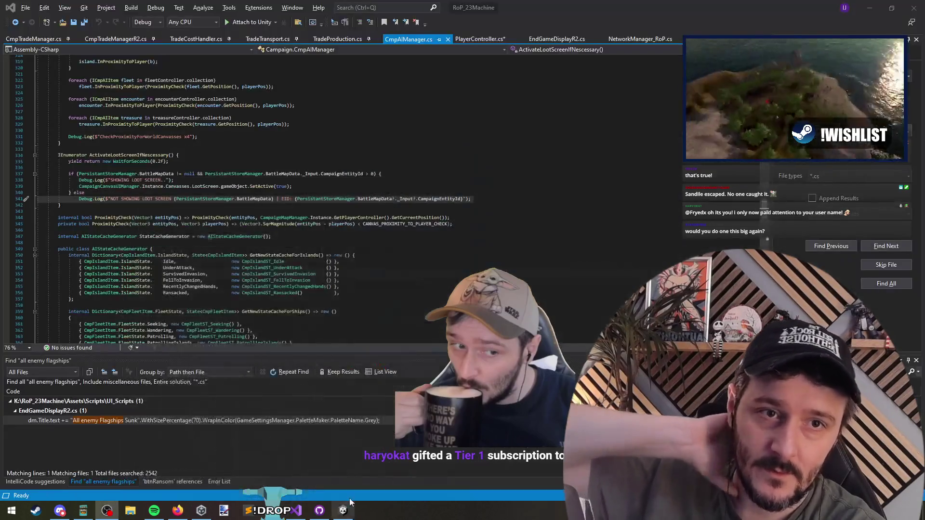
Find all 38 references to CampaignEntityId and browse them in an enlarged References panel
{"action": "right_click", "coordinate": [439, 199]}
{"action": "left_click", "coordinate": [471, 279]}
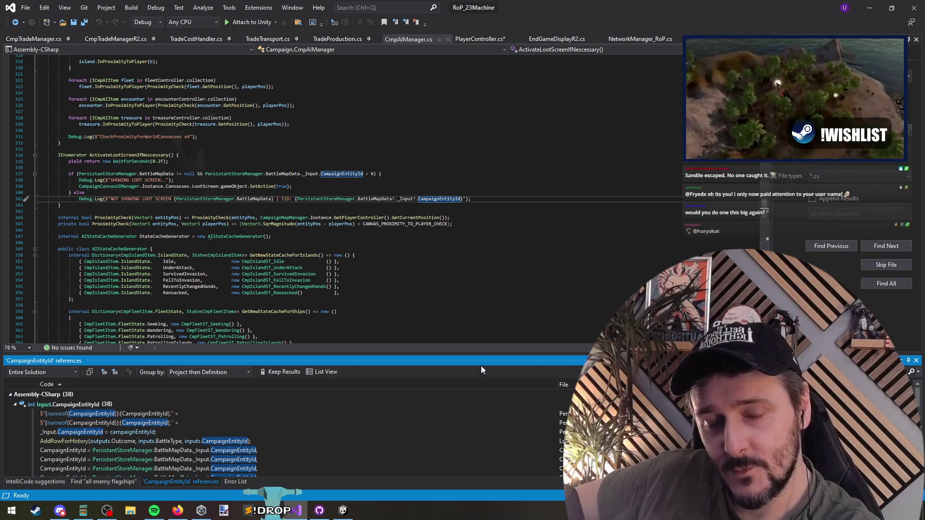
{"action": "left_click_drag", "start_coordinate": [475, 353], "coordinate": [475, 253]}
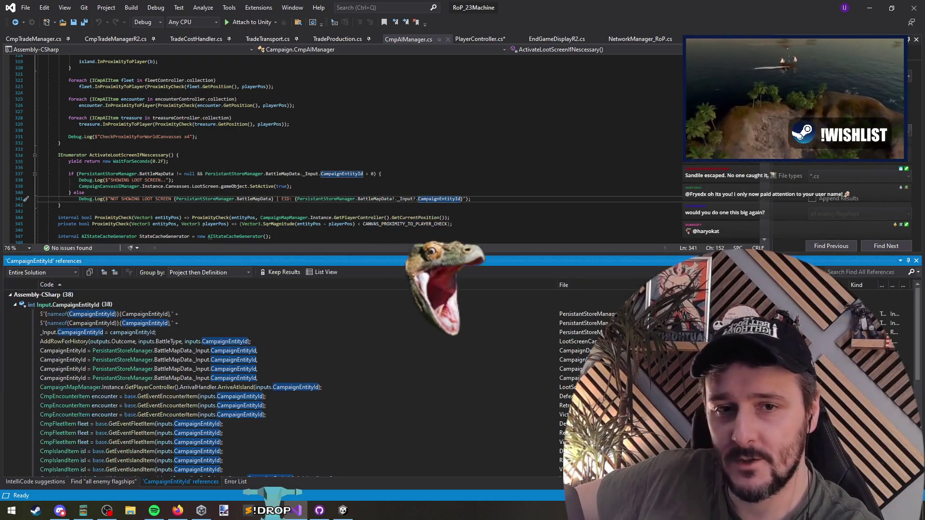
{"action": "scroll", "coordinate": [441, 193], "scroll_direction": "down", "scroll_amount": 4}
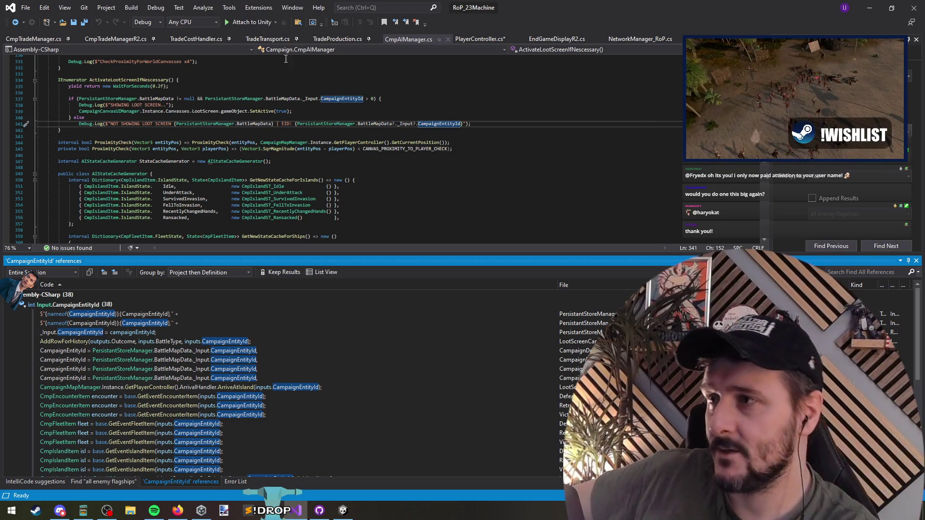
{"action": "mouse_move", "coordinate": [213, 164]}
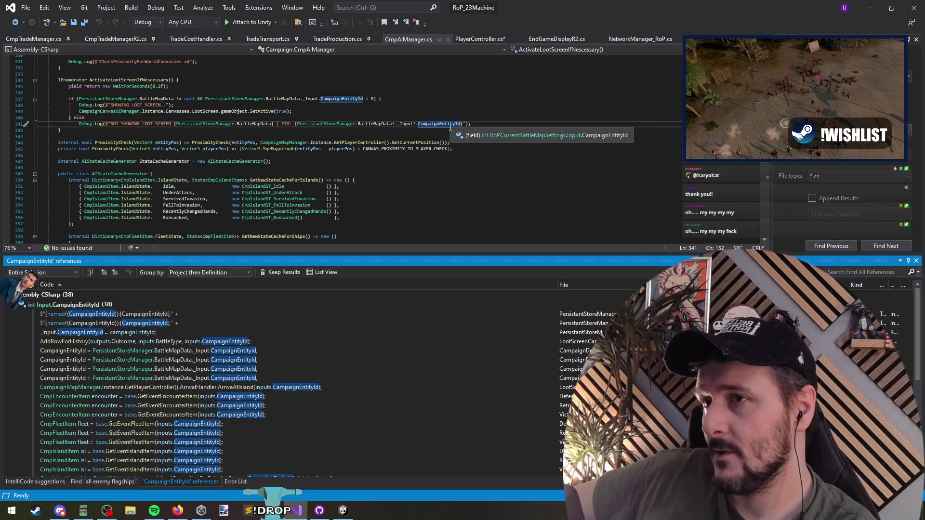
{"action": "scroll", "coordinate": [153, 333], "scroll_direction": "down", "scroll_amount": 4}
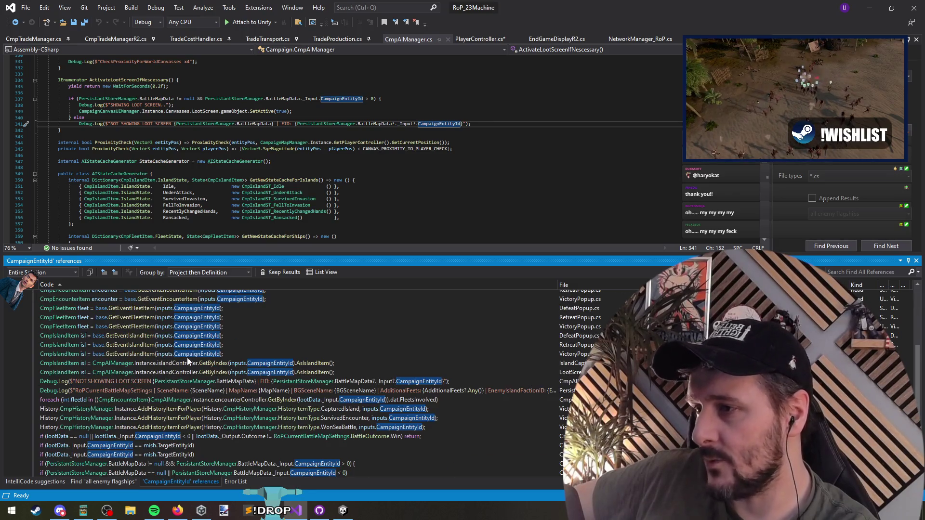
{"action": "scroll", "coordinate": [335, 370], "scroll_direction": "down", "scroll_amount": 2}
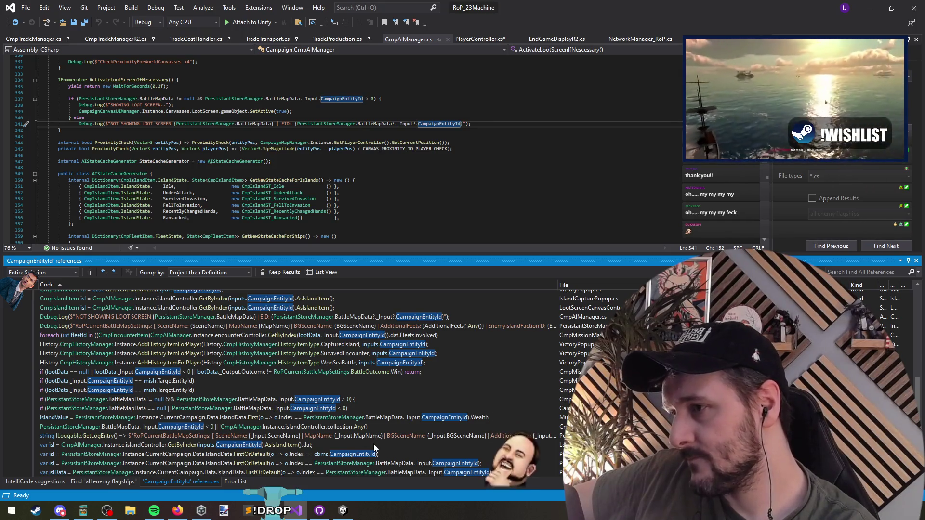
{"action": "mouse_move", "coordinate": [373, 446]}
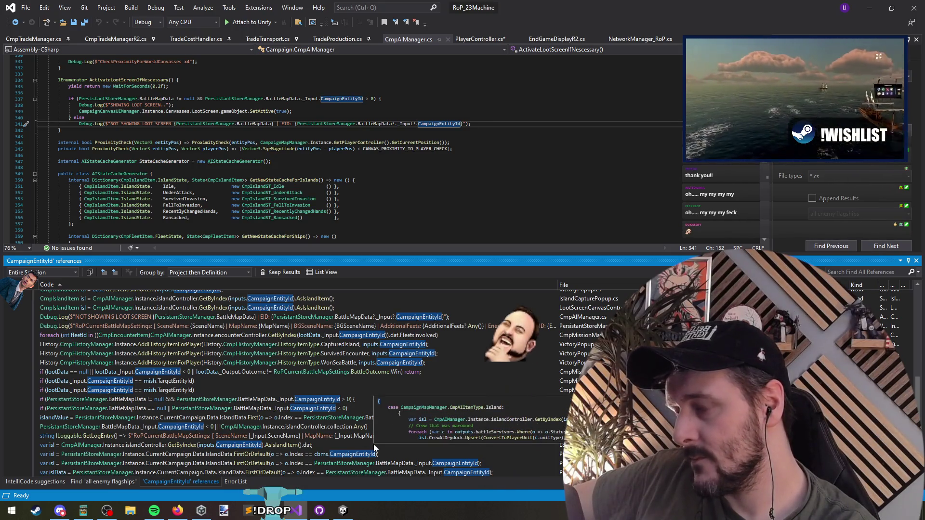
{"action": "scroll", "coordinate": [353, 316], "scroll_direction": "up", "scroll_amount": 6}
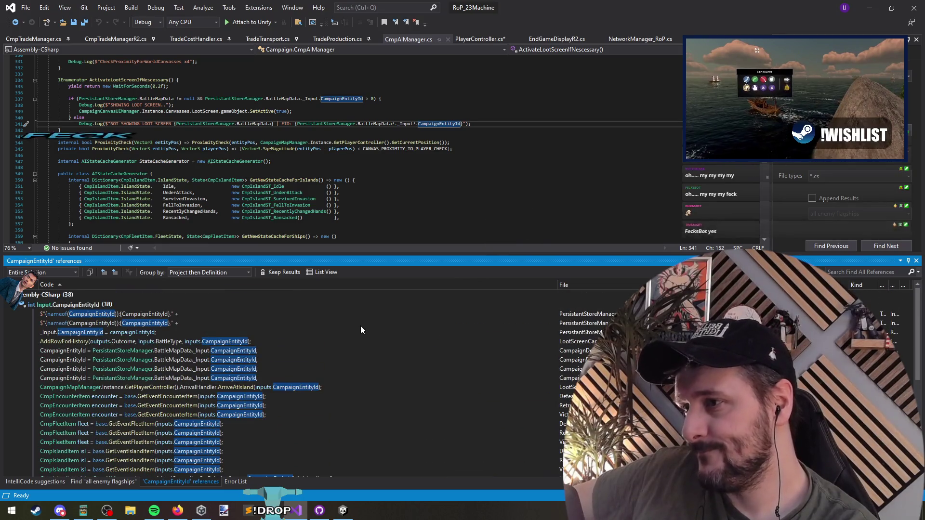
{"action": "mouse_move", "coordinate": [361, 326]}
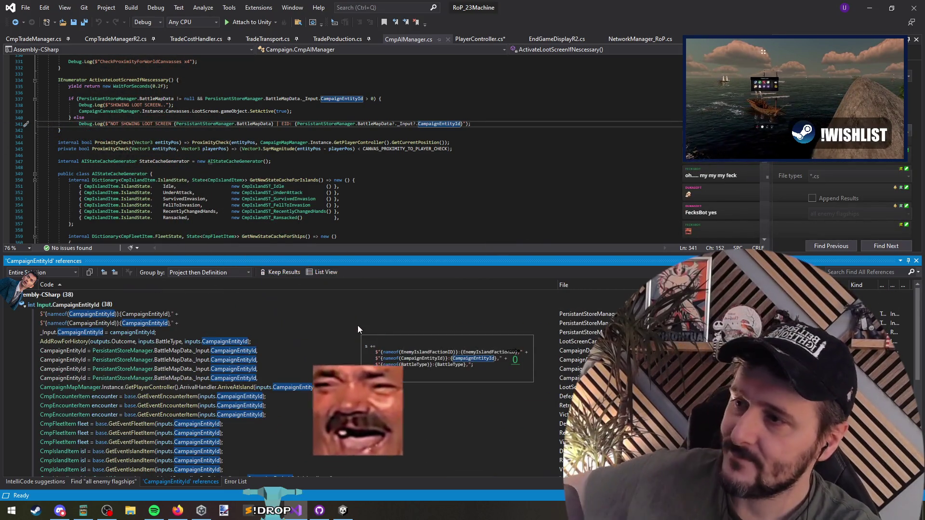
Switch to TradeTransport.cs at its OnDayFinished_SendDeliveries code
{"action": "left_click", "coordinate": [403, 150]}
{"action": "left_click", "coordinate": [339, 137]}
{"action": "left_click", "coordinate": [265, 39]}
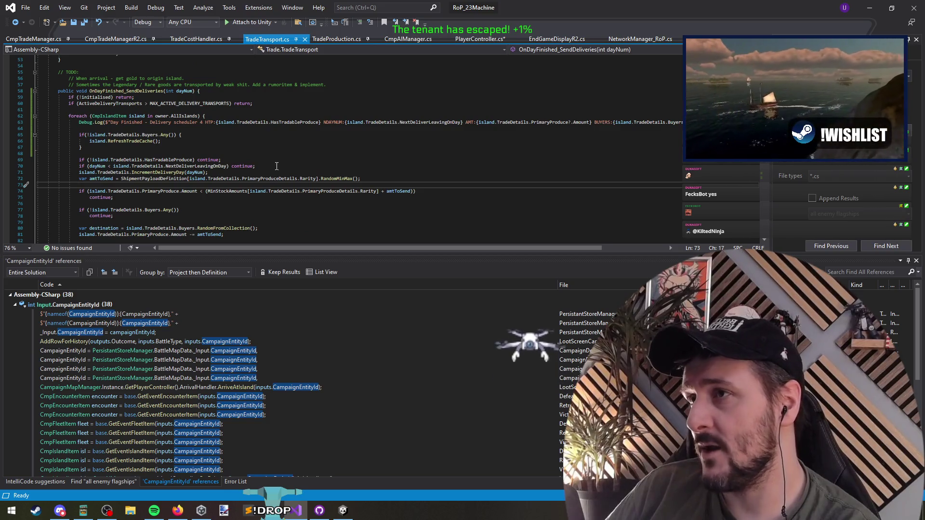
Go to the definition of the EnqueueDelivery call in TradeTransport.cs
{"action": "left_click_drag", "start_coordinate": [210, 172], "coordinate": [39, 172]}
{"action": "left_click", "coordinate": [145, 185]}
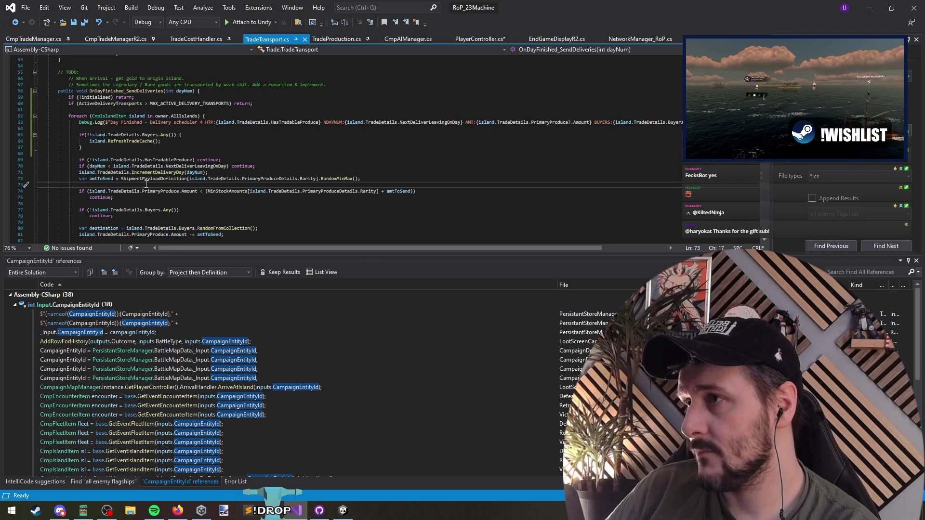
{"action": "left_click", "coordinate": [135, 90]}
{"action": "scroll", "coordinate": [162, 182], "scroll_direction": "down", "scroll_amount": 5}
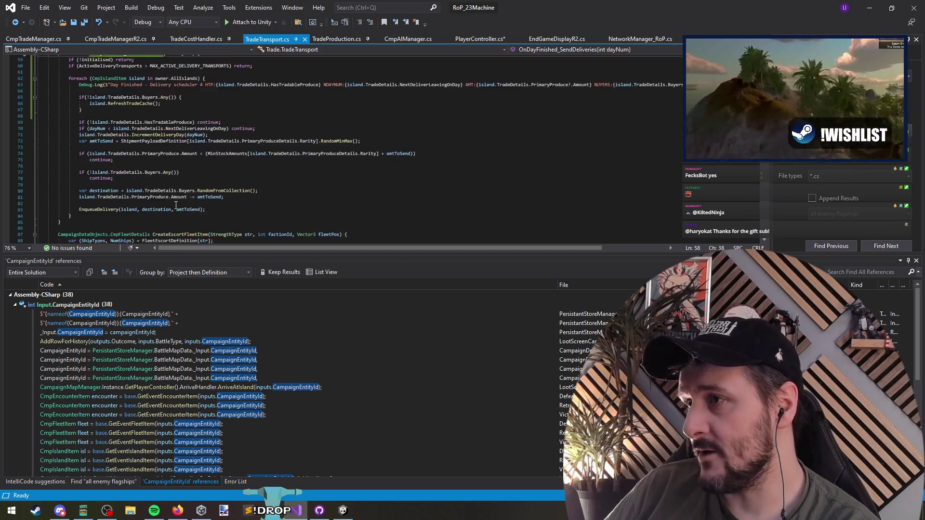
{"action": "left_click", "coordinate": [103, 153]}
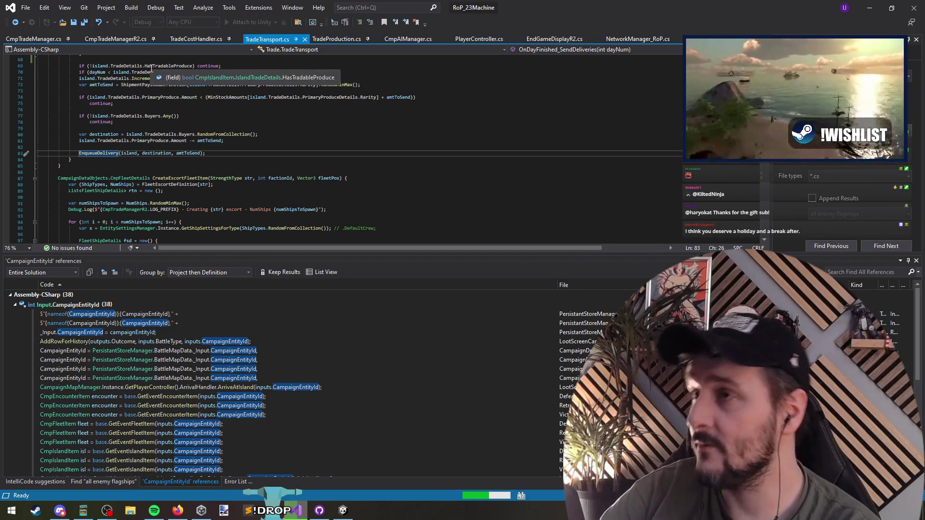
{"action": "key", "text": "F12"}
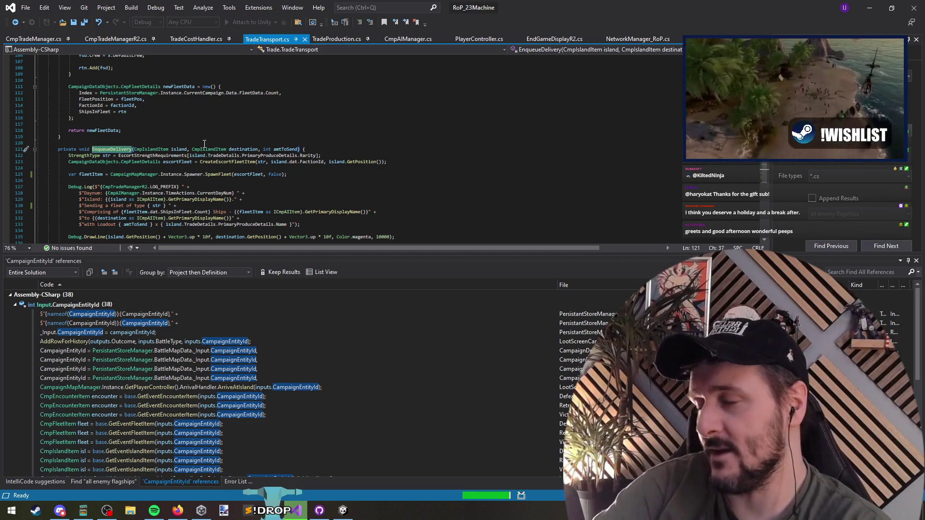
{"action": "scroll", "coordinate": [198, 144], "scroll_direction": "down", "scroll_amount": 4}
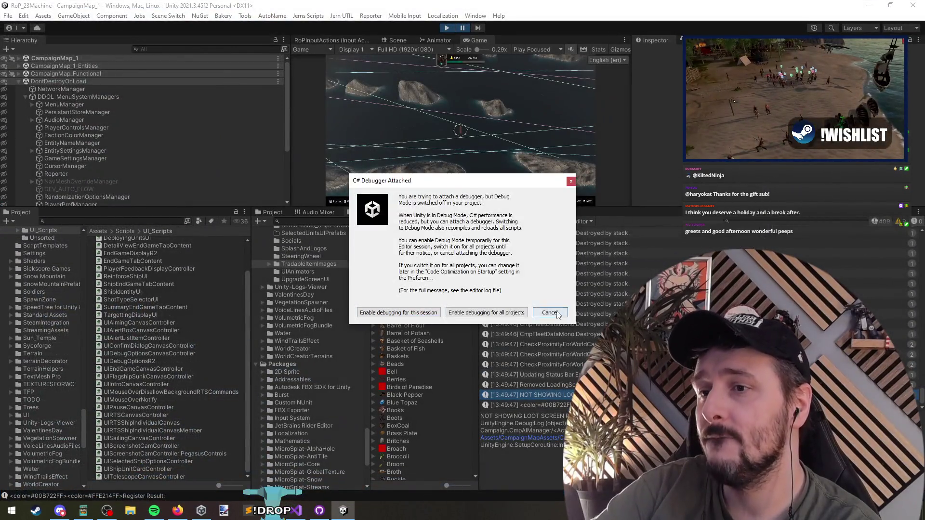
Dismiss Unity's debugger-attached notice and the cannot-navigate message, returning to the code
{"action": "left_click", "coordinate": [549, 313]}
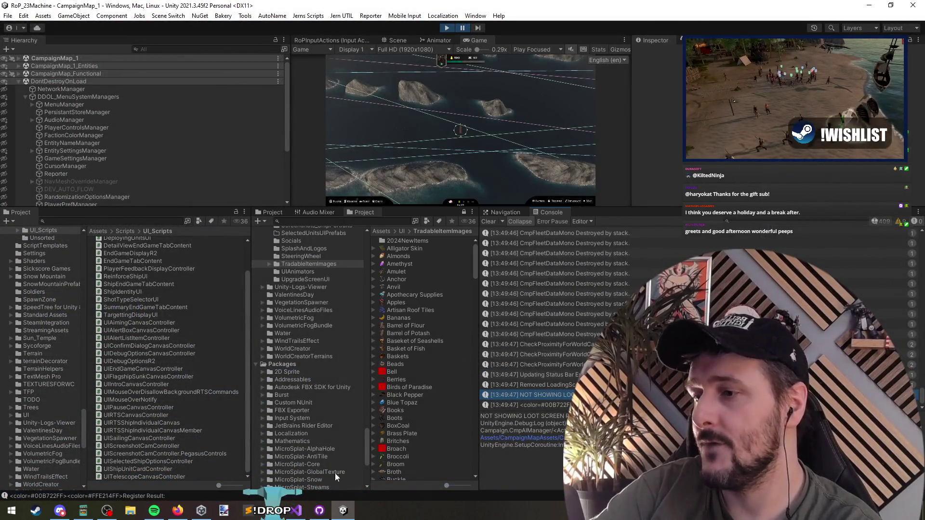
{"action": "left_click", "coordinate": [296, 510]}
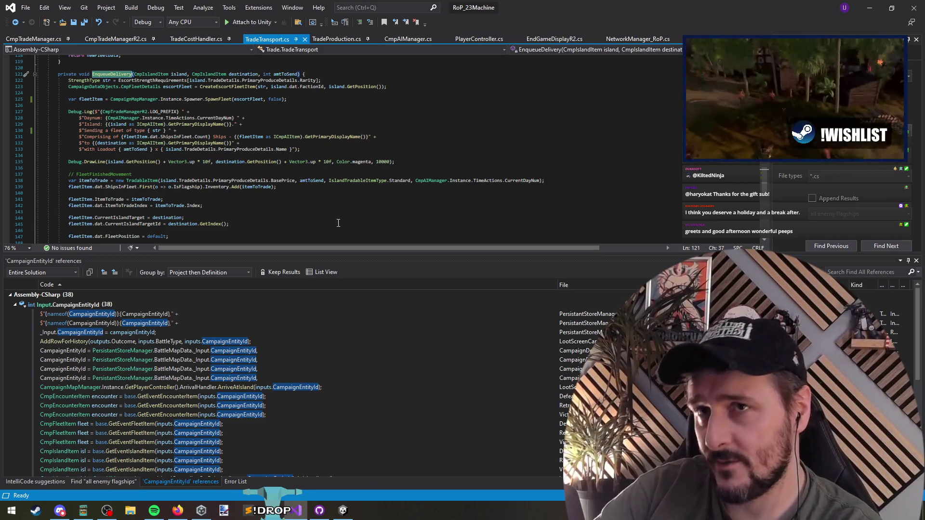
{"action": "left_click", "coordinate": [296, 510]}
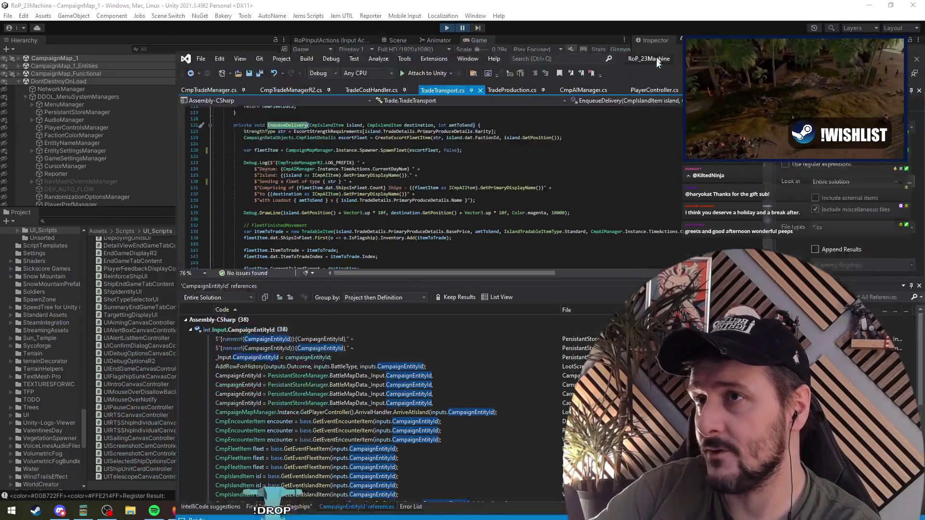
{"action": "left_click", "coordinate": [296, 510]}
{"action": "left_click", "coordinate": [433, 155]}
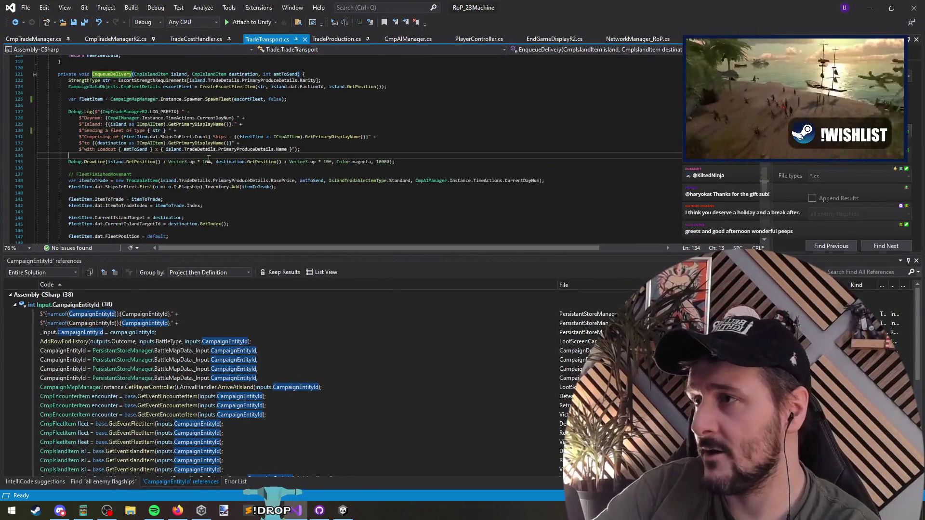
{"action": "key", "text": "F12"}
{"action": "left_click", "coordinate": [535, 290]}
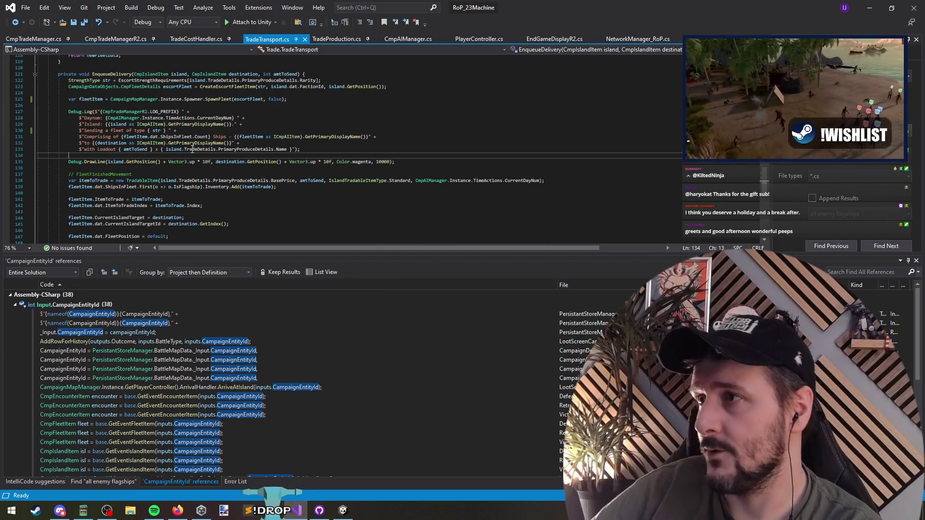
Inspect the SpawnFleet call's signature, then scroll up to CreateEscortFleetItem and open a file search
{"action": "left_click", "coordinate": [114, 73]}
{"action": "scroll", "coordinate": [129, 175], "scroll_direction": "down", "scroll_amount": 3}
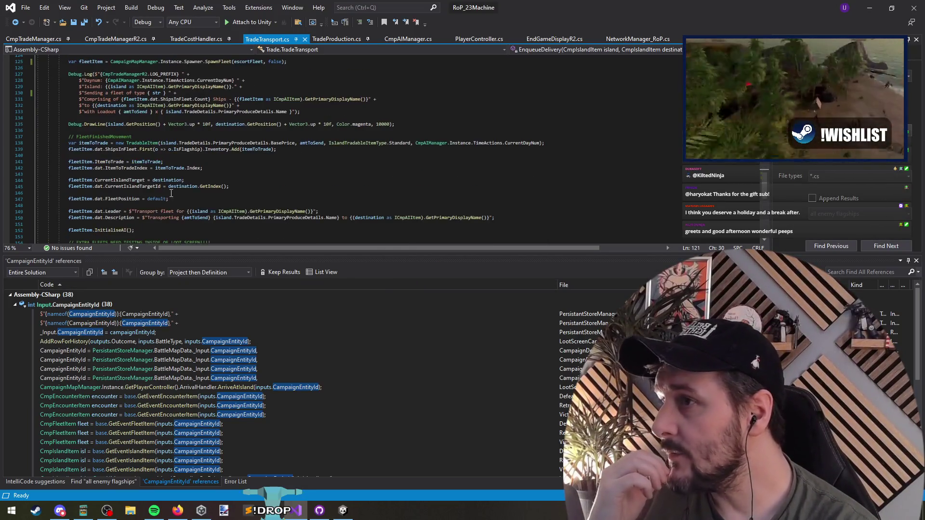
{"action": "scroll", "coordinate": [116, 134], "scroll_direction": "up", "scroll_amount": 2}
{"action": "left_click", "coordinate": [231, 80]}
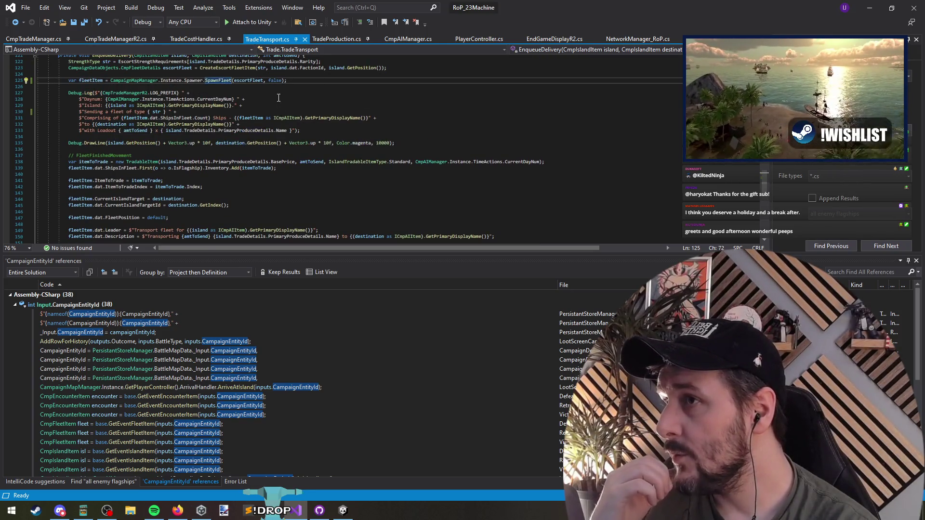
{"action": "scroll", "coordinate": [243, 144], "scroll_direction": "down", "scroll_amount": 3}
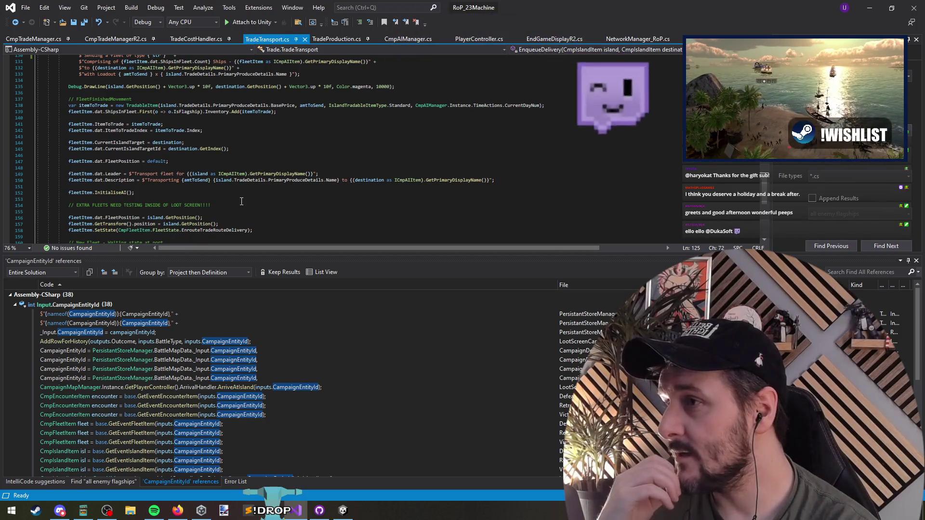
{"action": "scroll", "coordinate": [227, 154], "scroll_direction": "up", "scroll_amount": 5}
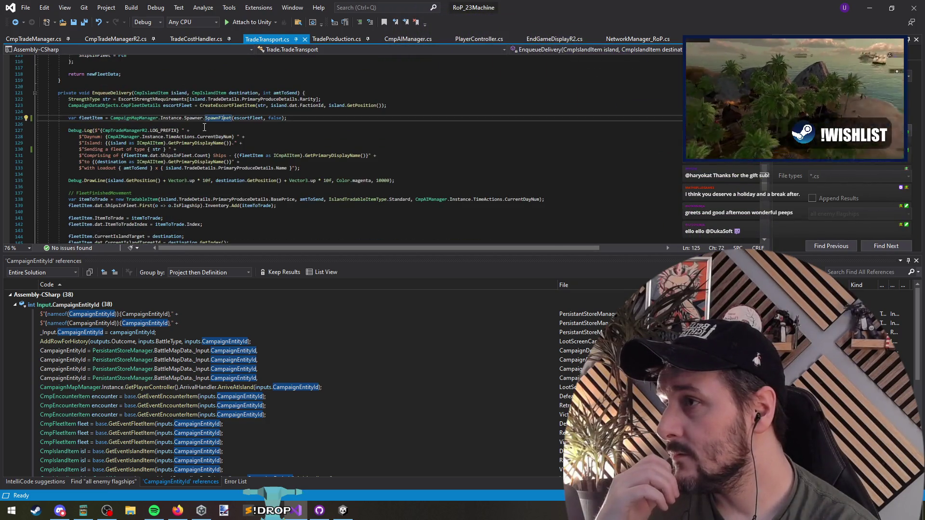
{"action": "scroll", "coordinate": [204, 127], "scroll_direction": "up", "scroll_amount": 10}
{"action": "left_click", "coordinate": [129, 141]}
{"action": "key", "text": "ctrl+f"}
Search for 'index' and inspect the Index field and newFleetData references on line 112
{"action": "type", "text": "index"}
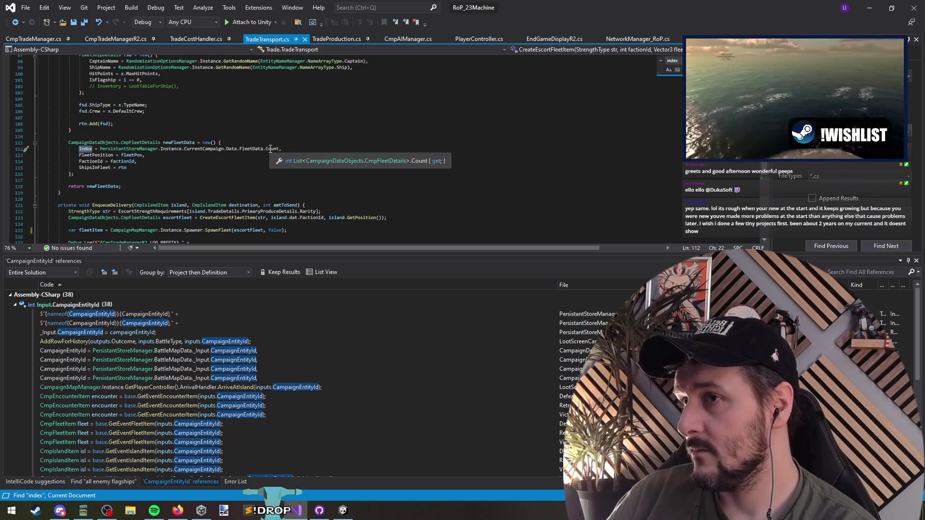
{"action": "mouse_move", "coordinate": [256, 150]}
{"action": "left_click_drag", "start_coordinate": [281, 149], "coordinate": [101, 149]}
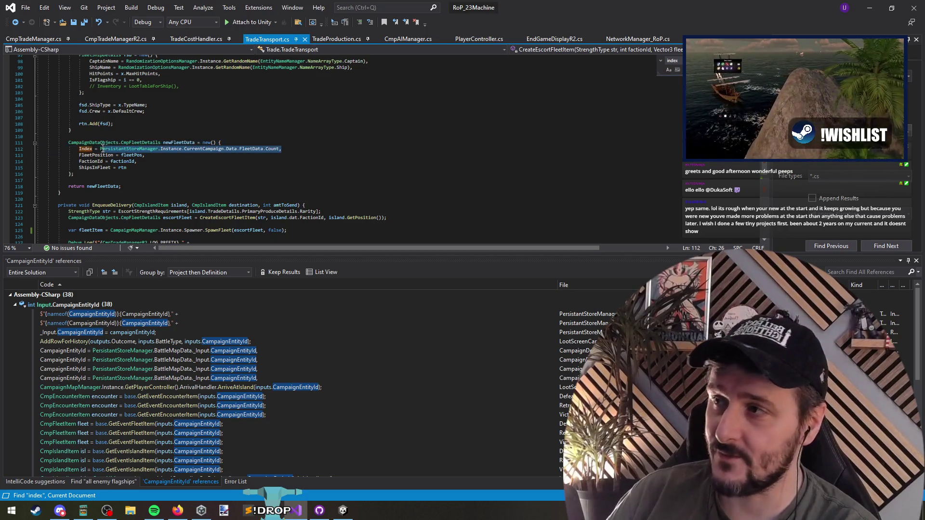
{"action": "double_click", "coordinate": [86, 150]}
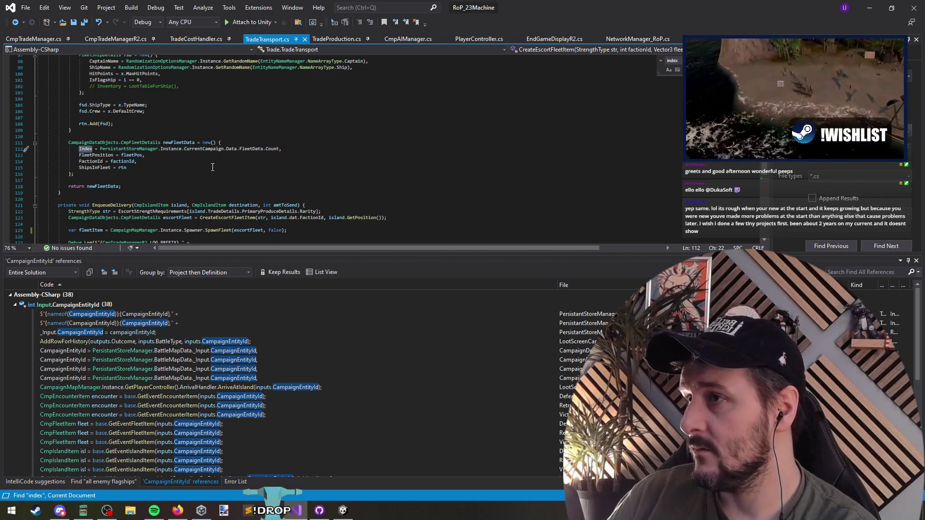
{"action": "left_click", "coordinate": [187, 142]}
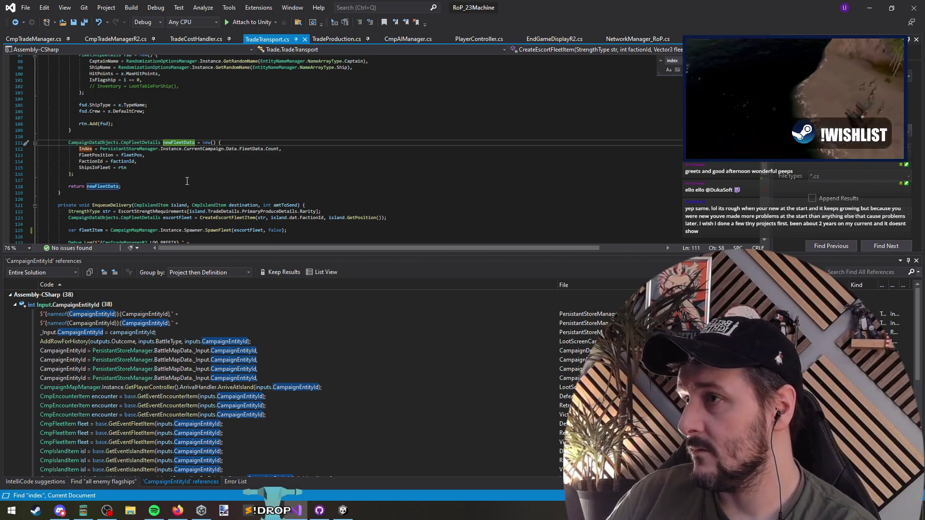
{"action": "left_click", "coordinate": [85, 149]}
{"action": "left_click", "coordinate": [167, 142]}
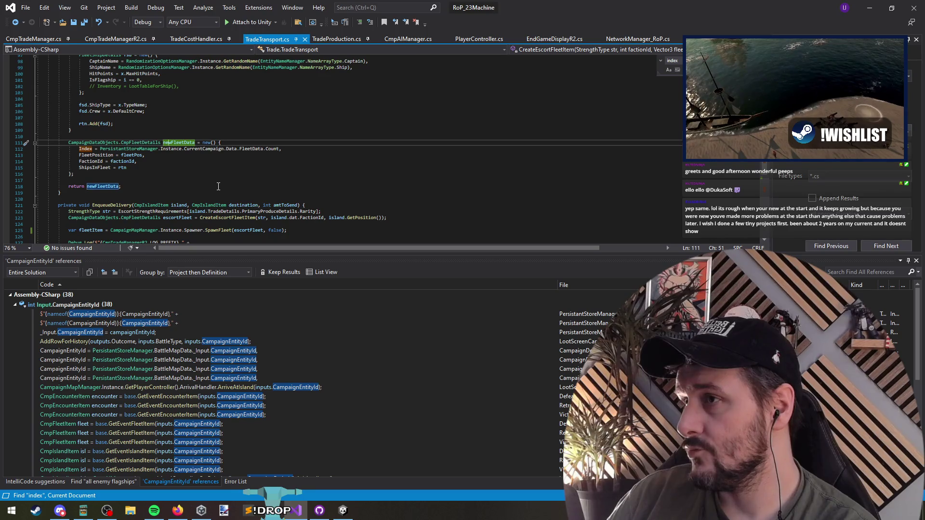
{"action": "left_click", "coordinate": [211, 181]}
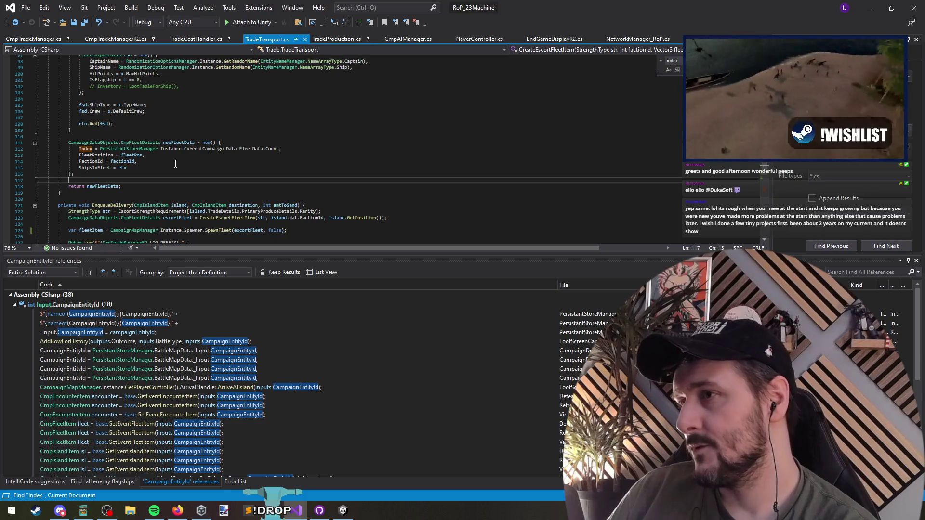
{"action": "left_click", "coordinate": [91, 149]}
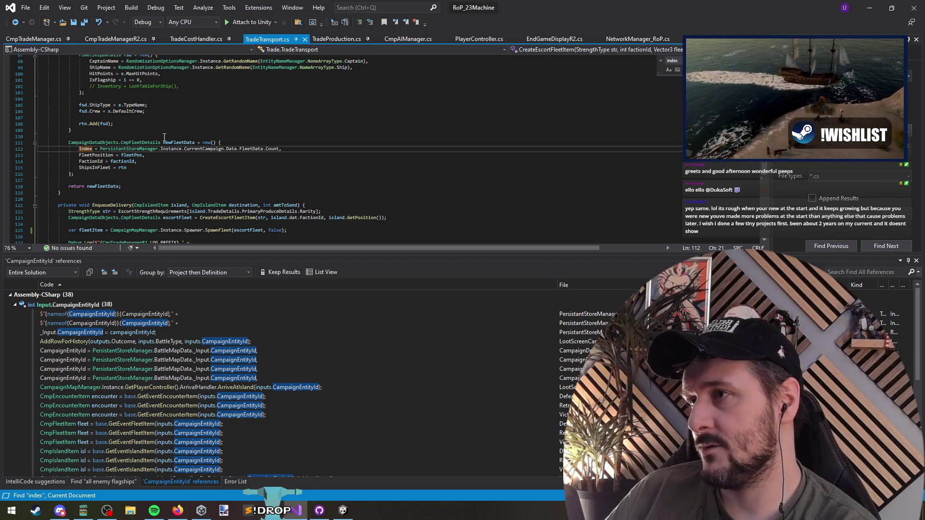
{"action": "left_click", "coordinate": [86, 149]}
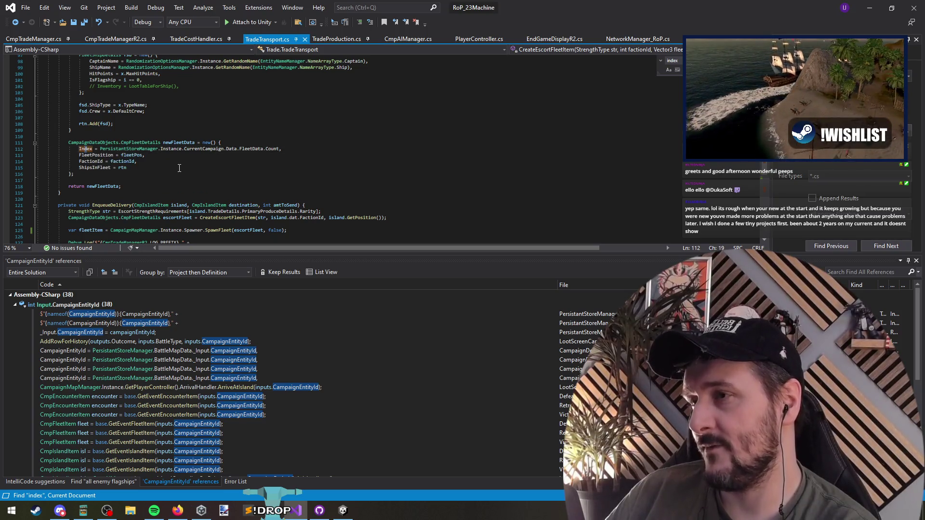
{"action": "scroll", "coordinate": [231, 179], "scroll_direction": "down", "scroll_amount": 8}
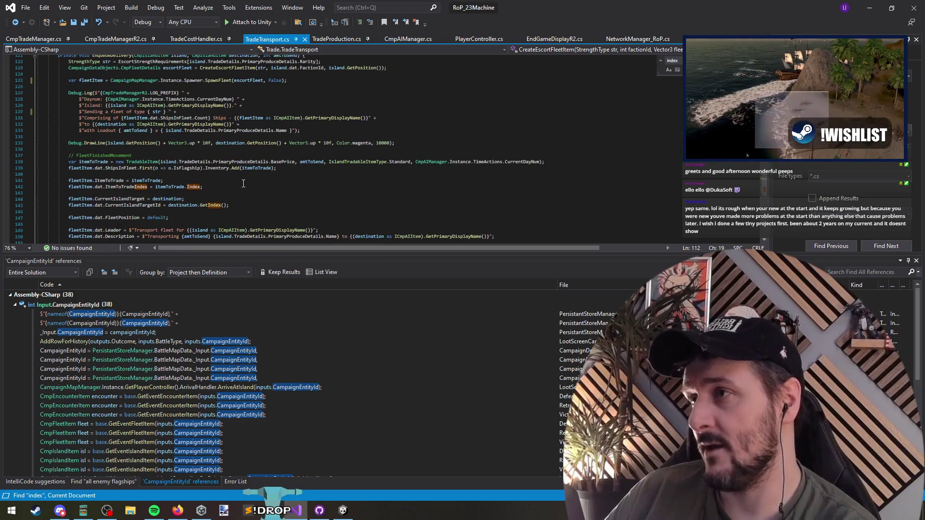
{"action": "scroll", "coordinate": [243, 184], "scroll_direction": "up", "scroll_amount": 1}
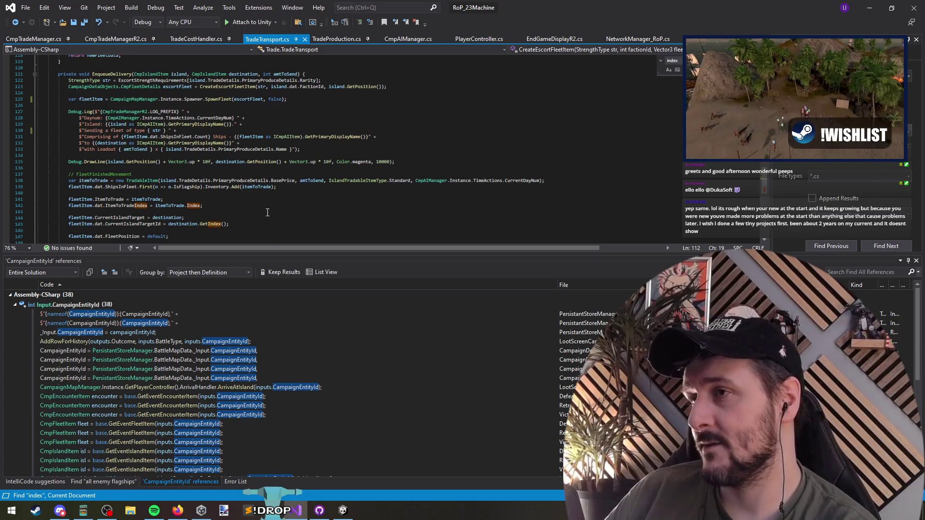
Enlarge the code editor and examine the false argument in SpawnFleet(escortFleet, false)
{"action": "left_click_drag", "start_coordinate": [275, 261], "coordinate": [276, 328]}
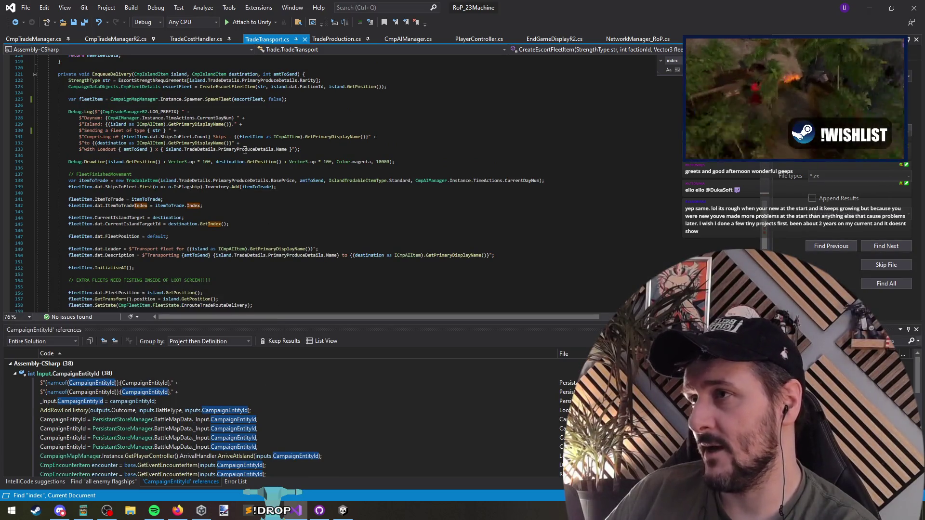
{"action": "left_click", "coordinate": [218, 97]}
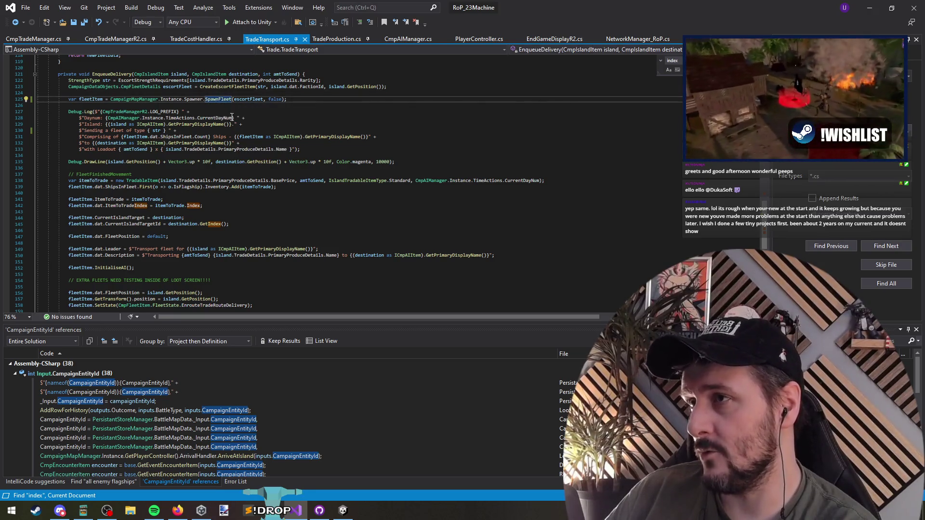
{"action": "double_click", "coordinate": [277, 100]}
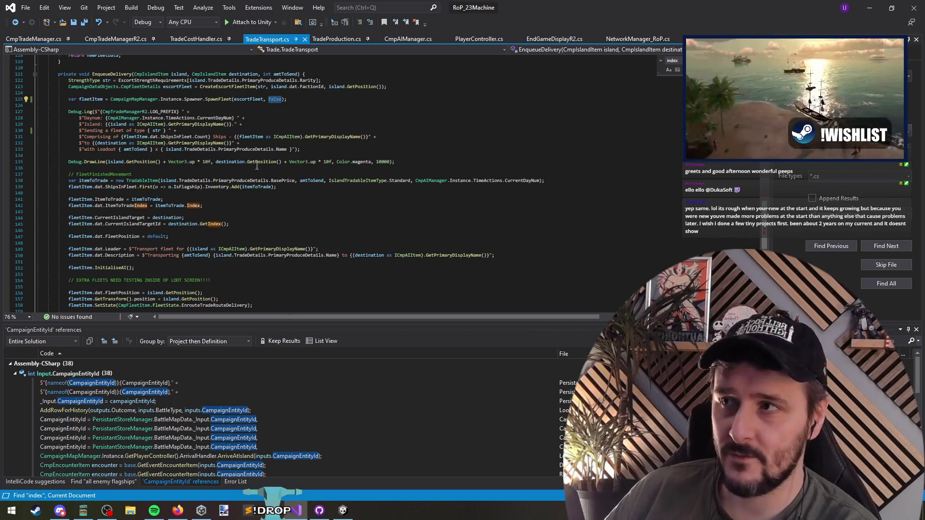
{"action": "left_click", "coordinate": [217, 99]}
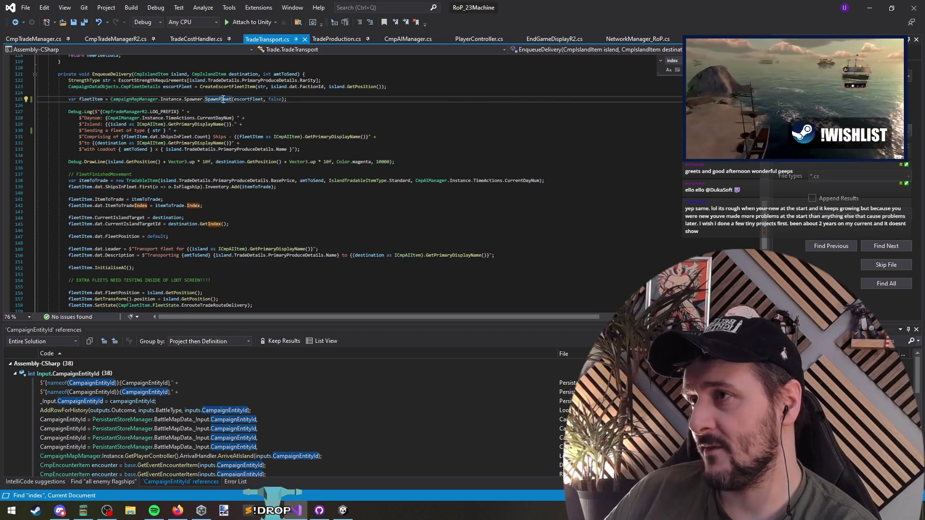
{"action": "scroll", "coordinate": [299, 128], "scroll_direction": "up", "scroll_amount": 4}
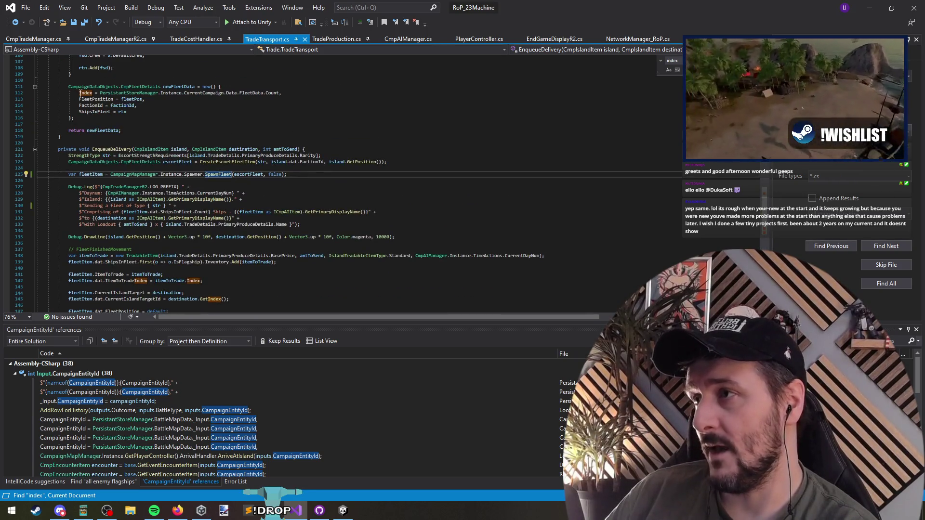
{"action": "scroll", "coordinate": [308, 142], "scroll_direction": "down", "scroll_amount": 1}
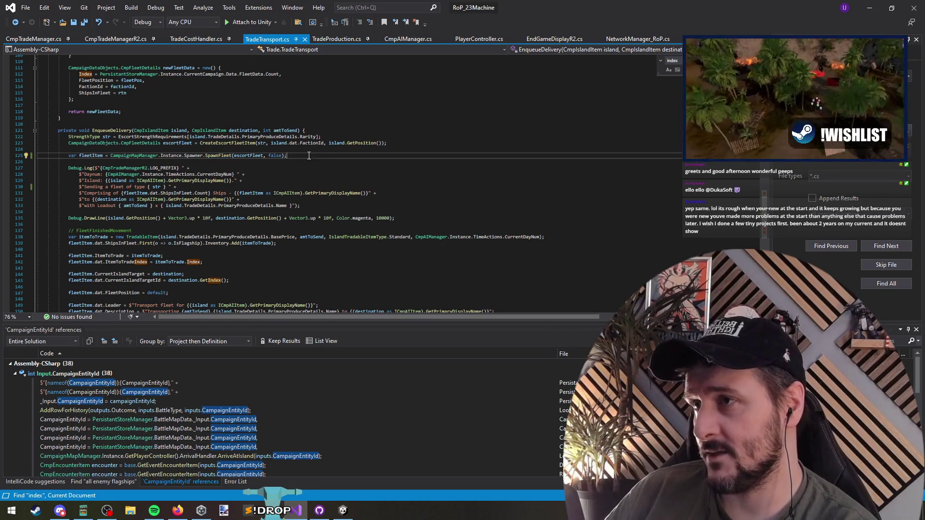
{"action": "scroll", "coordinate": [378, 160], "scroll_direction": "down", "scroll_amount": 2}
{"action": "scroll", "coordinate": [275, 154], "scroll_direction": "down", "scroll_amount": 2}
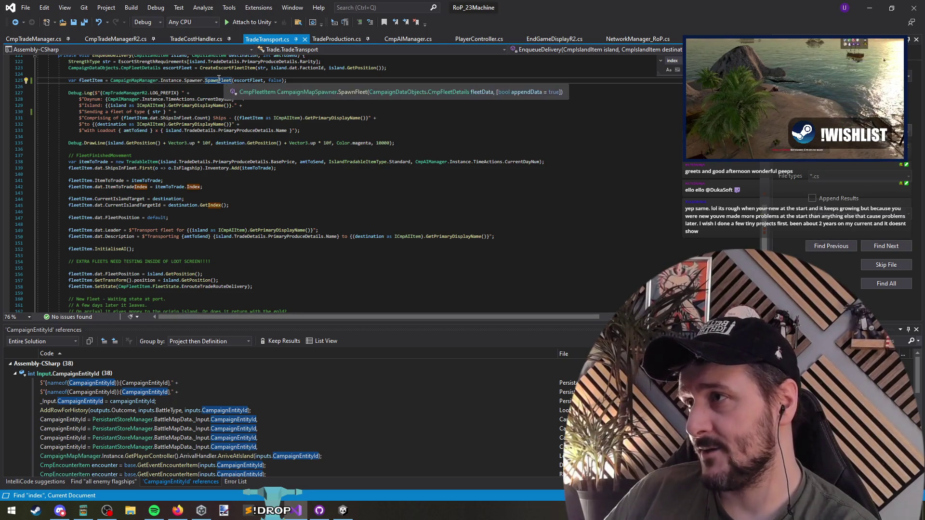
Follow SpawnFleet into Register and on into the CmpFleetItem constructor
{"action": "key", "text": "F12"}
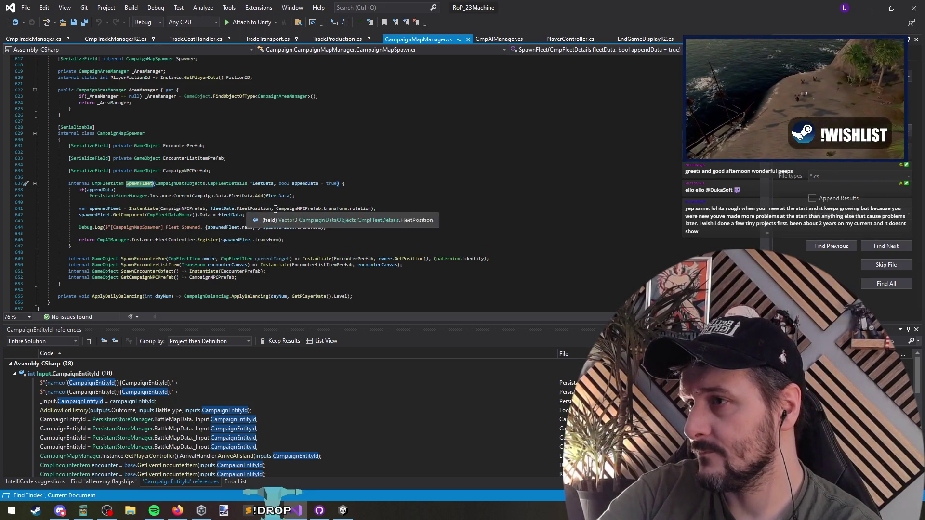
{"action": "left_click", "coordinate": [210, 239], "text": "ctrl"}
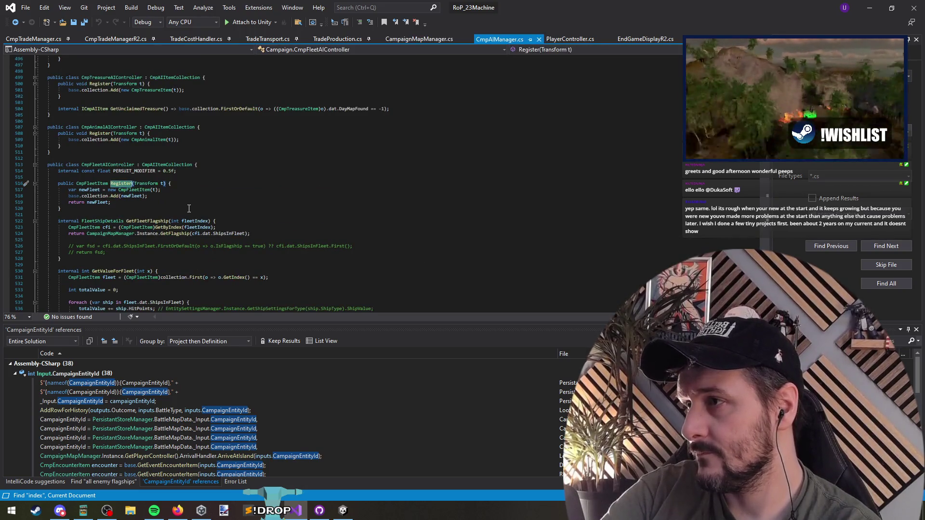
{"action": "left_click", "coordinate": [133, 190]}
{"action": "key", "text": "F12"}
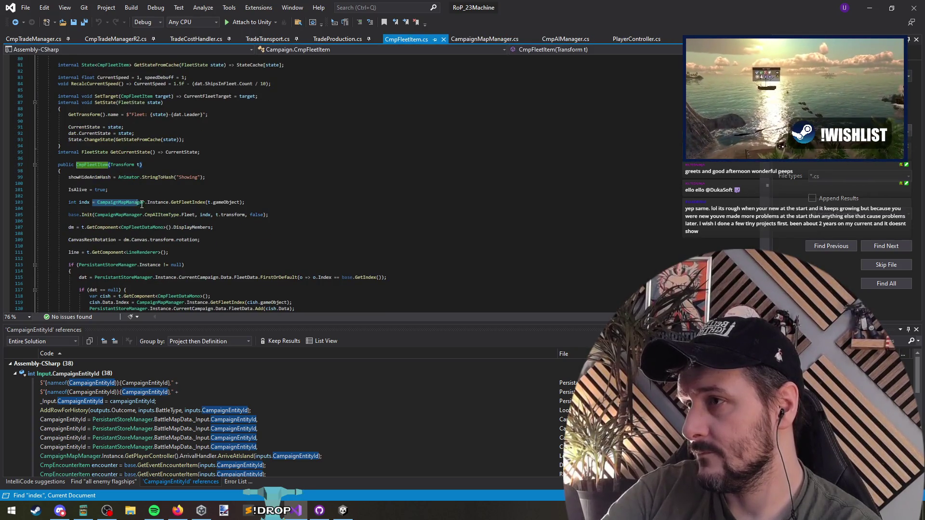
Inspect GetFleetIndex and lines 118–122, then navigate back to the fleet controller's Register method
{"action": "left_click", "coordinate": [182, 203]}
{"action": "double_click", "coordinate": [182, 203]}
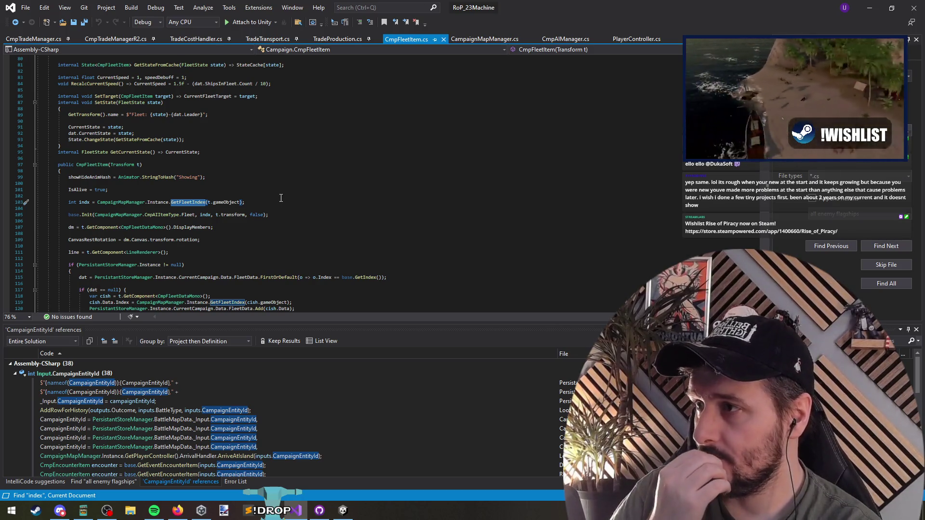
{"action": "scroll", "coordinate": [281, 198], "scroll_direction": "down", "scroll_amount": 4}
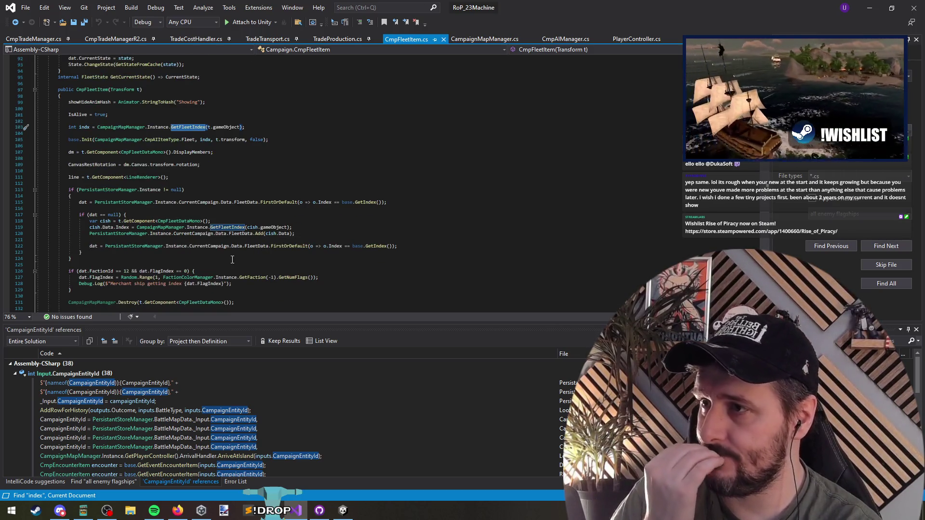
{"action": "left_click", "coordinate": [174, 240]}
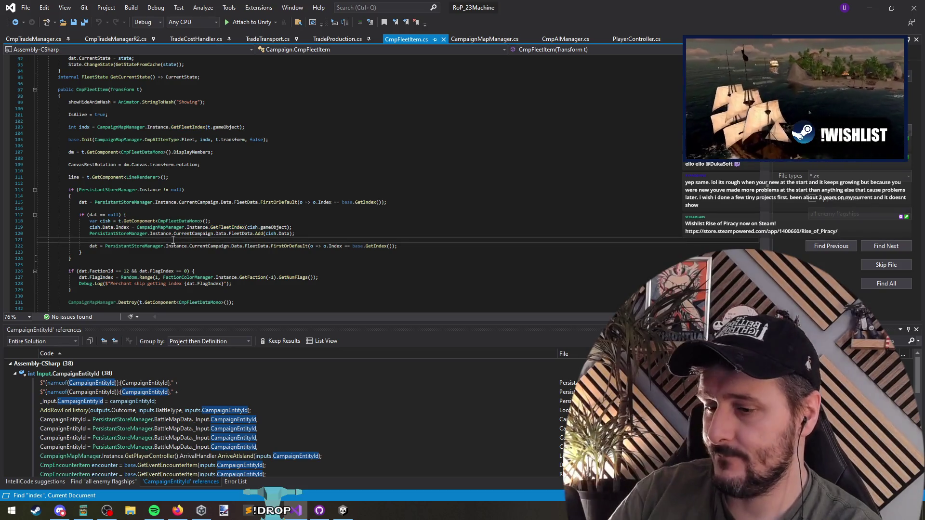
{"action": "triple_click", "coordinate": [212, 247]}
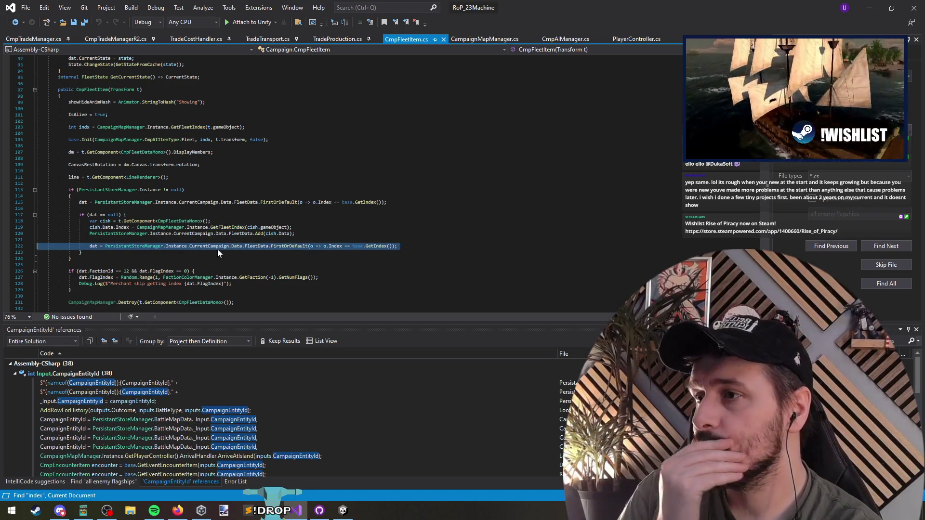
{"action": "left_click", "coordinate": [159, 241], "text": "shift"}
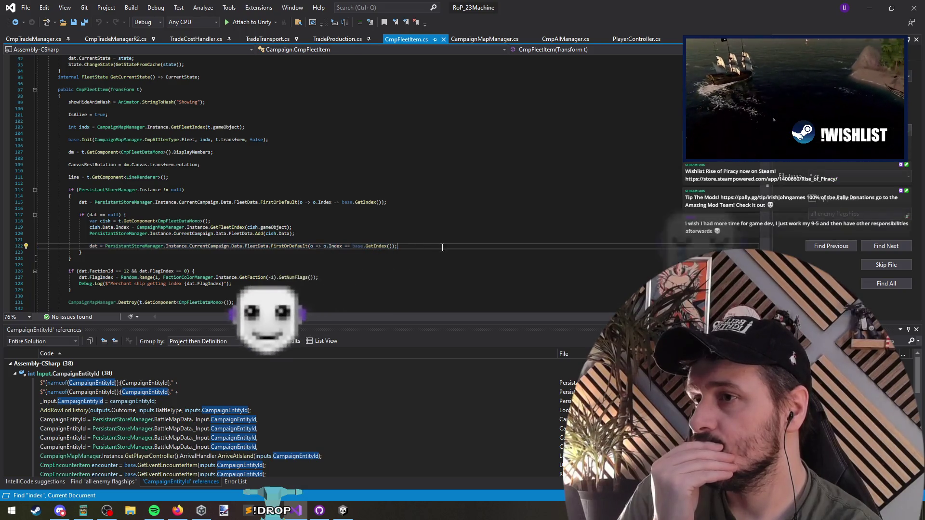
{"action": "left_click", "coordinate": [6, 222], "text": "shift"}
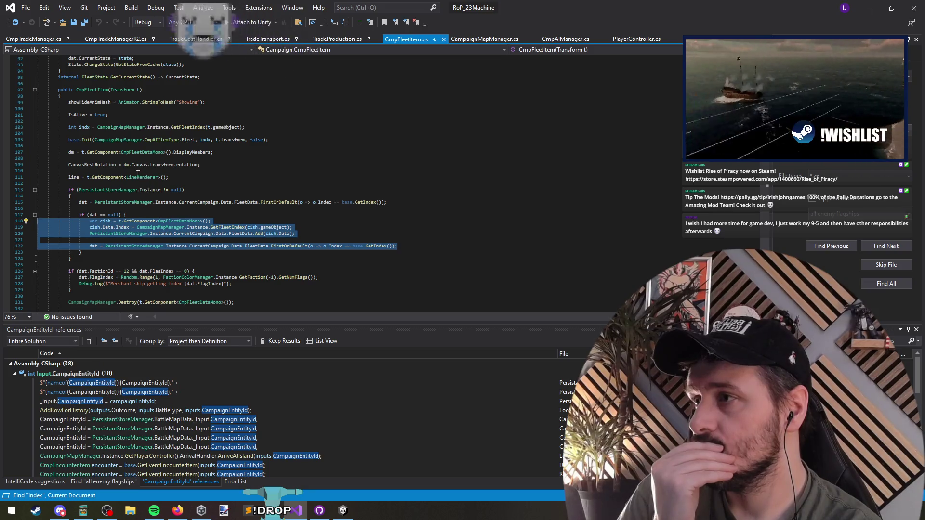
{"action": "left_click", "coordinate": [70, 171]}
{"action": "left_click", "coordinate": [15, 22]}
{"action": "left_click", "coordinate": [14, 22]}
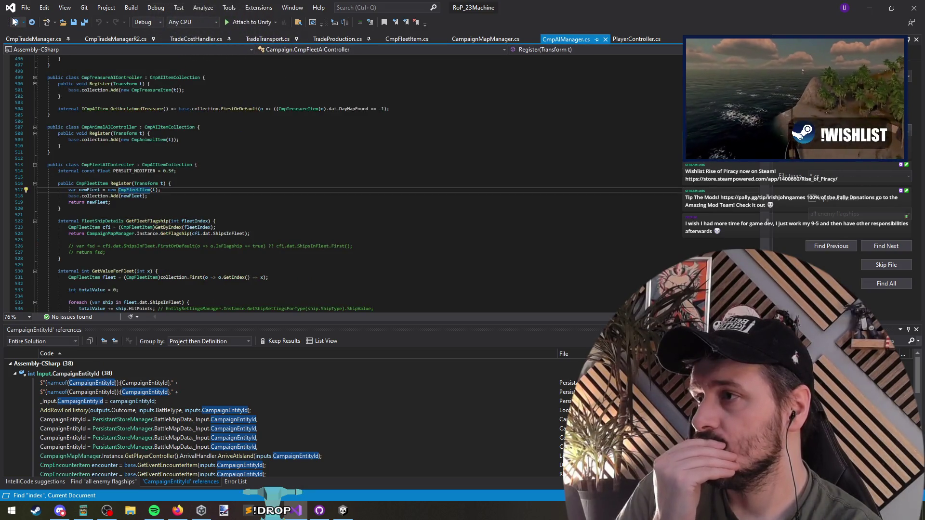
Navigate back to the SpawnFleet call in TradeTransport.cs, review lines 140–150, then reveal Unity
{"action": "left_click", "coordinate": [15, 22]}
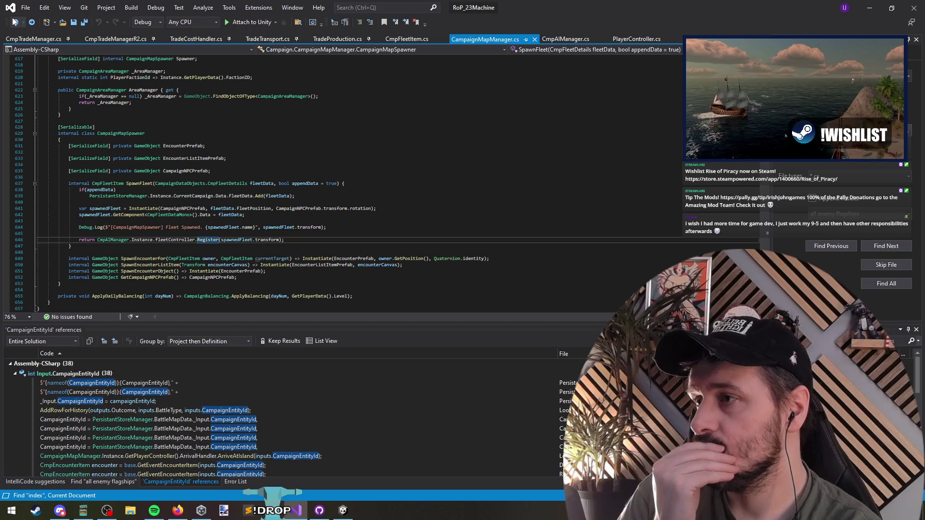
{"action": "left_click", "coordinate": [138, 184]}
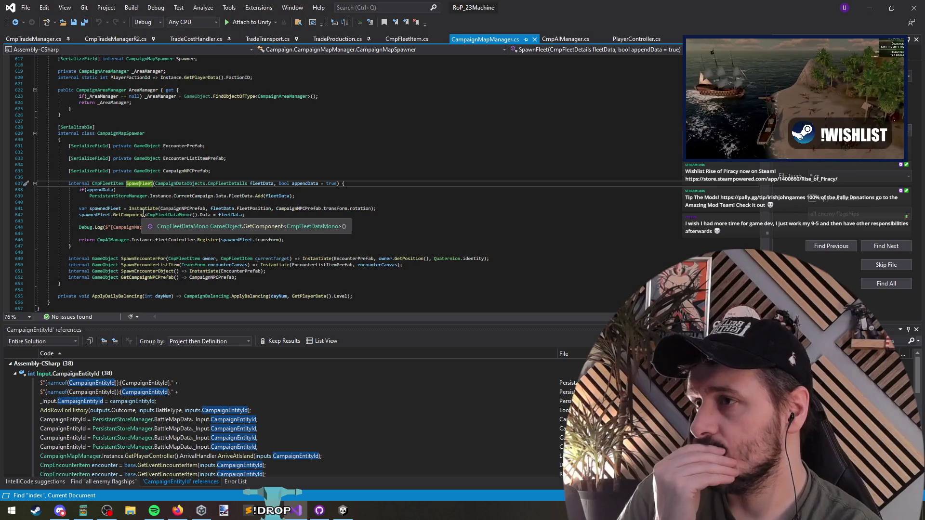
{"action": "left_click", "coordinate": [16, 28]}
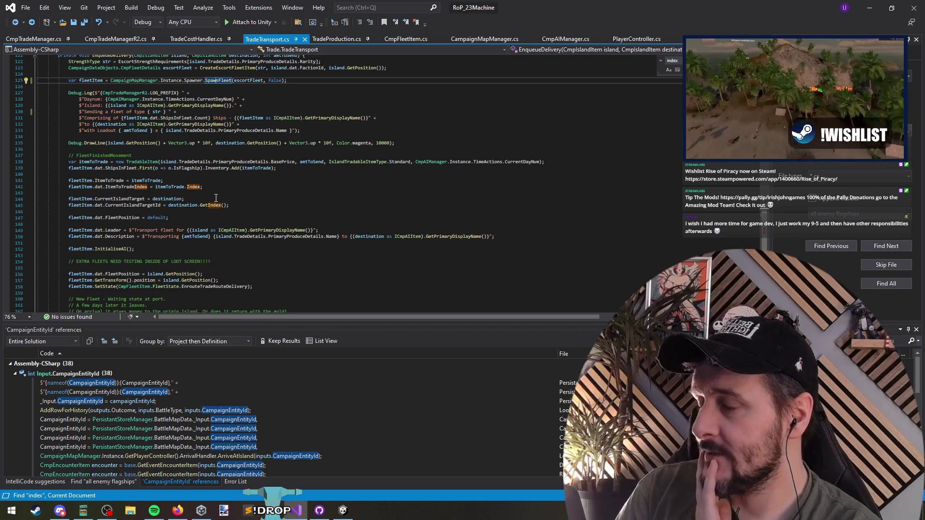
{"action": "left_click", "coordinate": [73, 193]}
{"action": "mouse_move", "coordinate": [70, 174]}
{"action": "left_mouse_down"}
{"action": "mouse_move", "coordinate": [164, 182]}
{"action": "mouse_move", "coordinate": [202, 237]}
{"action": "mouse_move", "coordinate": [376, 237]}
{"action": "mouse_move", "coordinate": [154, 227]}
{"action": "mouse_move", "coordinate": [141, 243]}
{"action": "left_mouse_up"}
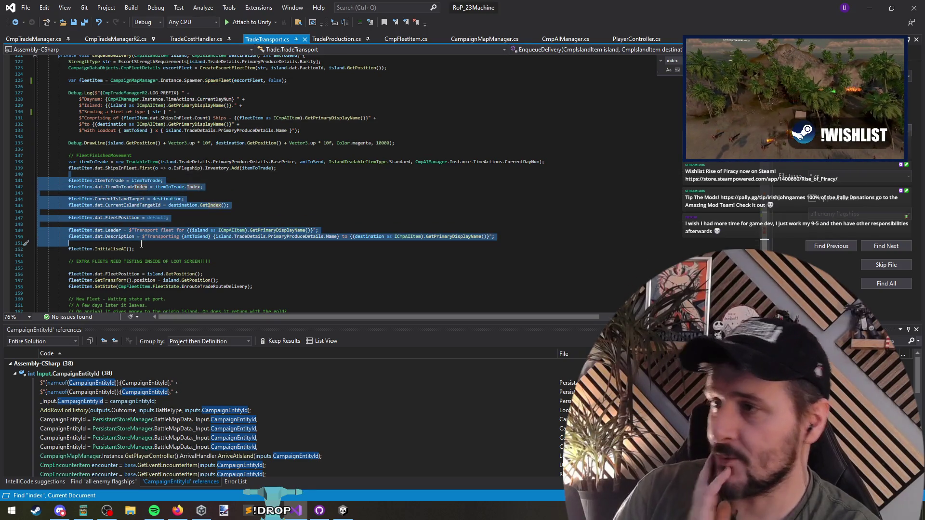
{"action": "left_click", "coordinate": [140, 243]}
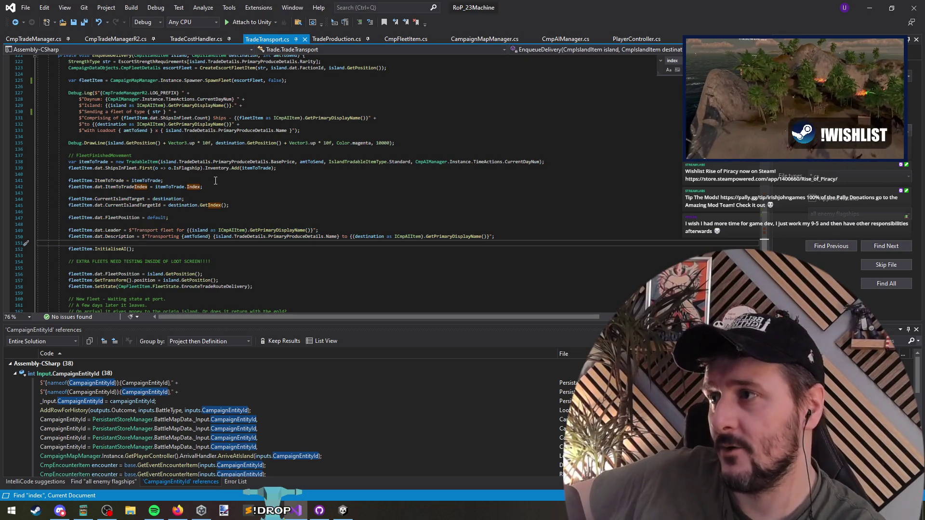
{"action": "key", "text": "super+Down"}
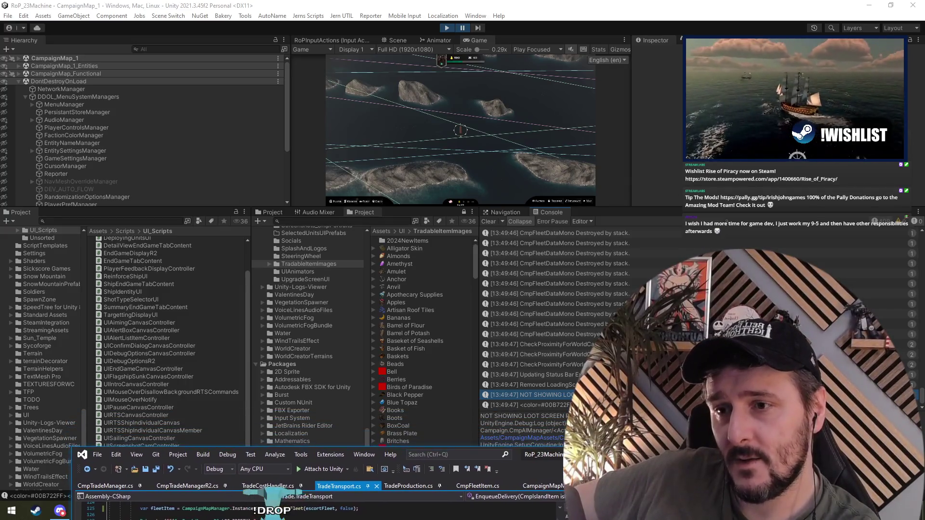
Return to Visual Studio, check the SpawnFleet definition, and go back to TradeTransport.cs
{"action": "key", "text": "super+Up"}
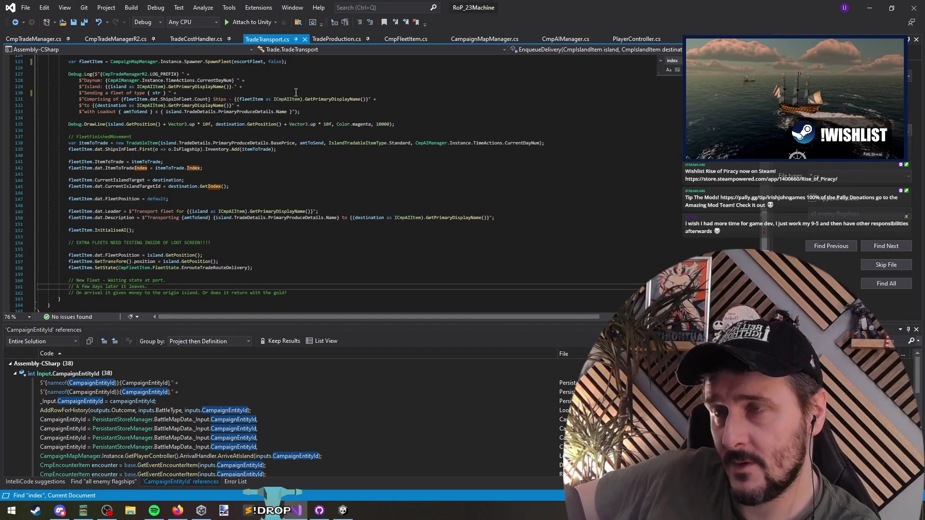
{"action": "key", "text": "alt+Tab"}
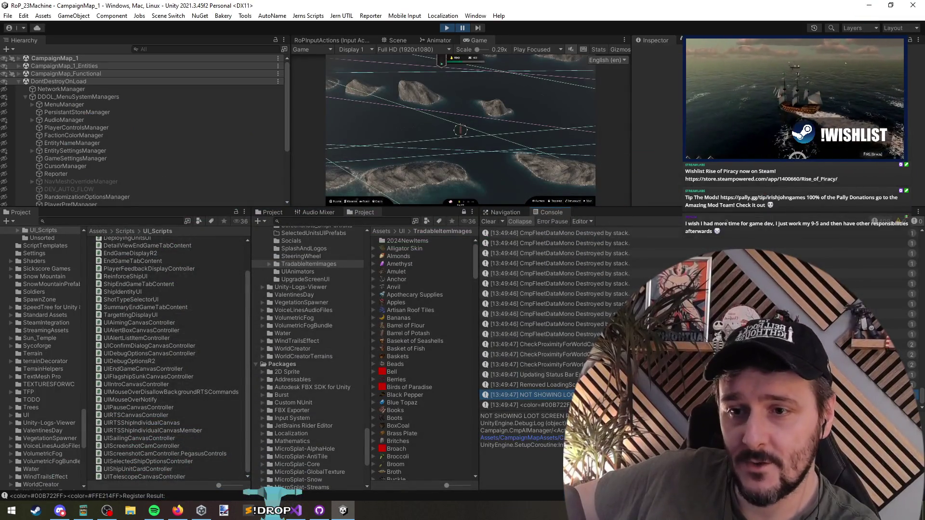
{"action": "key", "text": "alt+Tab"}
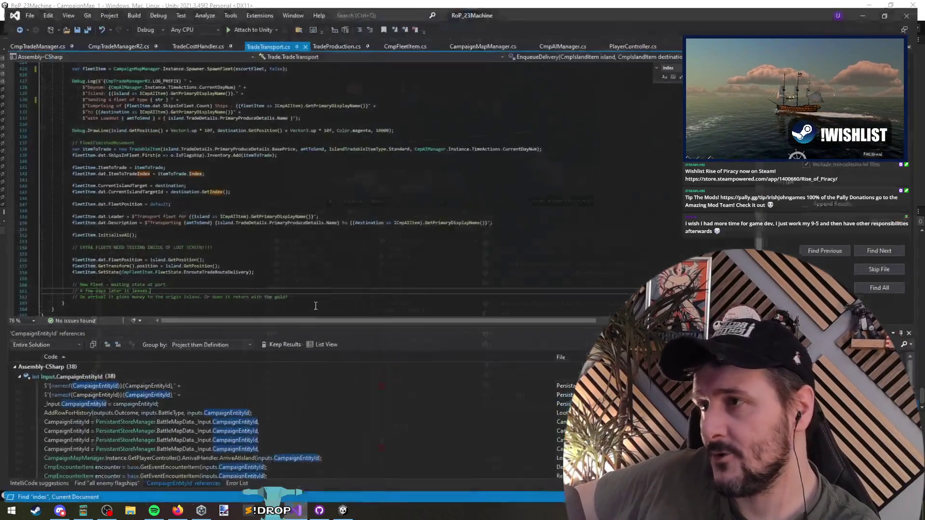
{"action": "left_click", "coordinate": [288, 193]}
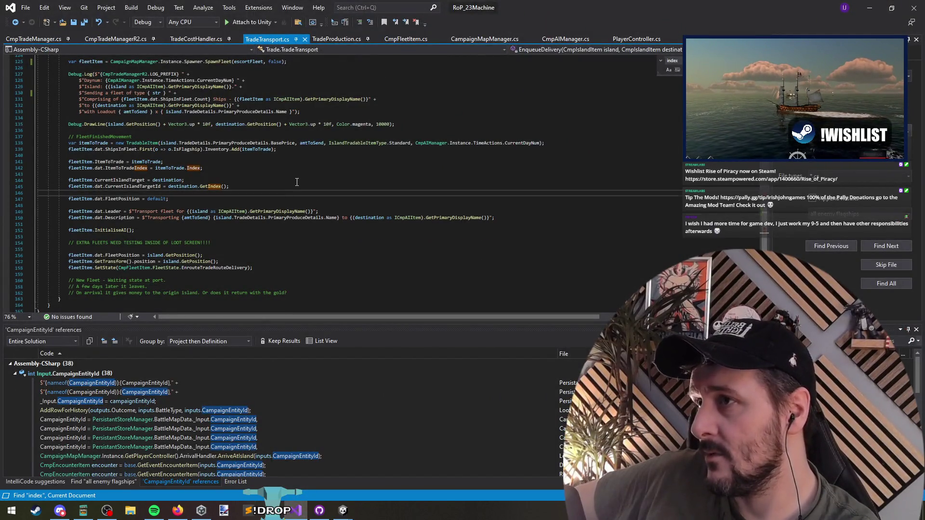
{"action": "scroll", "coordinate": [297, 182], "scroll_direction": "up", "scroll_amount": 5}
{"action": "left_click", "coordinate": [263, 204], "text": "ctrl"}
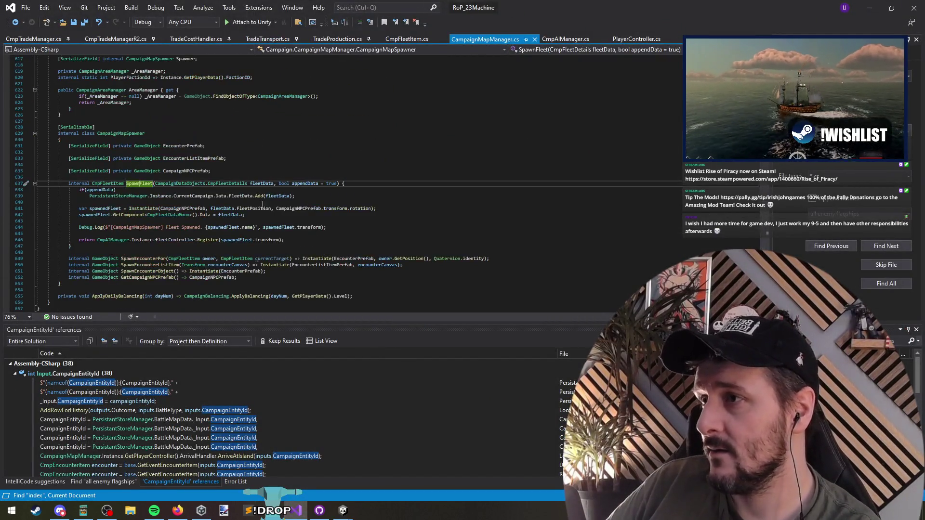
{"action": "key", "text": "ctrl+Tab"}
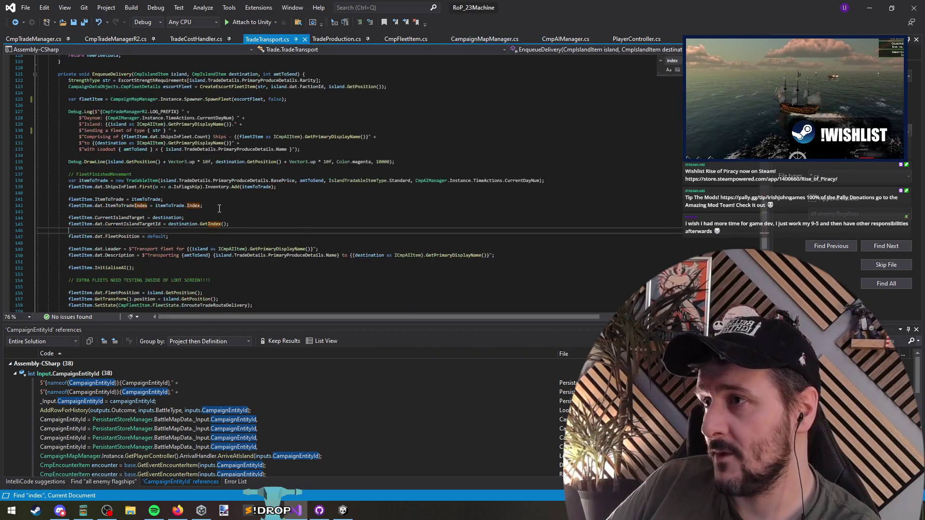
Change SpawnFleet(escortFleet, false) to true on line 125 and save TradeTransport.cs
{"action": "double_click", "coordinate": [273, 99]}
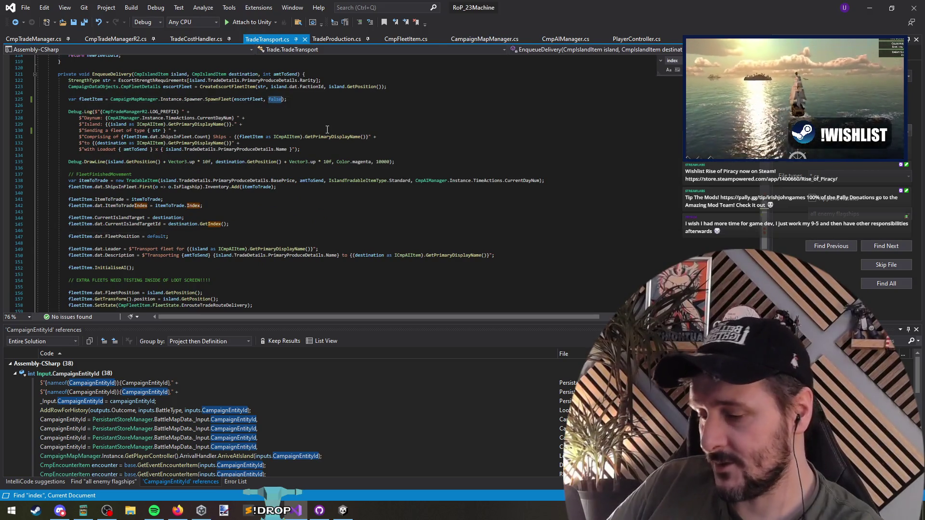
{"action": "type", "text": "true"}
{"action": "key", "text": "Escape"}
{"action": "key", "text": "Down"}
{"action": "key", "text": "ctrl+s"}
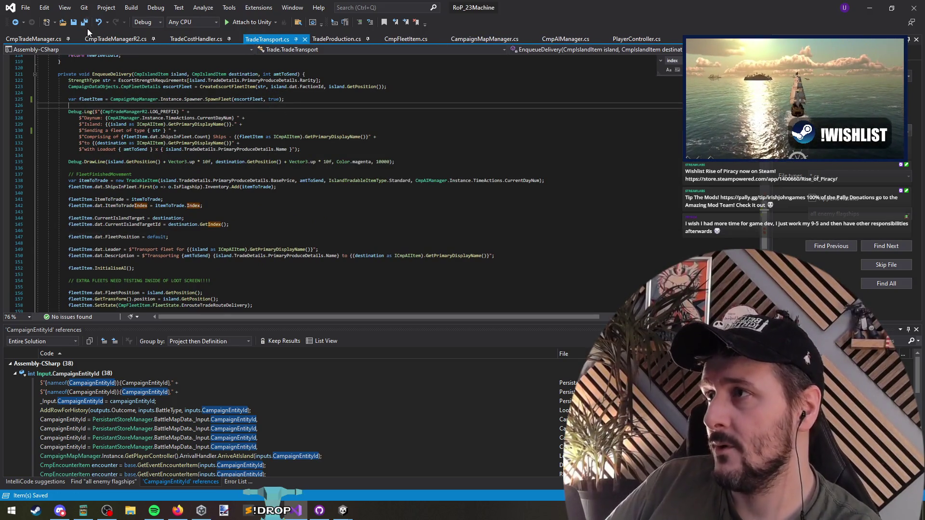
{"action": "key", "text": "alt+Tab"}
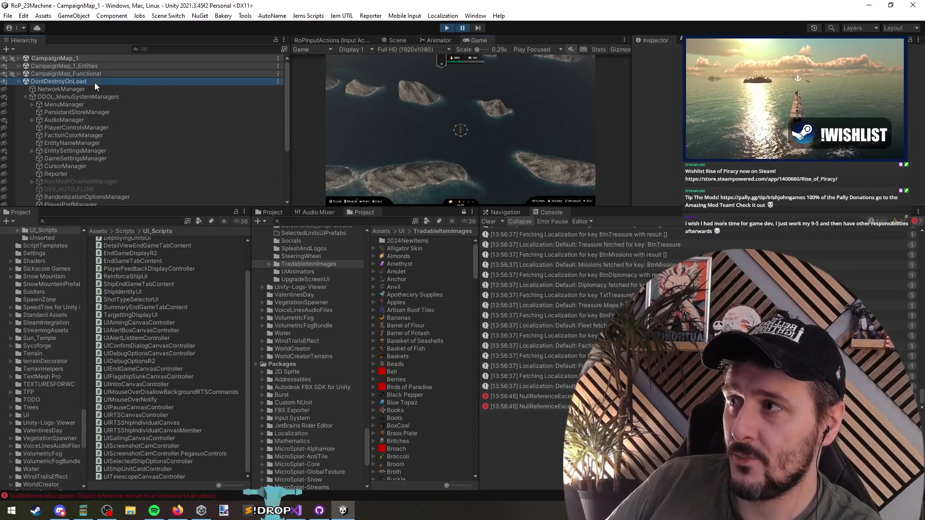
Stop and replay the game to reload scripts, start a NEW GAME, and enlarge the Game view
{"action": "left_click", "coordinate": [447, 28]}
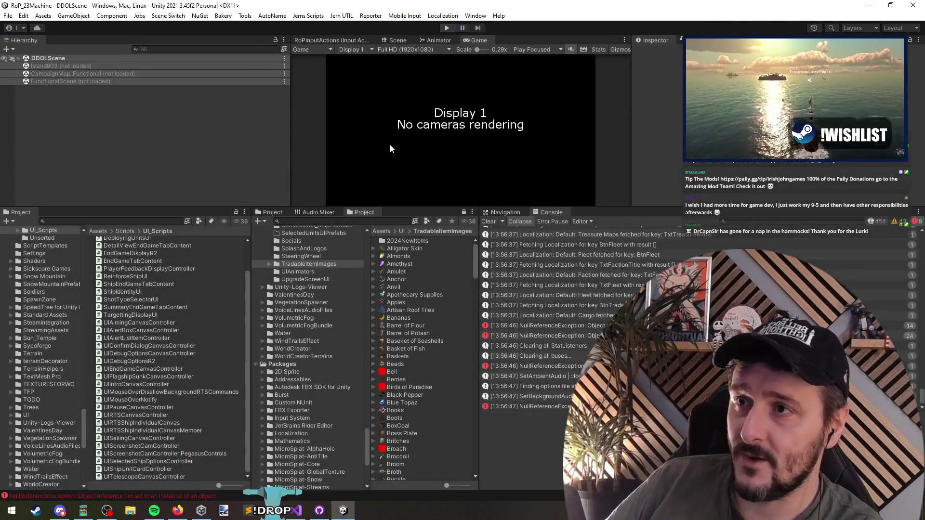
{"action": "key", "text": "ctrl+p"}
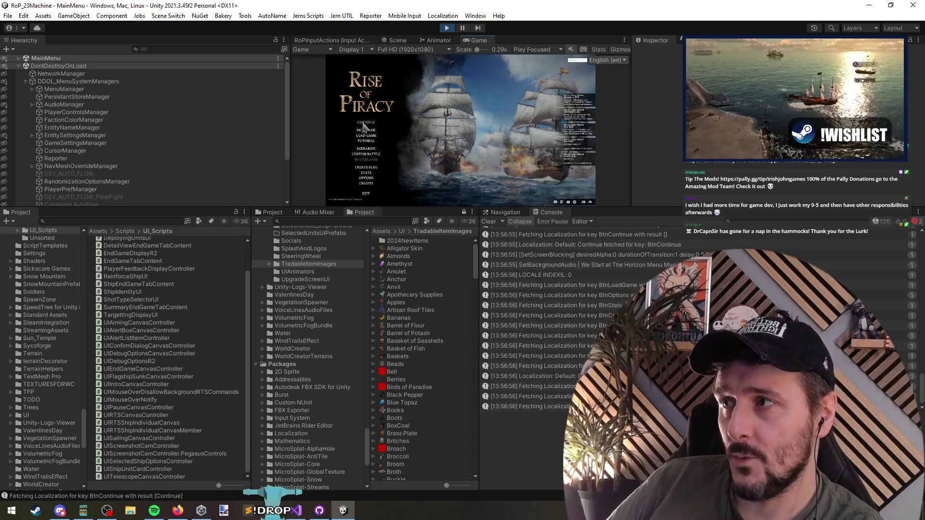
{"action": "left_click", "coordinate": [364, 129]}
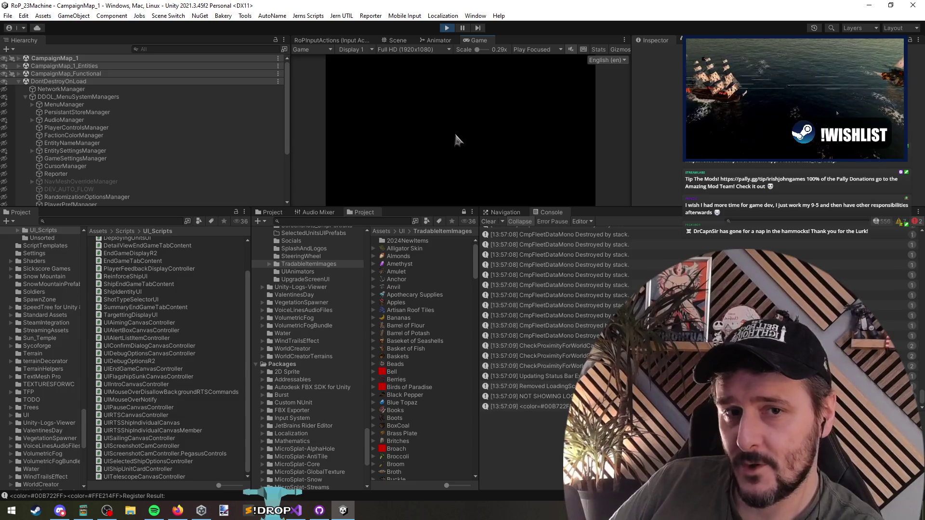
{"action": "left_click_drag", "start_coordinate": [576, 209], "coordinate": [574, 344]}
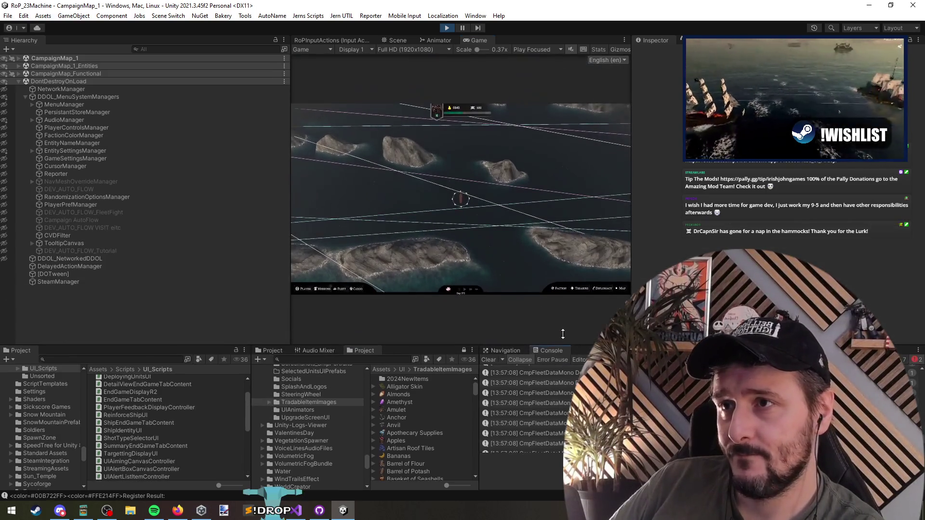
Set a ship course, expand CampaignMap_1, and select the Halter Holm transport fleet
{"action": "left_click", "coordinate": [430, 189]}
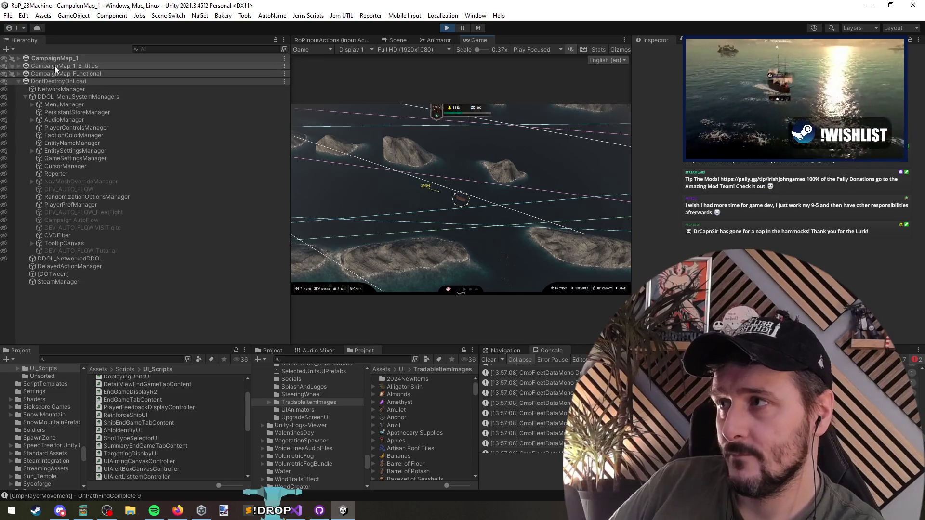
{"action": "left_click", "coordinate": [19, 59]}
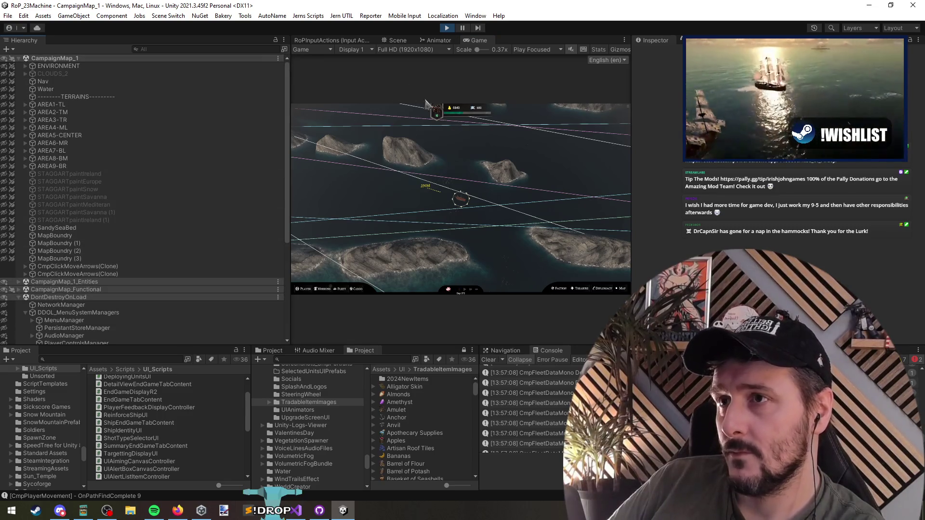
{"action": "left_click", "coordinate": [338, 184]}
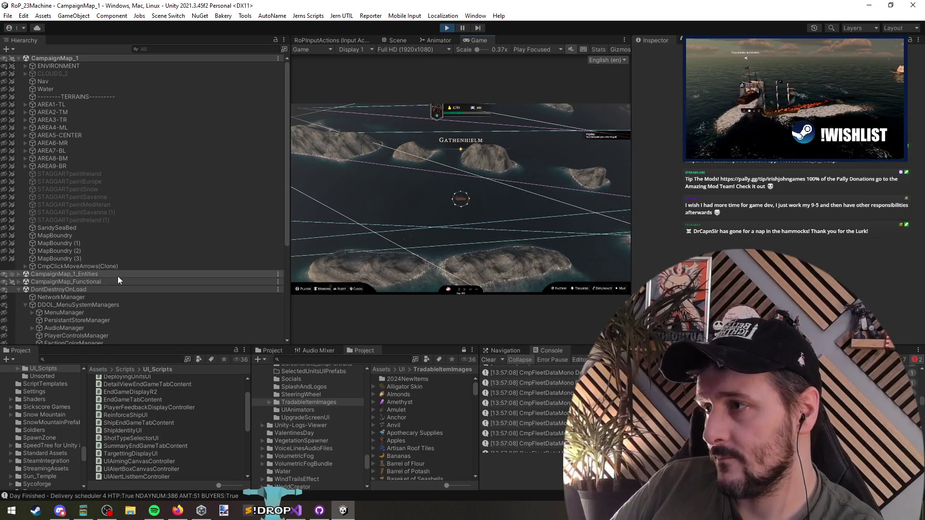
{"action": "scroll", "coordinate": [140, 201], "scroll_direction": "down", "scroll_amount": 7}
{"action": "scroll", "coordinate": [129, 207], "scroll_direction": "up", "scroll_amount": 6}
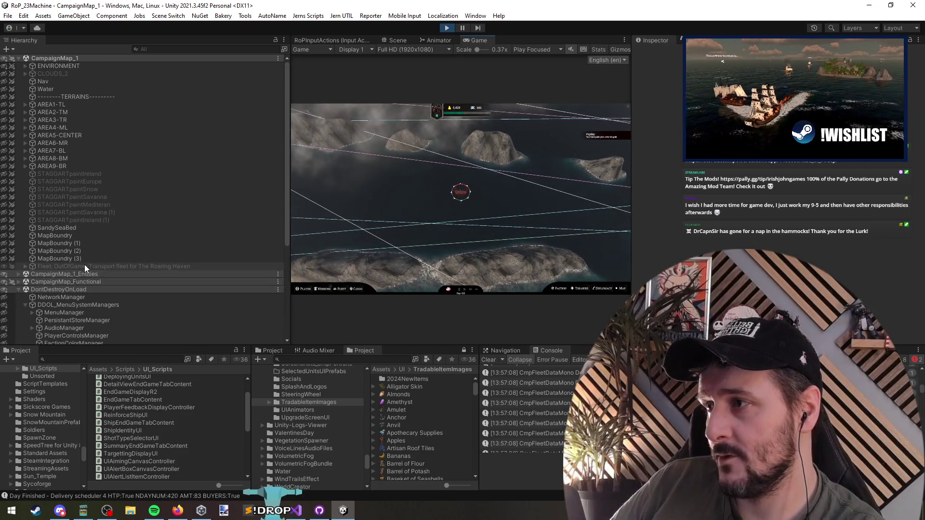
{"action": "left_click", "coordinate": [88, 274]}
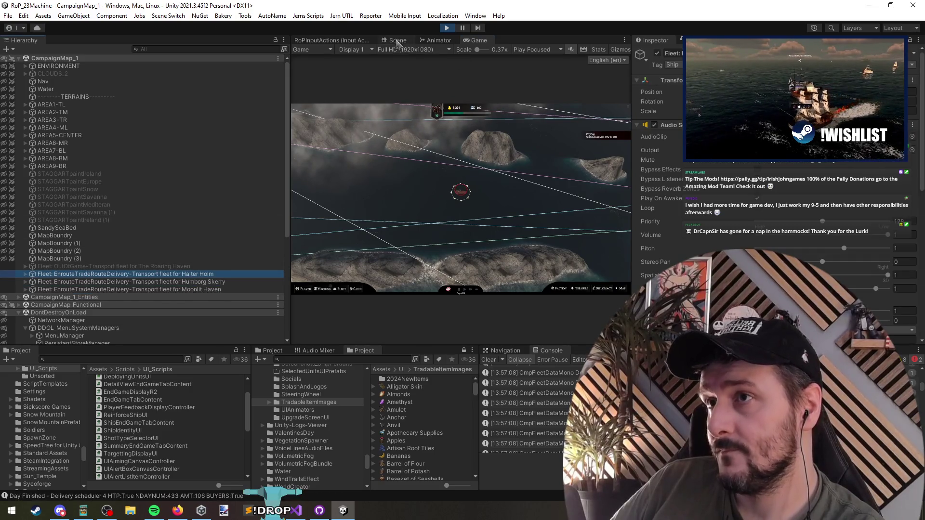
{"action": "double_click", "coordinate": [88, 274]}
Reselect the Halter Holm fleet and frame it in the Scene view, orbiting out for context
{"action": "left_click", "coordinate": [186, 305]}
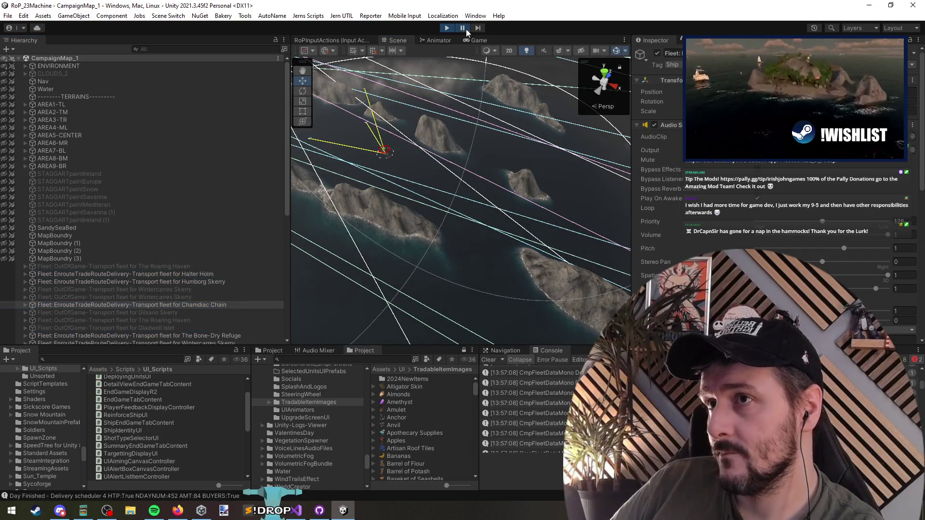
{"action": "scroll", "coordinate": [180, 315], "scroll_direction": "down", "scroll_amount": 4}
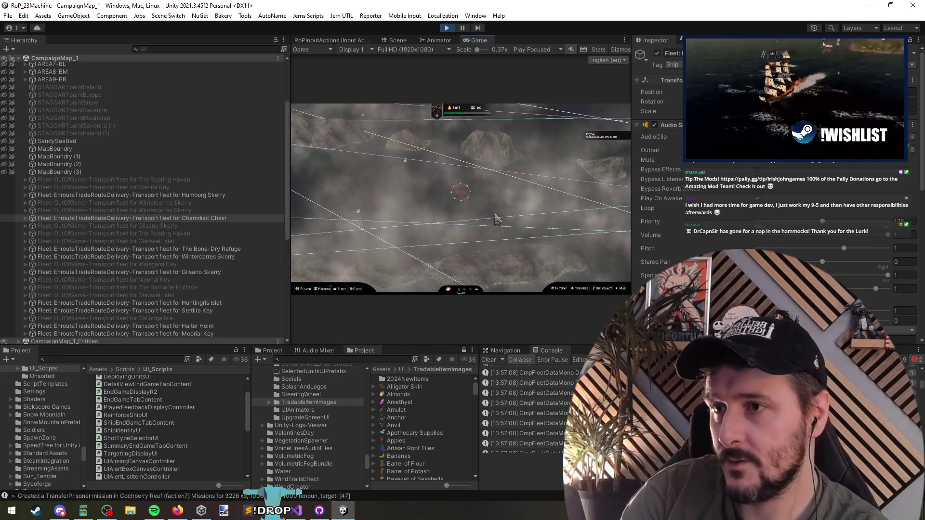
{"action": "scroll", "coordinate": [198, 278], "scroll_direction": "down", "scroll_amount": 4}
{"action": "left_click", "coordinate": [194, 241]}
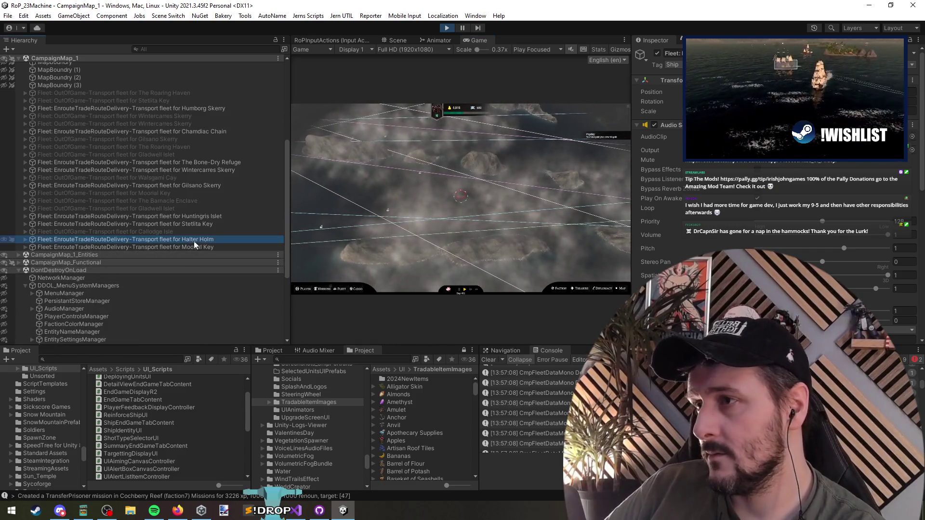
{"action": "left_click", "coordinate": [398, 40]}
{"action": "key", "text": "f"}
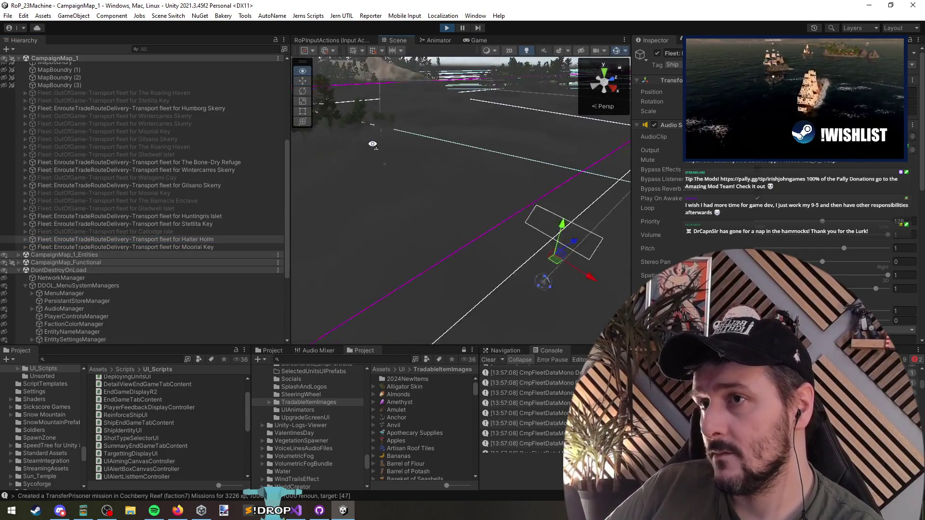
{"action": "left_click_drag", "start_coordinate": [391, 139], "coordinate": [434, 68]}
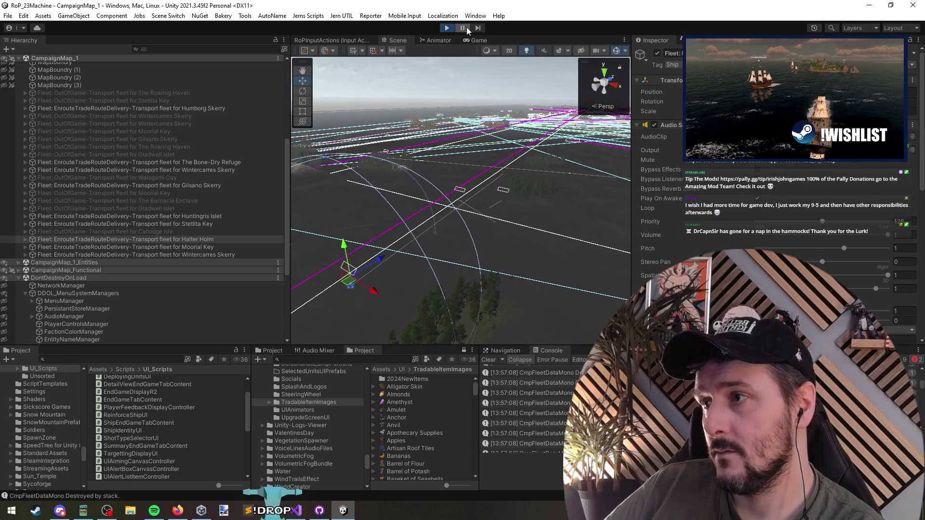
Pause the game, copy the Halter Holm fleet's rotation, and select the CampaignPlayer object
{"action": "left_click", "coordinate": [462, 28]}
{"action": "left_click", "coordinate": [197, 239]}
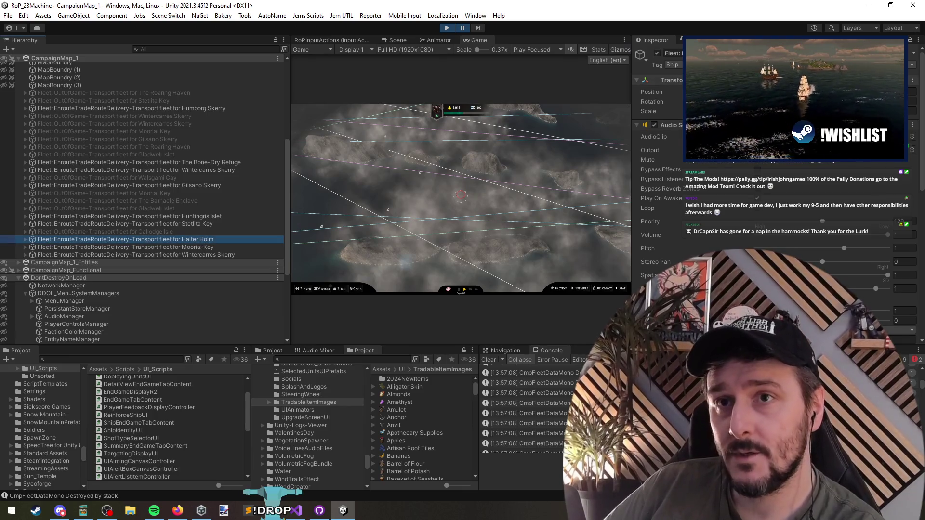
{"action": "right_click", "coordinate": [760, 138]}
{"action": "mouse_move", "coordinate": [795, 150]}
{"action": "left_click", "coordinate": [712, 172]}
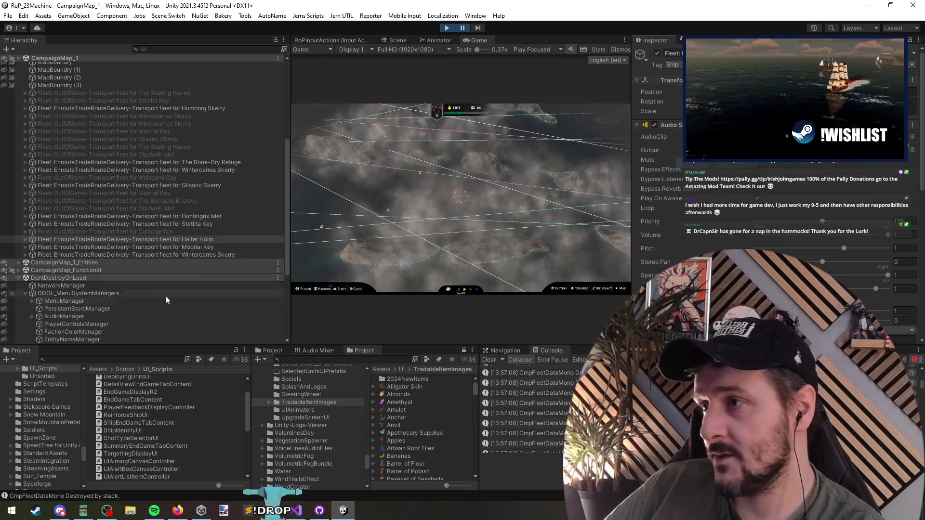
{"action": "left_click", "coordinate": [21, 271]}
{"action": "left_click", "coordinate": [19, 271]}
{"action": "left_click", "coordinate": [89, 287]}
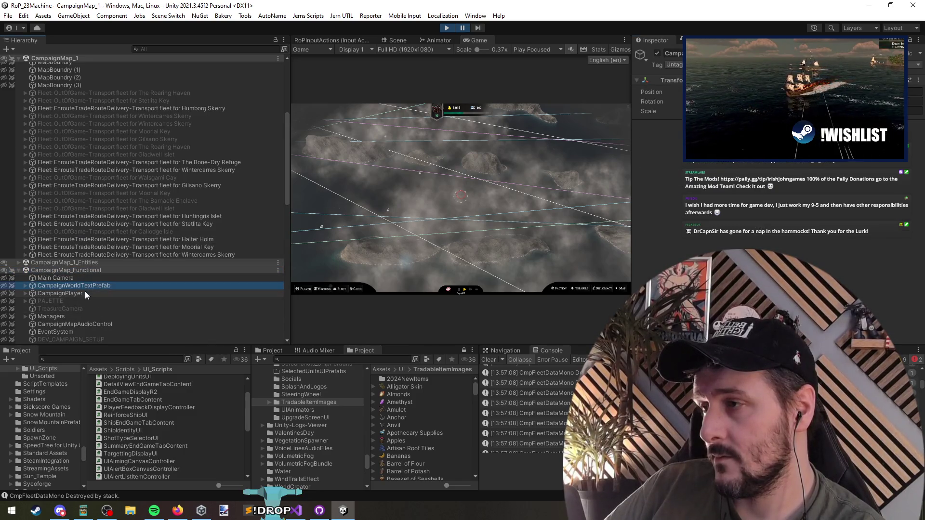
{"action": "left_click", "coordinate": [85, 292]}
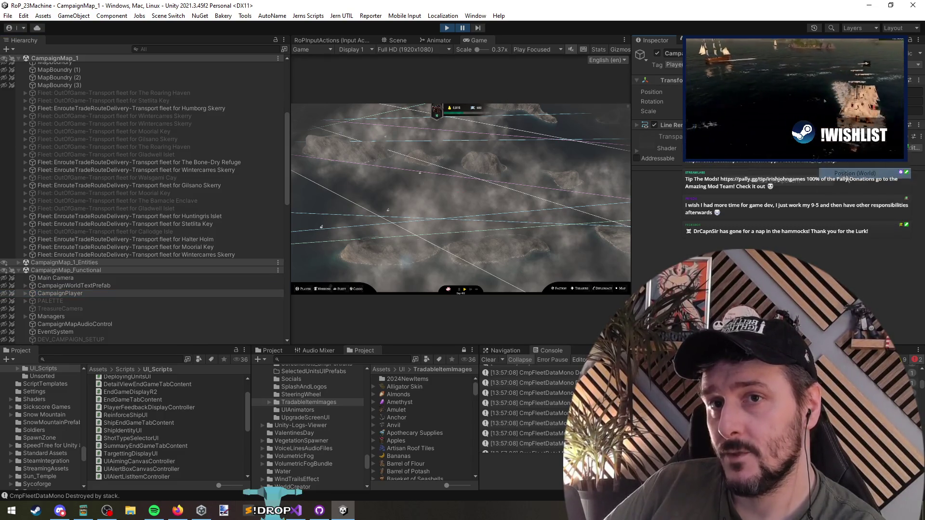
Advance the paused game frame by frame, then resume normal play
{"action": "left_click", "coordinate": [477, 30]}
{"action": "left_click", "coordinate": [478, 30]}
{"action": "left_click", "coordinate": [477, 30]}
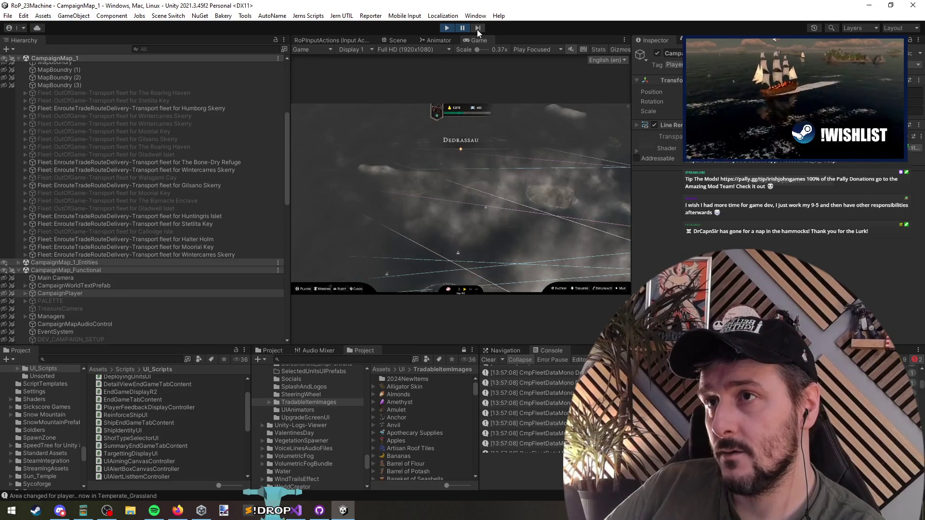
{"action": "left_click", "coordinate": [477, 30]}
{"action": "left_click", "coordinate": [477, 30]}
{"action": "left_click", "coordinate": [477, 30]}
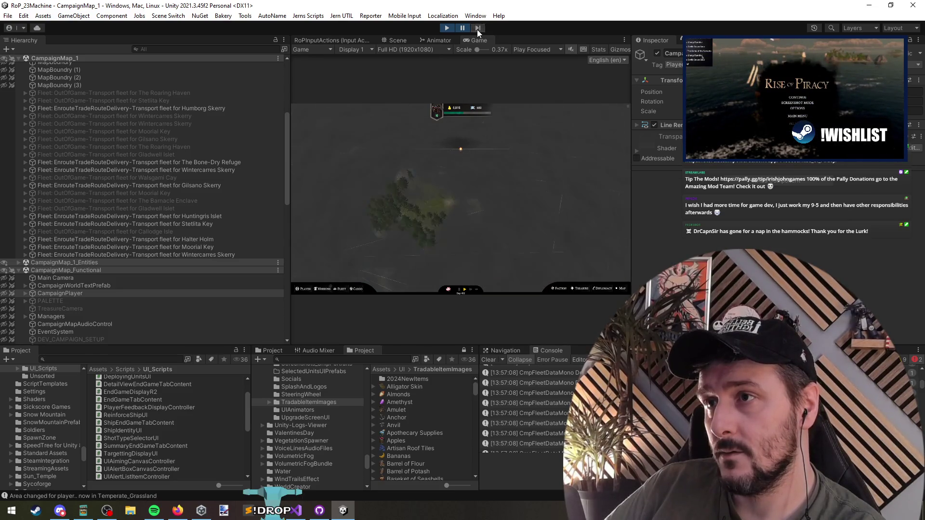
{"action": "left_click", "coordinate": [478, 28]}
{"action": "left_click", "coordinate": [478, 28]}
{"action": "left_click", "coordinate": [478, 28]}
{"action": "left_click", "coordinate": [478, 28]}
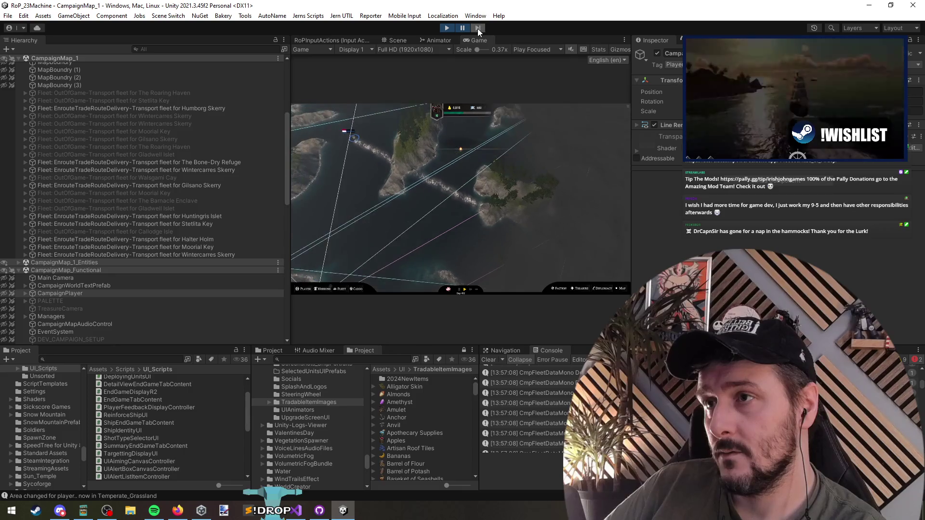
{"action": "left_click", "coordinate": [478, 28]}
{"action": "left_click", "coordinate": [478, 28]}
{"action": "left_click", "coordinate": [478, 28]}
{"action": "left_click", "coordinate": [478, 28]}
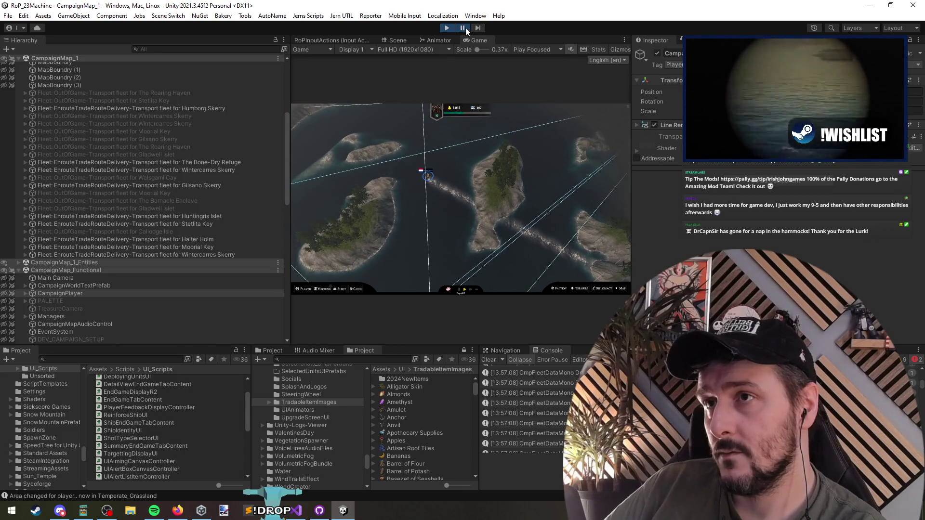
{"action": "left_click", "coordinate": [466, 28]}
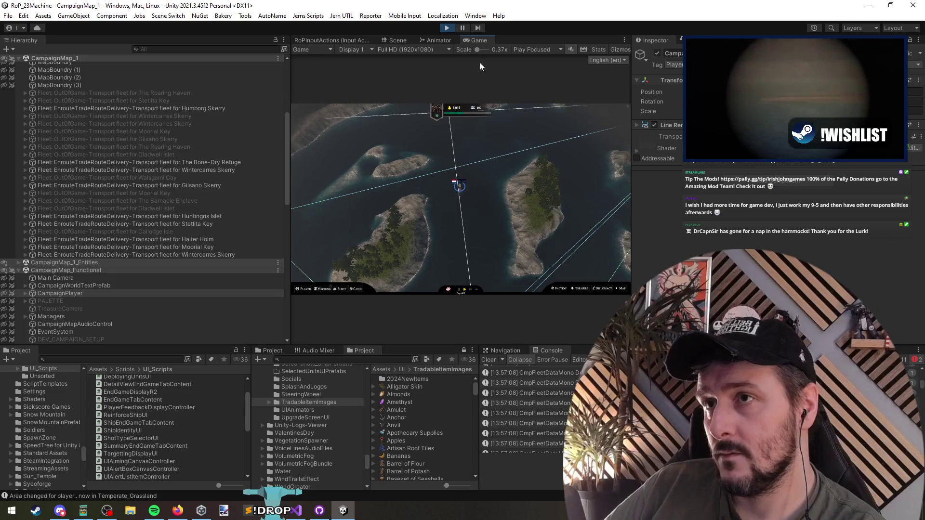
Sail the player's ship to the Colonial Serenade fleet and view its Info and Captain details
{"action": "left_click", "coordinate": [479, 170]}
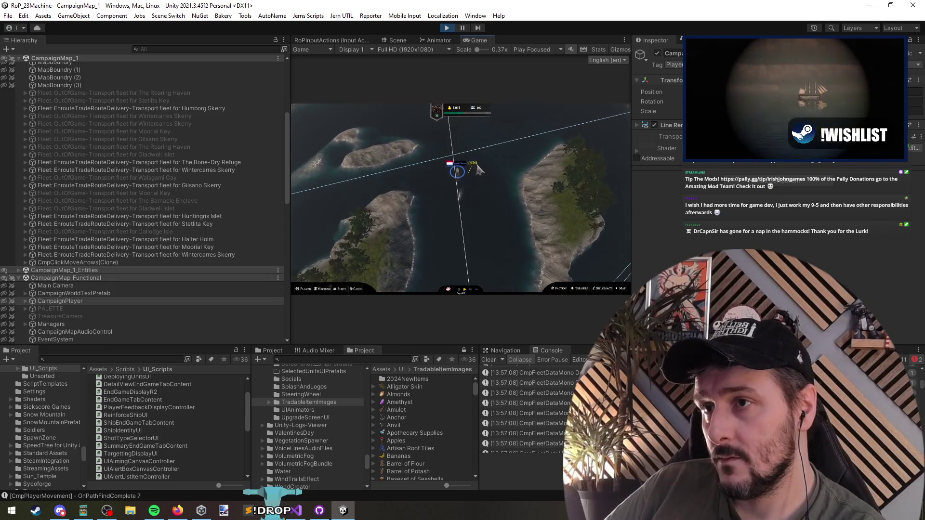
{"action": "left_click", "coordinate": [477, 172]}
{"action": "mouse_move", "coordinate": [465, 191]}
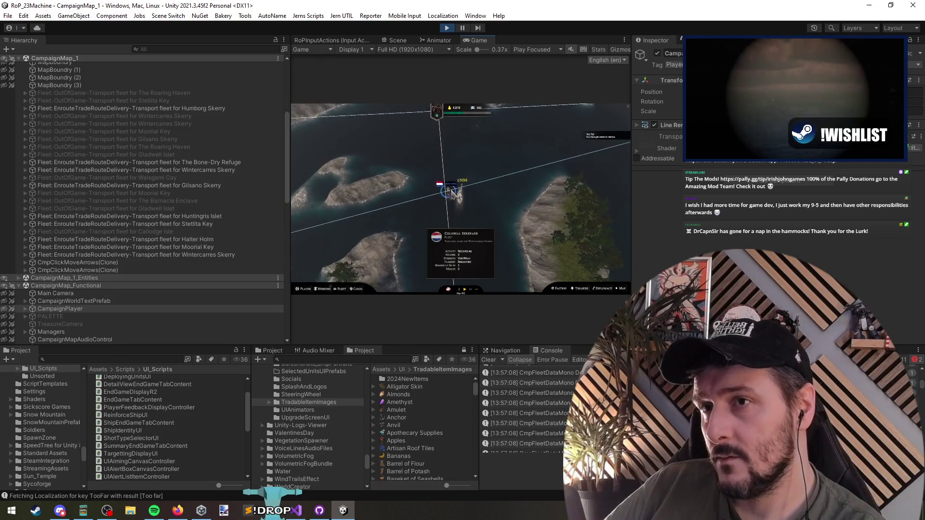
{"action": "left_click", "coordinate": [453, 194]}
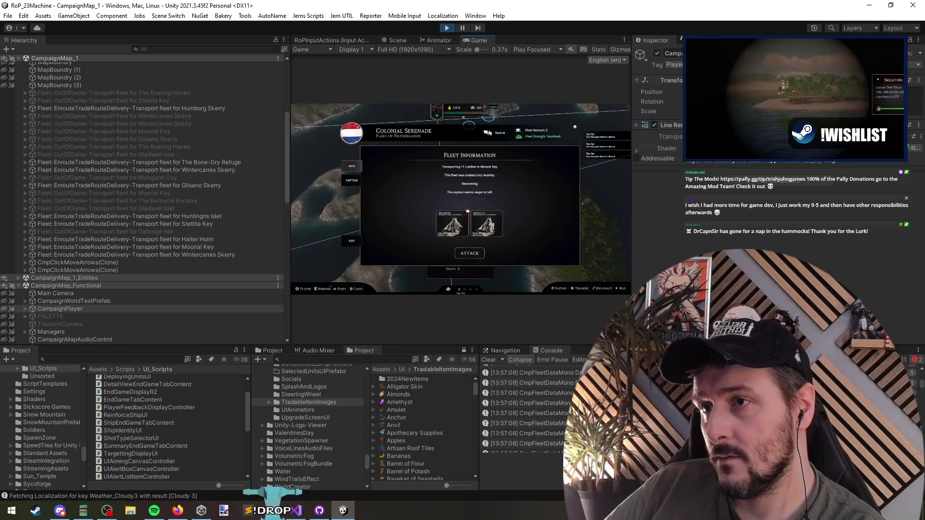
{"action": "left_click", "coordinate": [351, 182]}
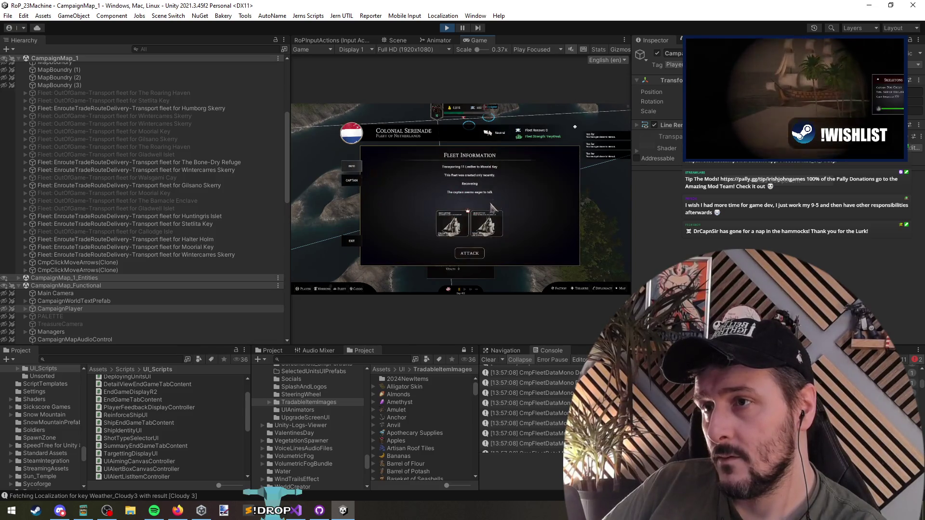
{"action": "left_click", "coordinate": [363, 184]}
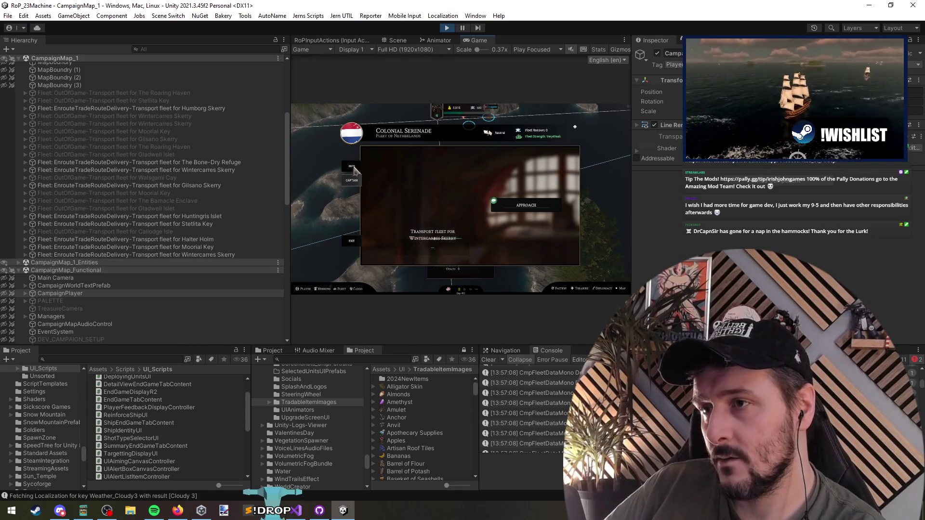
{"action": "left_click", "coordinate": [355, 168]}
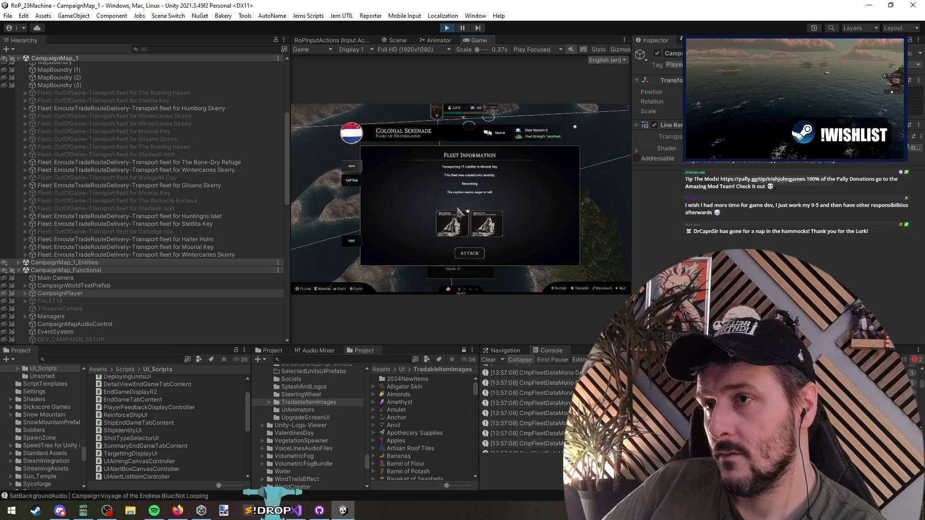
Attack the Colonial Serenade fleet and use the debug menu's 'sink' option to sink every enemy ship, then continue past victory
{"action": "left_click", "coordinate": [472, 252]}
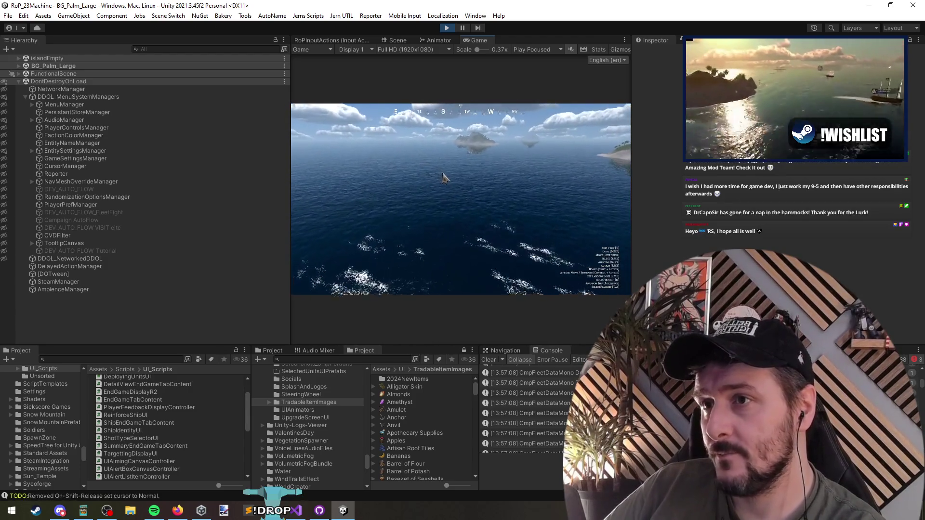
{"action": "key", "text": "F1"}
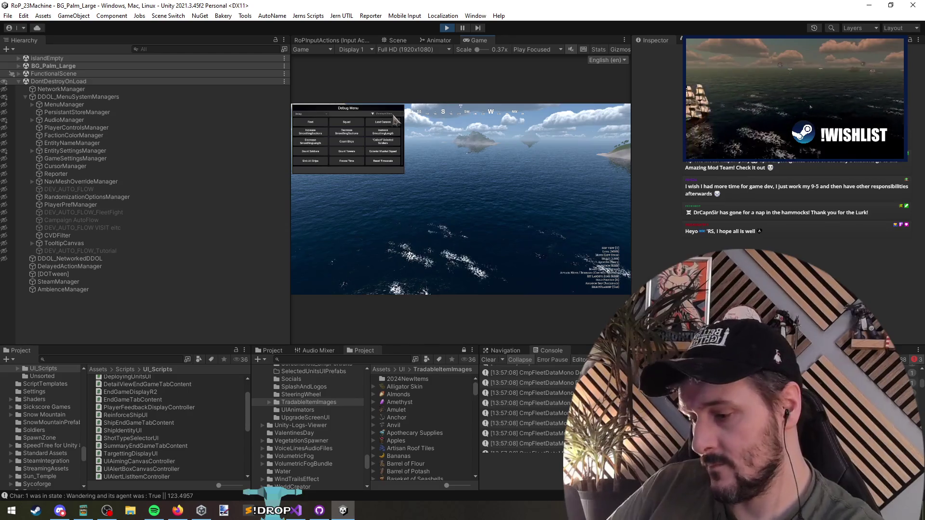
{"action": "type", "text": "sink"}
{"action": "left_click", "coordinate": [351, 129]}
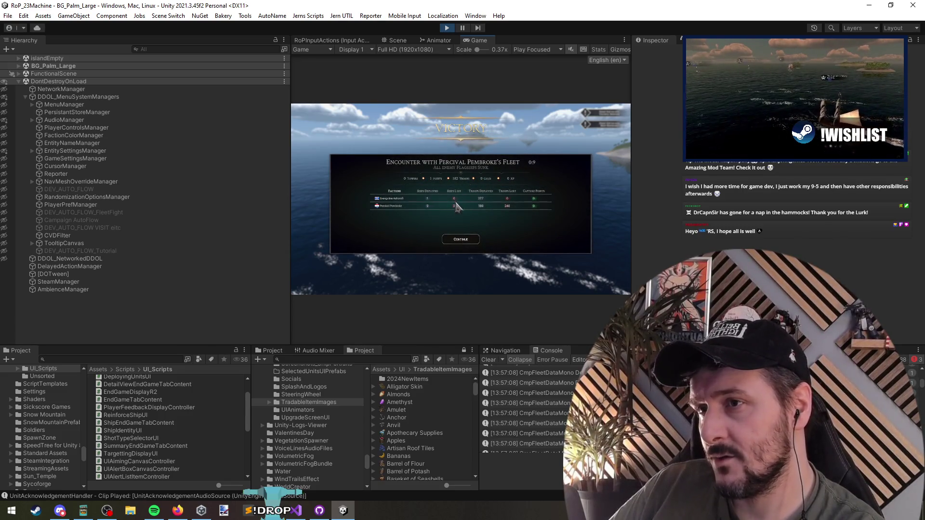
{"action": "left_click", "coordinate": [465, 240]}
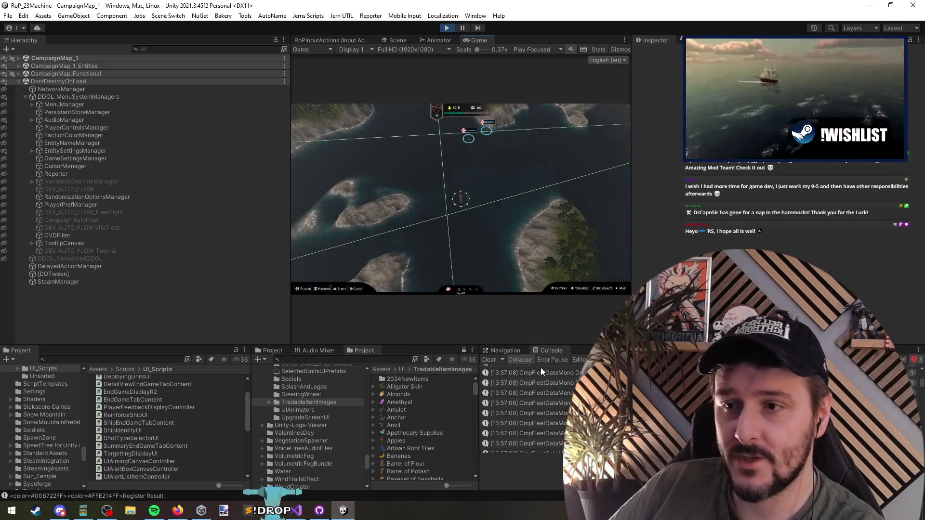
Toggle the console's error filter on and off, then select the NOT SHOWING LOOT SCREEN entry
{"action": "left_click_drag", "start_coordinate": [921, 385], "coordinate": [922, 374]}
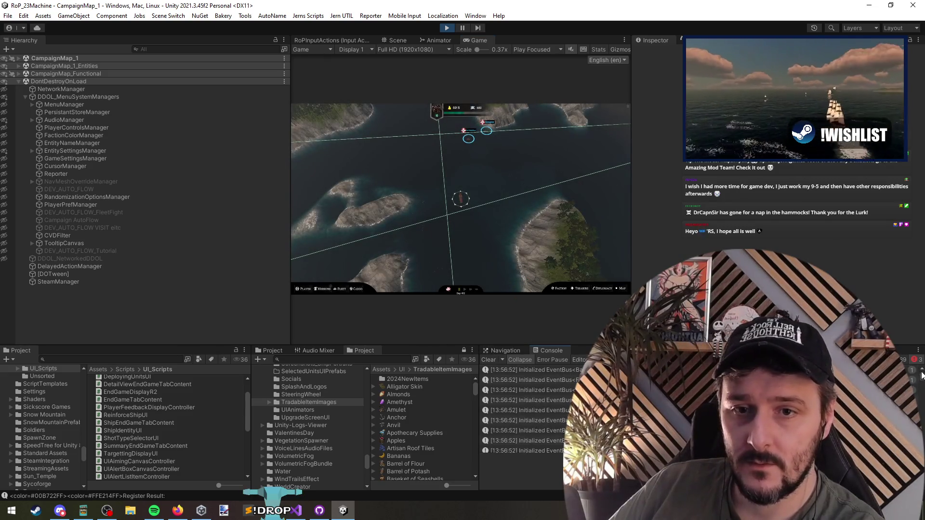
{"action": "left_click", "coordinate": [915, 360]}
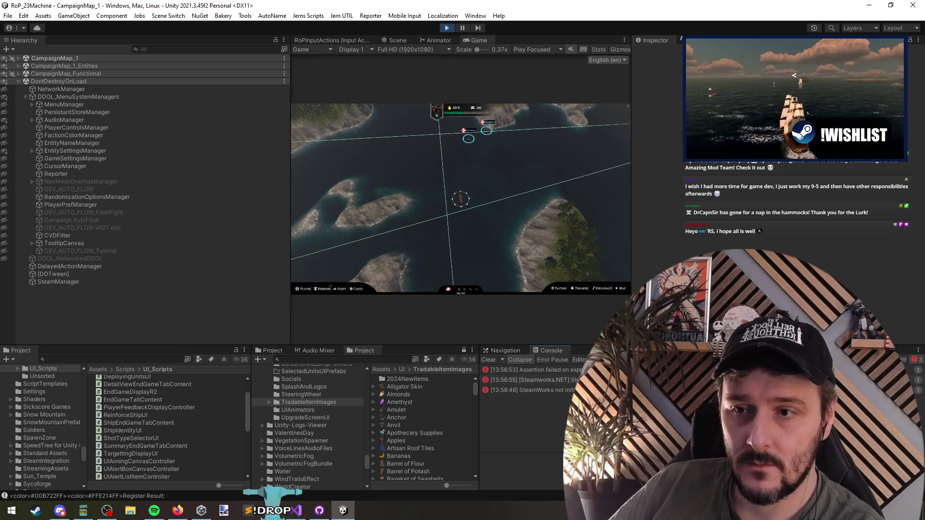
{"action": "left_click", "coordinate": [915, 360]}
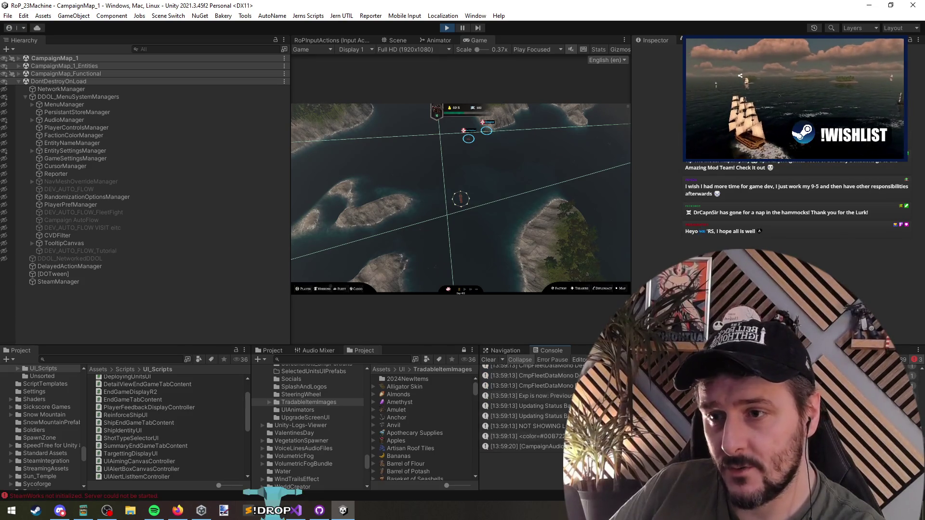
{"action": "left_click", "coordinate": [525, 426]}
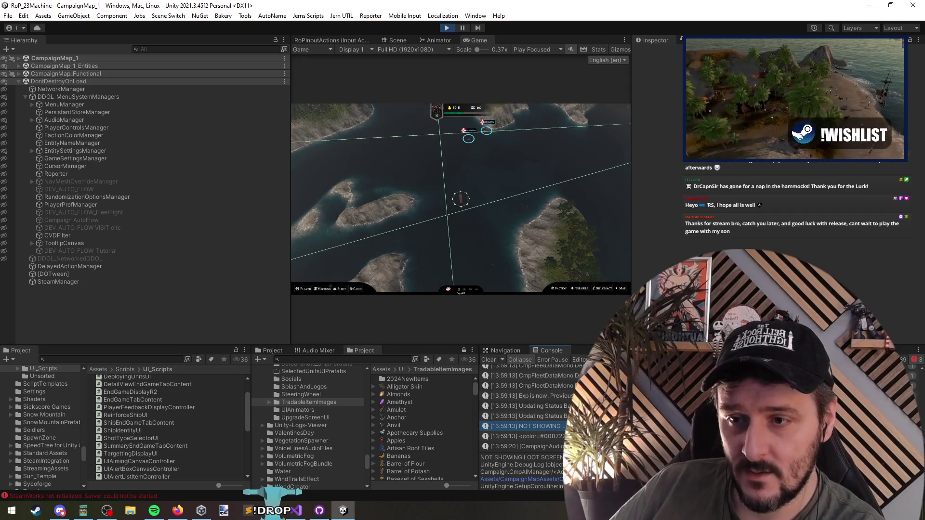
Open CmpAIManager.cs from the log and find ActivateLootScreenIfNescessary's StartCoroutine reference, then return to Unity
{"action": "double_click", "coordinate": [525, 426]}
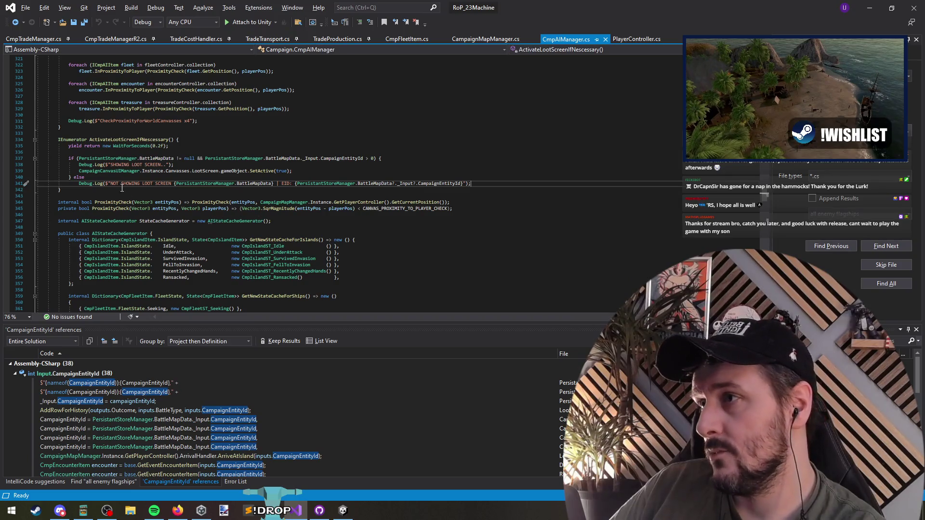
{"action": "right_click", "coordinate": [127, 142]}
{"action": "left_click", "coordinate": [182, 231]}
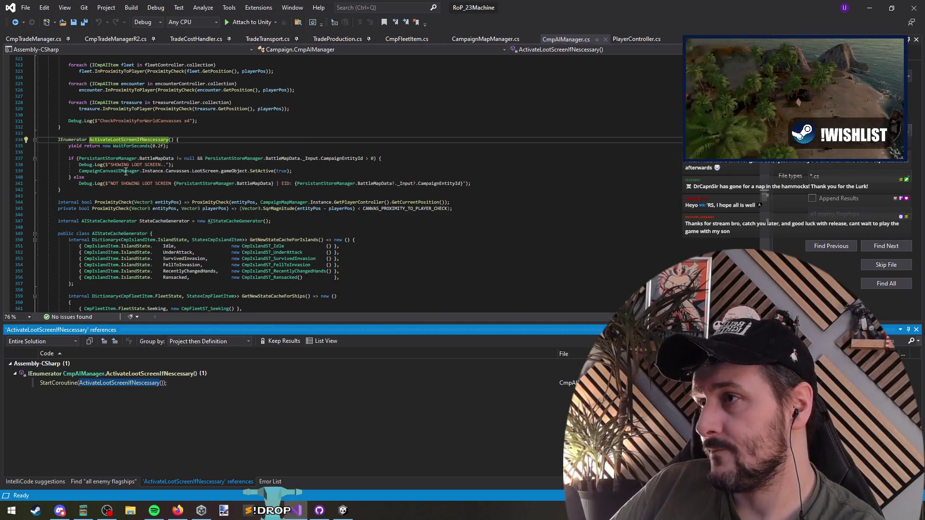
{"action": "double_click", "coordinate": [141, 383]}
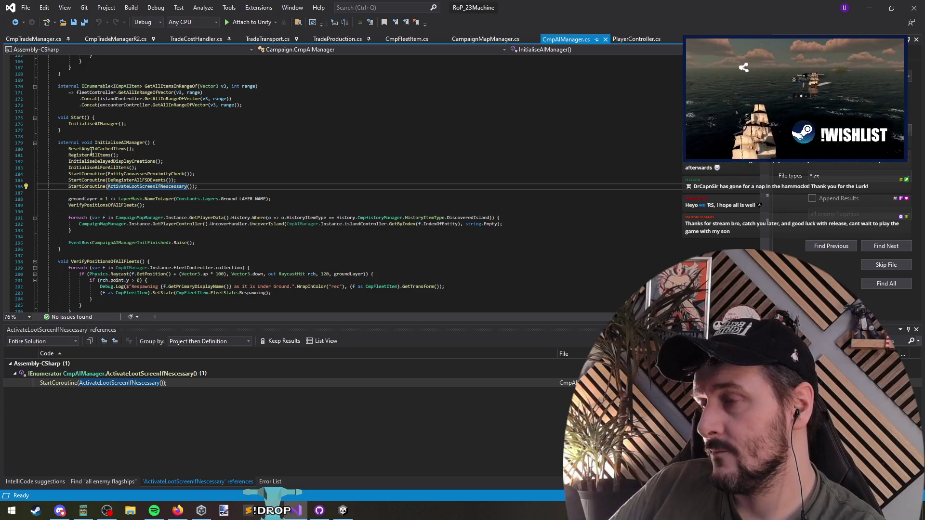
{"action": "left_click", "coordinate": [15, 22]}
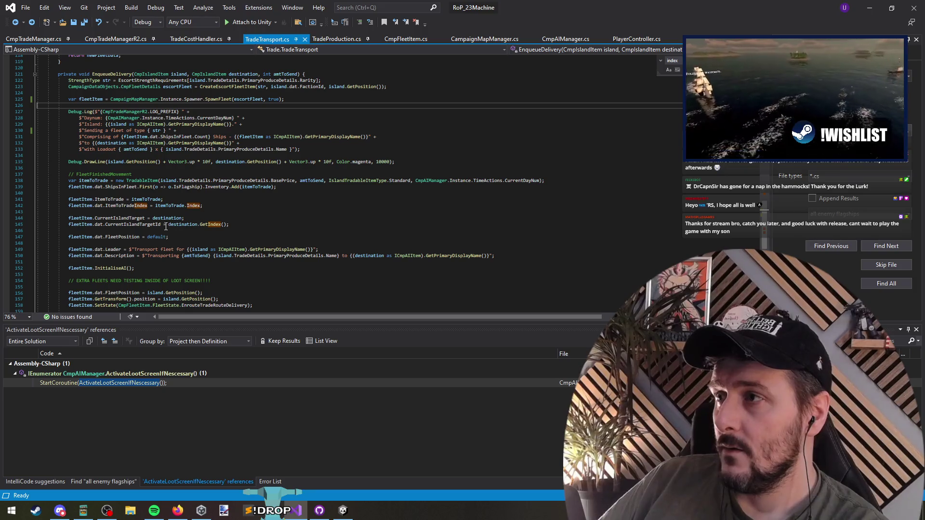
{"action": "key", "text": "alt+Tab"}
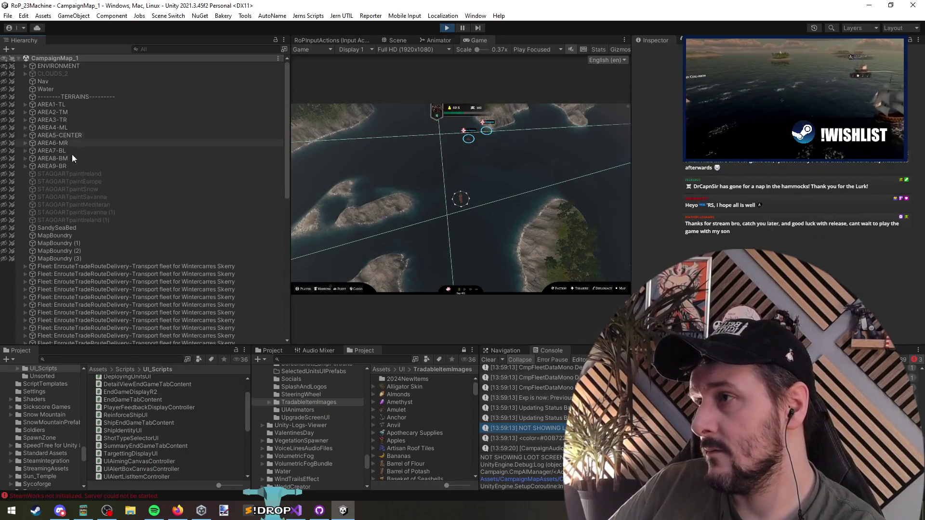
Select the transport fleet objects in the Hierarchy, then individual fleets one at a time
{"action": "scroll", "coordinate": [77, 238], "scroll_direction": "down", "scroll_amount": 5}
{"action": "left_click", "coordinate": [105, 122]}
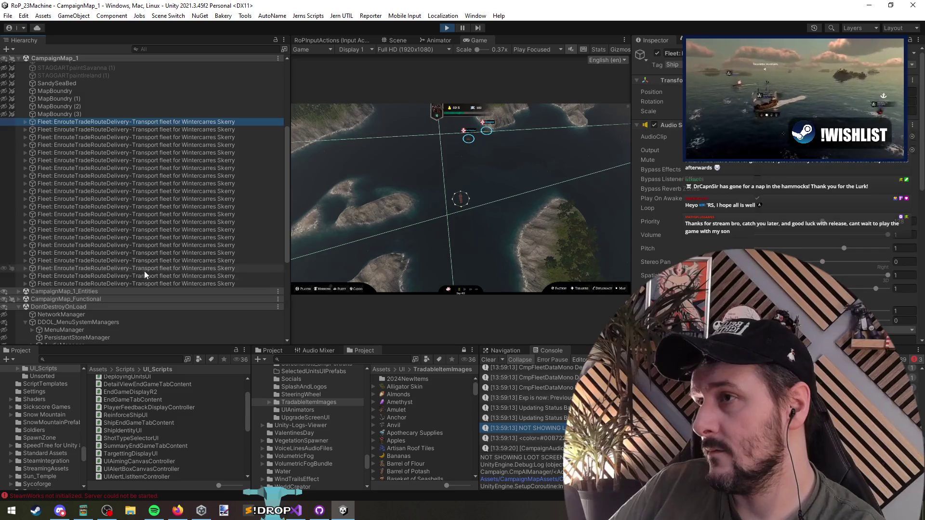
{"action": "left_click", "coordinate": [149, 284], "text": "shift"}
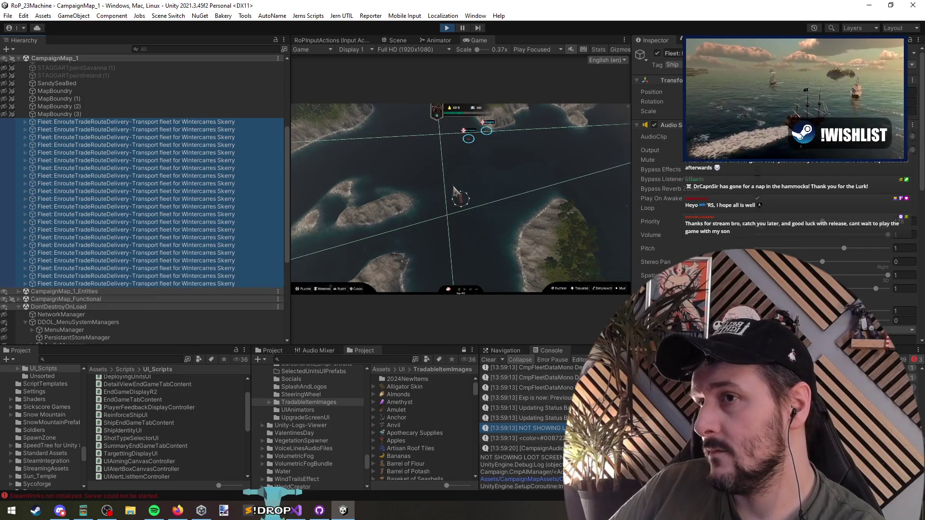
{"action": "left_click", "coordinate": [176, 222]}
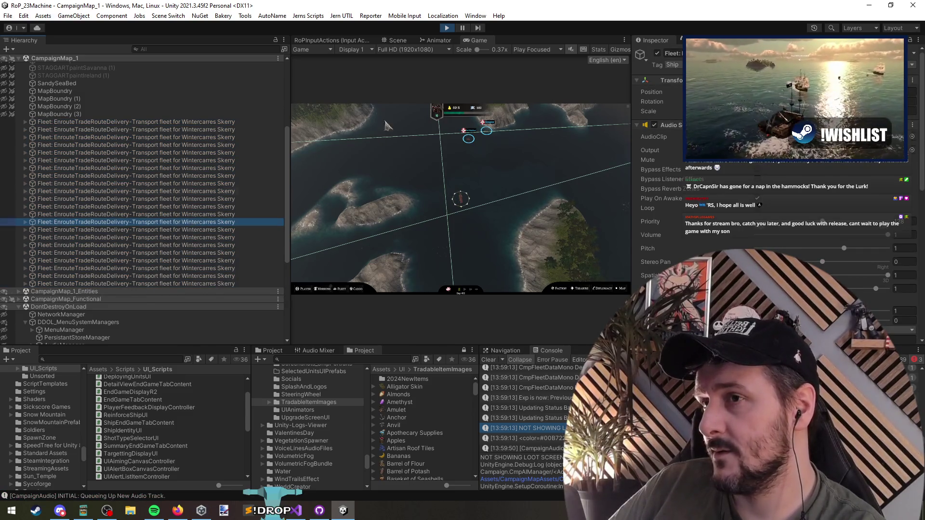
{"action": "left_click", "coordinate": [255, 214]}
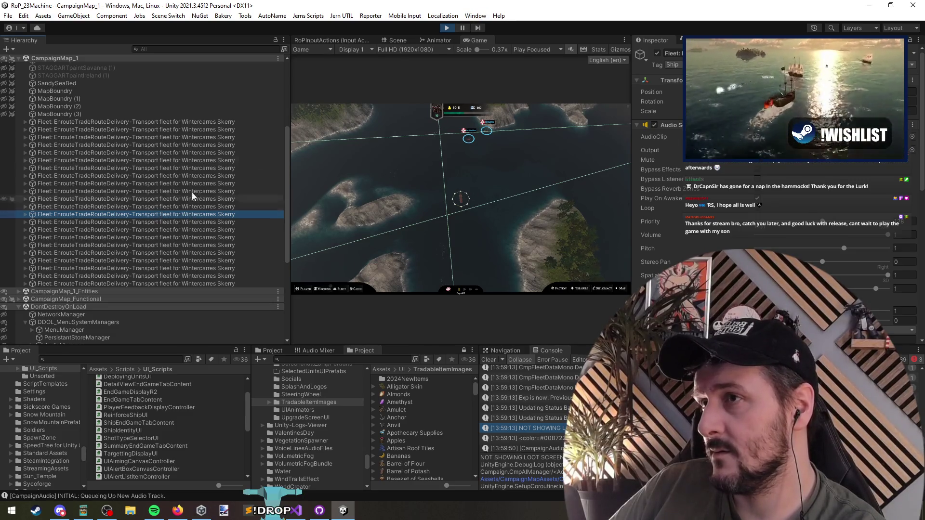
{"action": "left_click", "coordinate": [406, 60]}
Frame the selected fleet in the scene view, then return to the running game view
{"action": "key", "text": "ctrl+1"}
{"action": "key", "text": "f"}
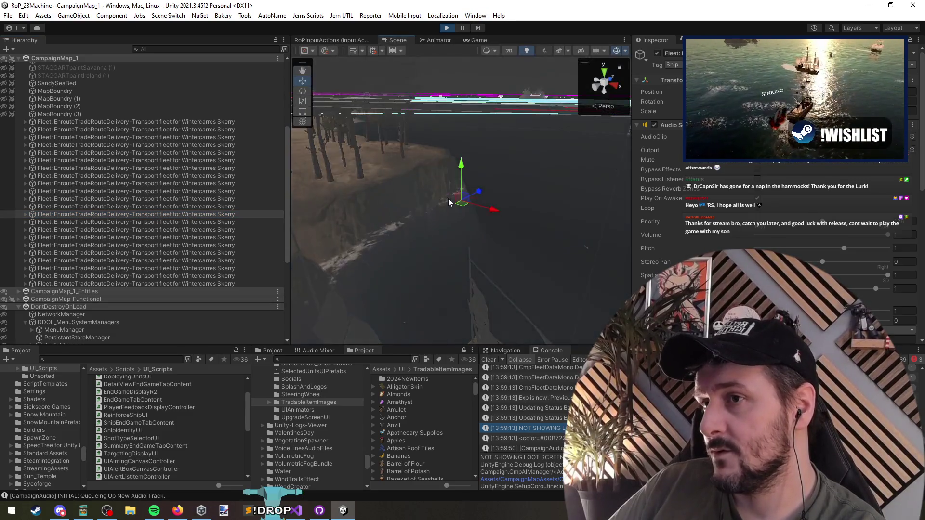
{"action": "left_click", "coordinate": [475, 43]}
{"action": "left_click", "coordinate": [396, 40]}
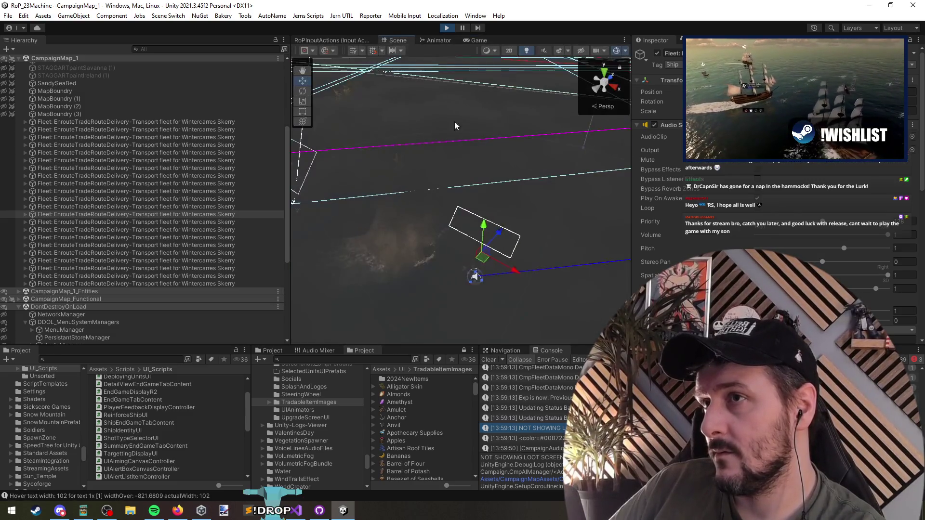
{"action": "key", "text": "f"}
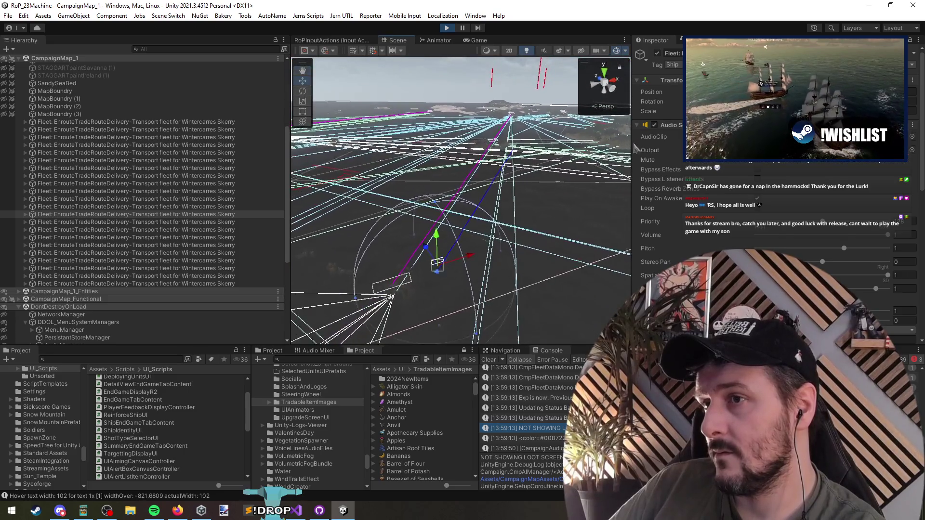
{"action": "left_click", "coordinate": [478, 40]}
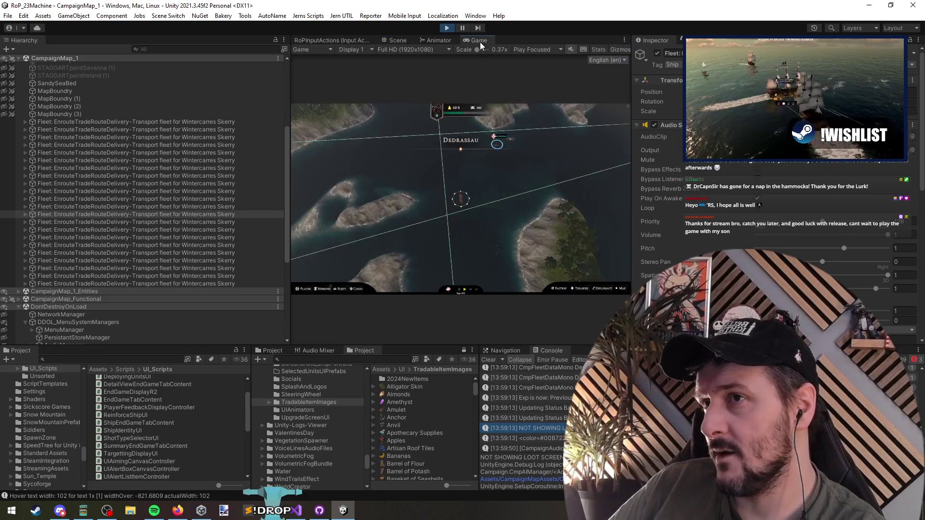
{"action": "mouse_move", "coordinate": [504, 149]}
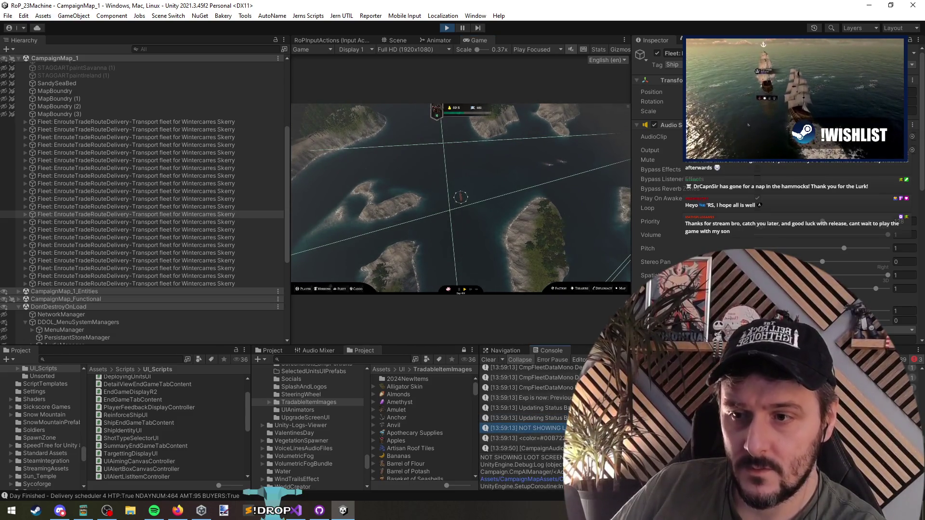
Jump to the TransitionToBattleScene method in Visual Studio via a Ctrl+T search for 'trans'
{"action": "left_click", "coordinate": [298, 511]}
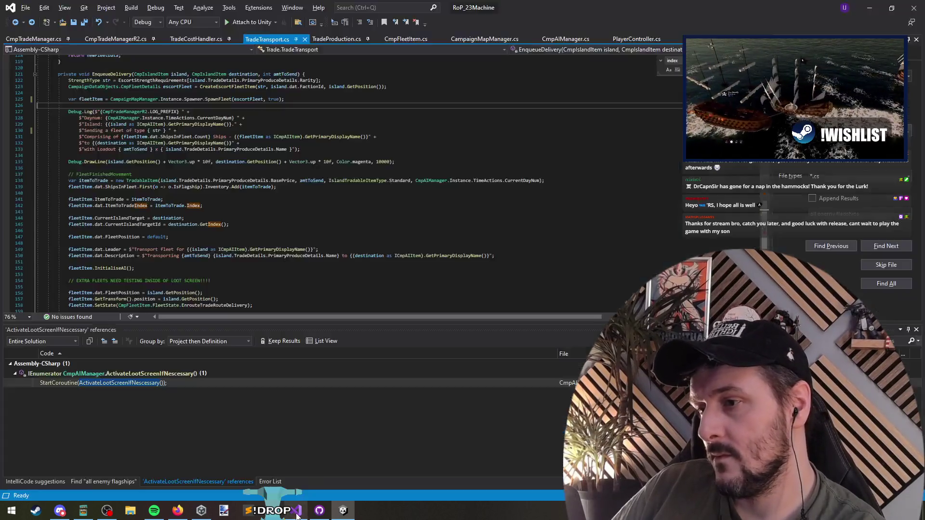
{"action": "key", "text": "ctrl+t"}
{"action": "type", "text": "transitiontobattl"}
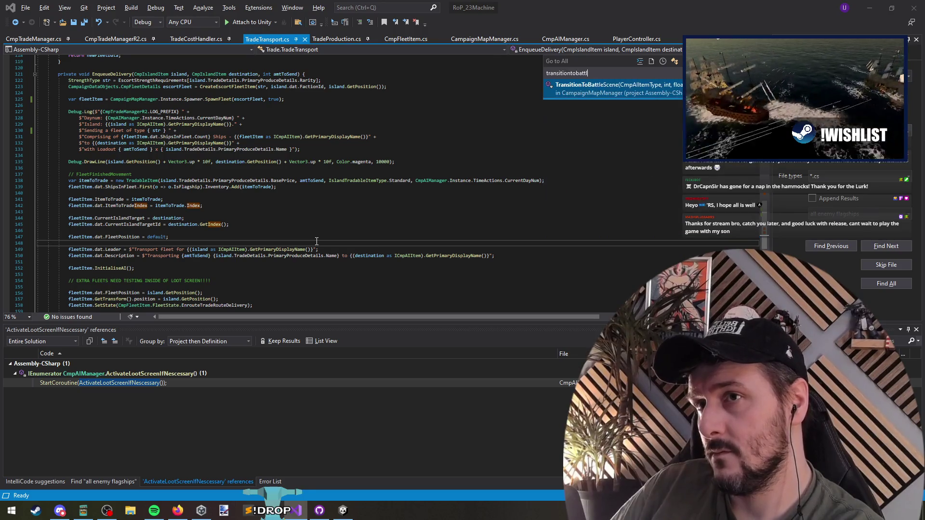
{"action": "key", "text": "Return"}
{"action": "left_click", "coordinate": [269, 235]}
{"action": "key", "text": "Up"}
{"action": "key", "text": "Up"}
{"action": "key", "text": "Up"}
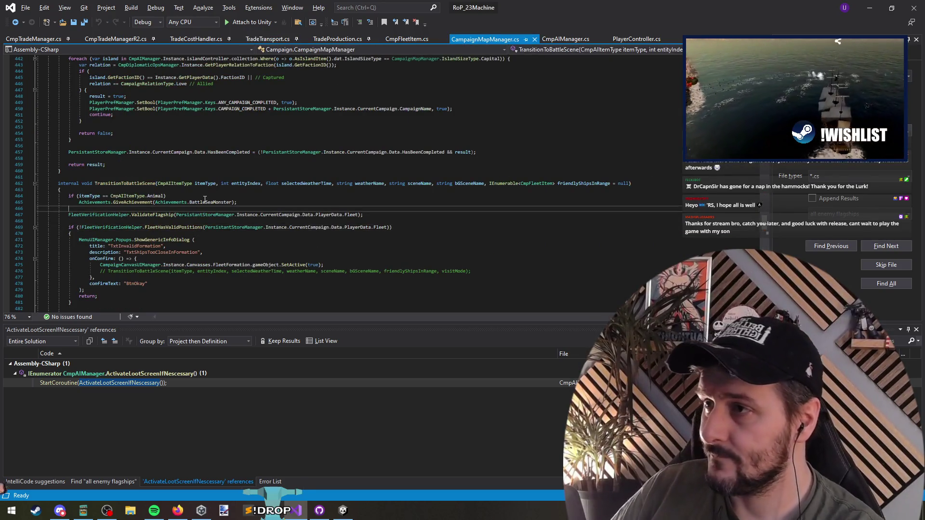
{"action": "key", "text": "Down"}
{"action": "key", "text": "ctrl+Right"}
{"action": "key", "text": "ctrl+Right"}
{"action": "key", "text": "Down"}
{"action": "key", "text": "Down"}
{"action": "key", "text": "Down"}
Scroll to the Fleet case and select the additionalFleets line 514 using d.dat.Index
{"action": "scroll", "coordinate": [205, 245], "scroll_direction": "down", "scroll_amount": 5}
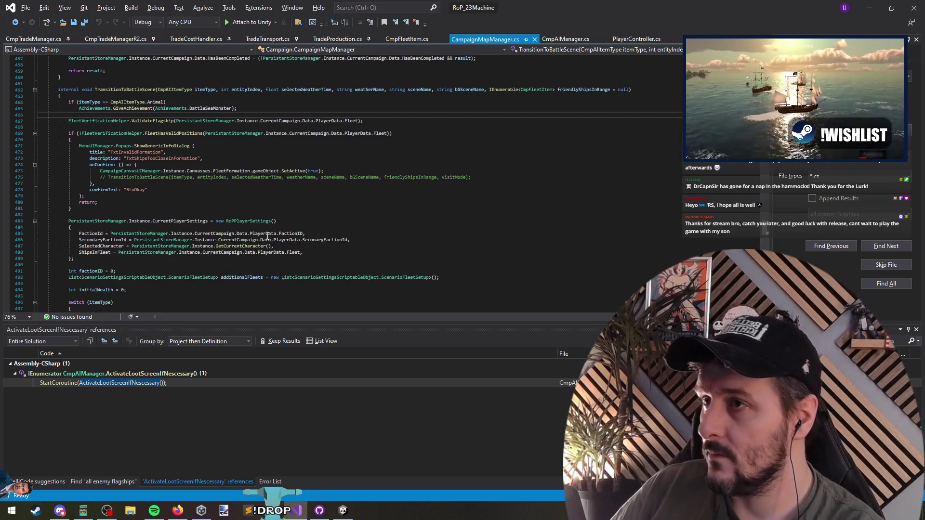
{"action": "left_click", "coordinate": [220, 215]}
{"action": "scroll", "coordinate": [270, 215], "scroll_direction": "down", "scroll_amount": 5}
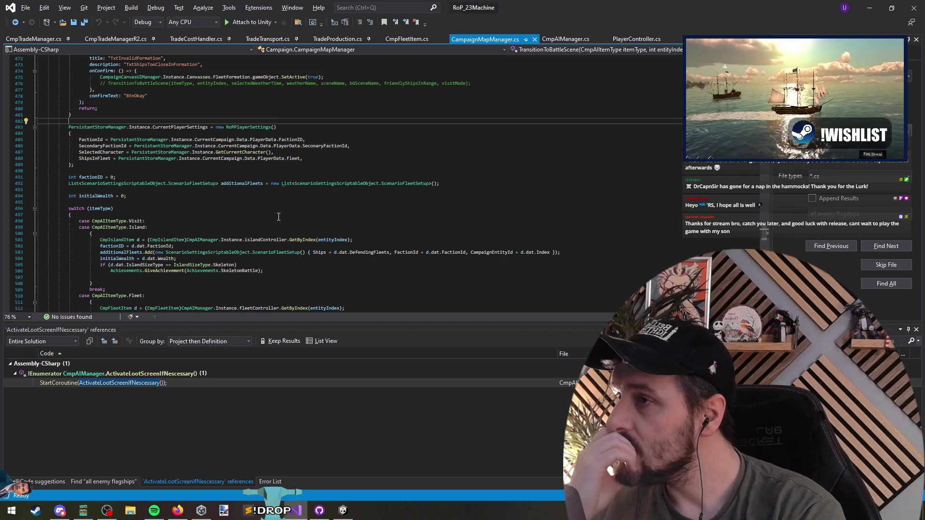
{"action": "scroll", "coordinate": [278, 217], "scroll_direction": "down", "scroll_amount": 1}
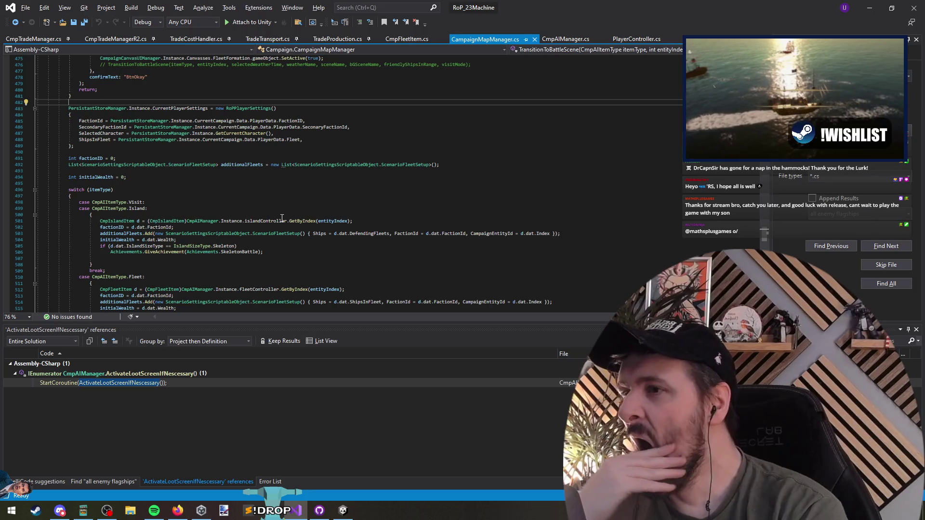
{"action": "scroll", "coordinate": [282, 217], "scroll_direction": "down", "scroll_amount": 1}
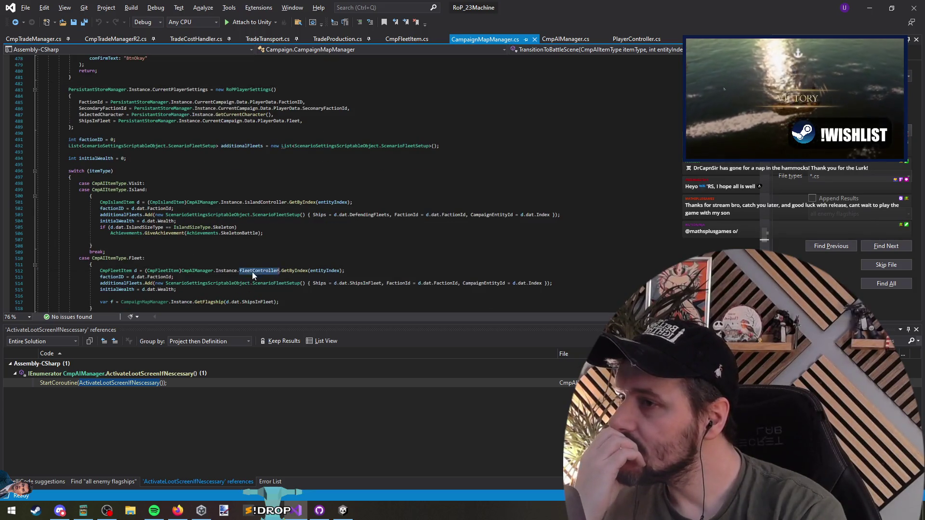
{"action": "triple_click", "coordinate": [253, 271]}
{"action": "scroll", "coordinate": [282, 275], "scroll_direction": "down", "scroll_amount": 6}
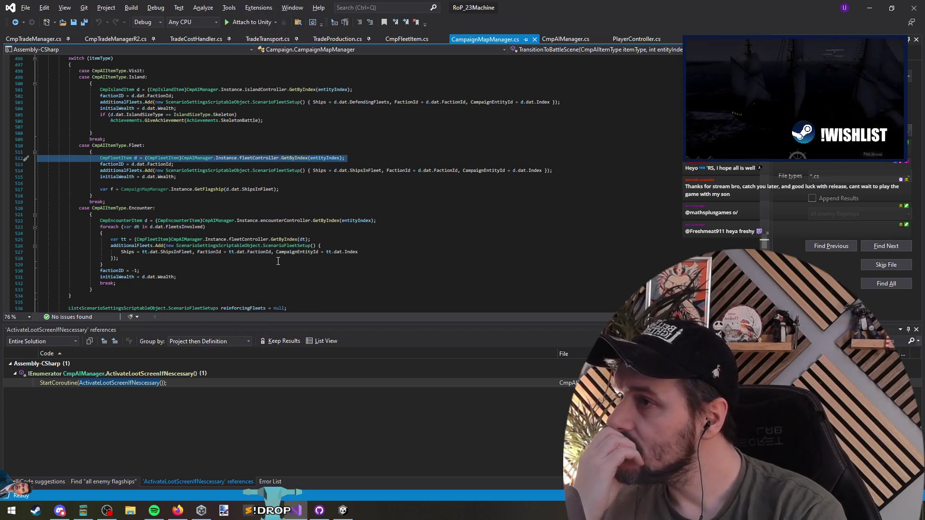
{"action": "left_click", "coordinate": [210, 185]}
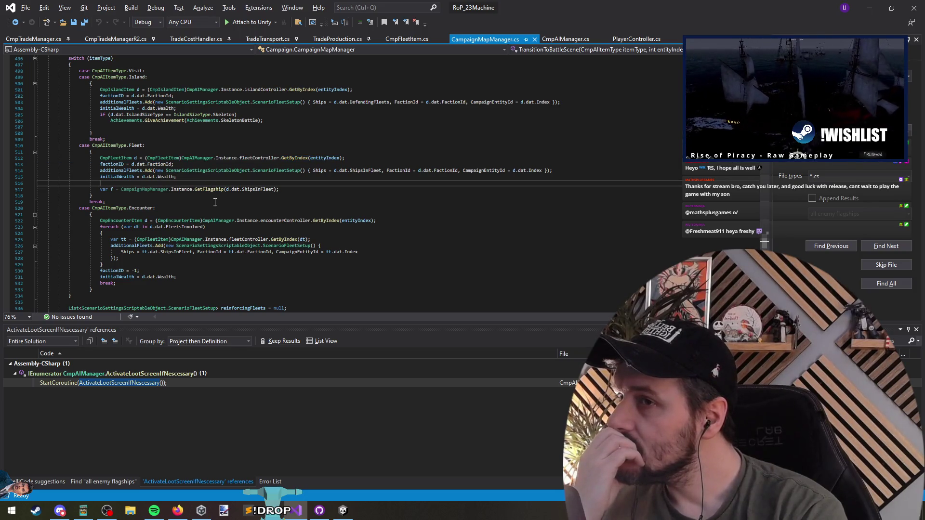
{"action": "left_click_drag", "start_coordinate": [507, 171], "coordinate": [540, 171]}
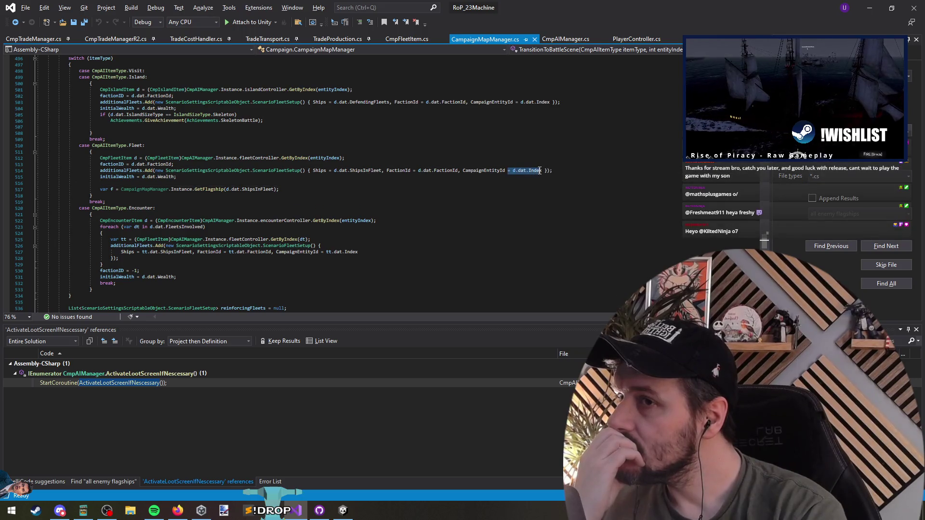
{"action": "triple_click", "coordinate": [485, 170]}
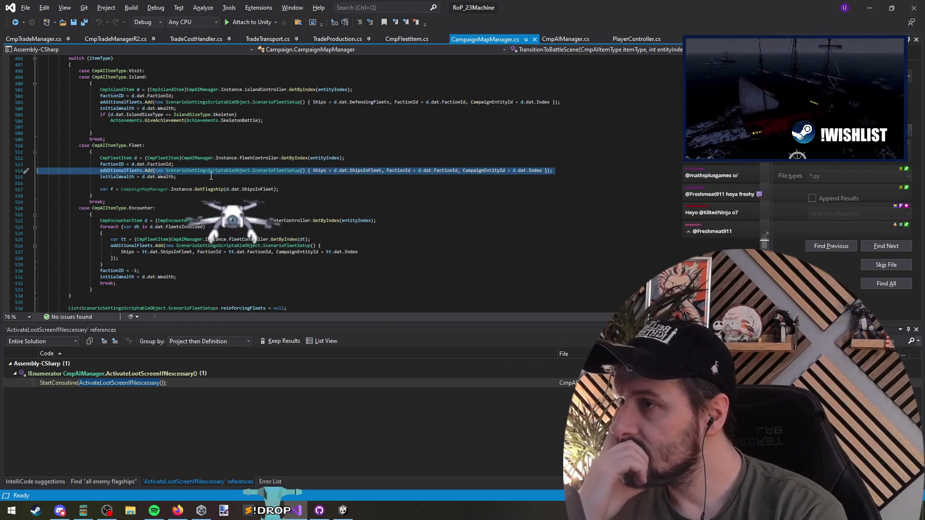
Highlight CampaignEntityId references and scroll through the rest of TransitionToBattleScene
{"action": "left_click", "coordinate": [483, 171]}
{"action": "scroll", "coordinate": [363, 197], "scroll_direction": "down", "scroll_amount": 6}
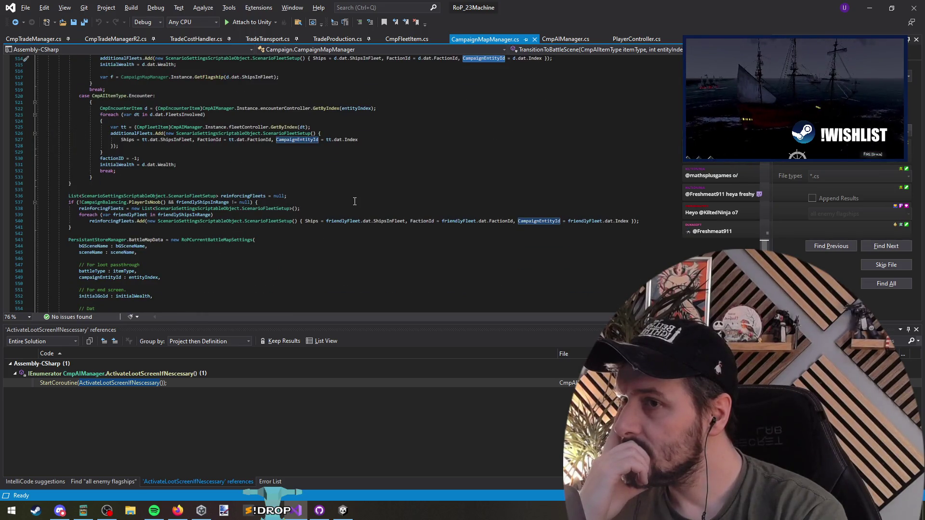
{"action": "scroll", "coordinate": [355, 202], "scroll_direction": "down", "scroll_amount": 8}
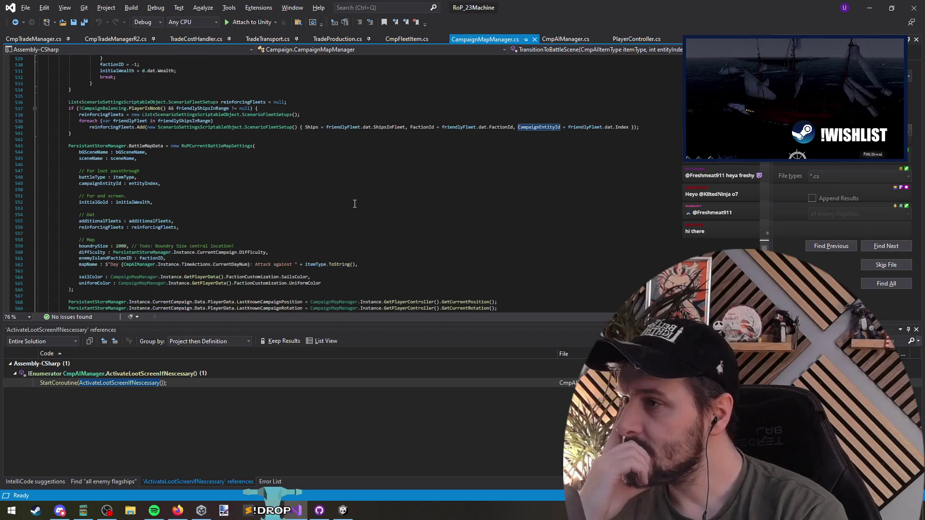
{"action": "scroll", "coordinate": [352, 215], "scroll_direction": "down", "scroll_amount": 2}
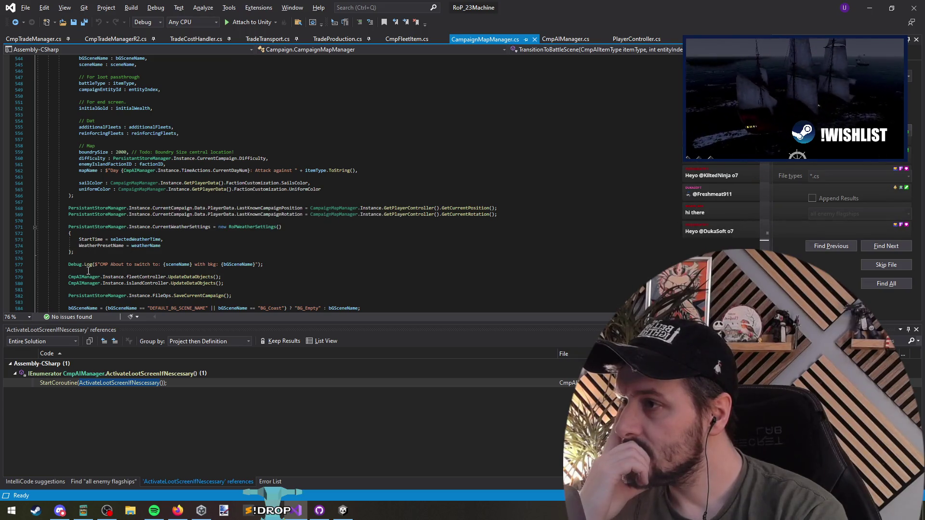
{"action": "scroll", "coordinate": [245, 260], "scroll_direction": "down", "scroll_amount": 4}
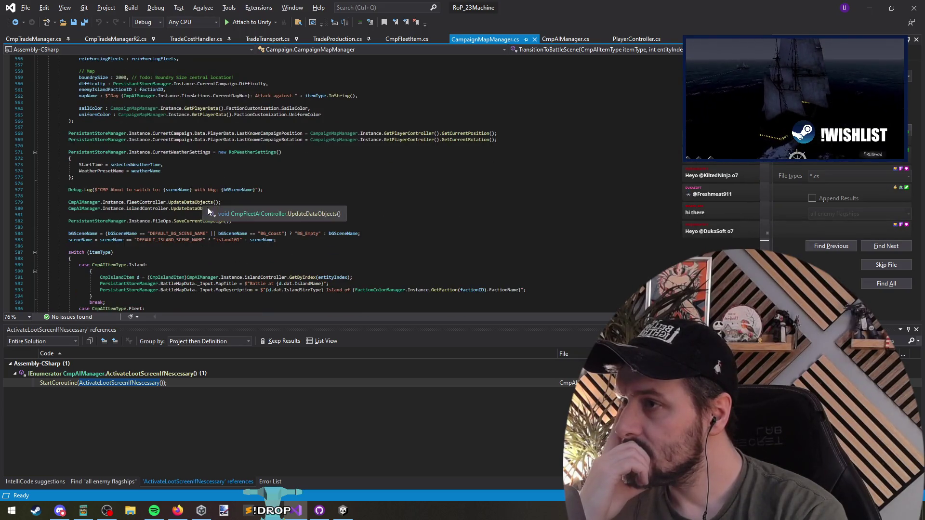
{"action": "scroll", "coordinate": [337, 223], "scroll_direction": "down", "scroll_amount": 6}
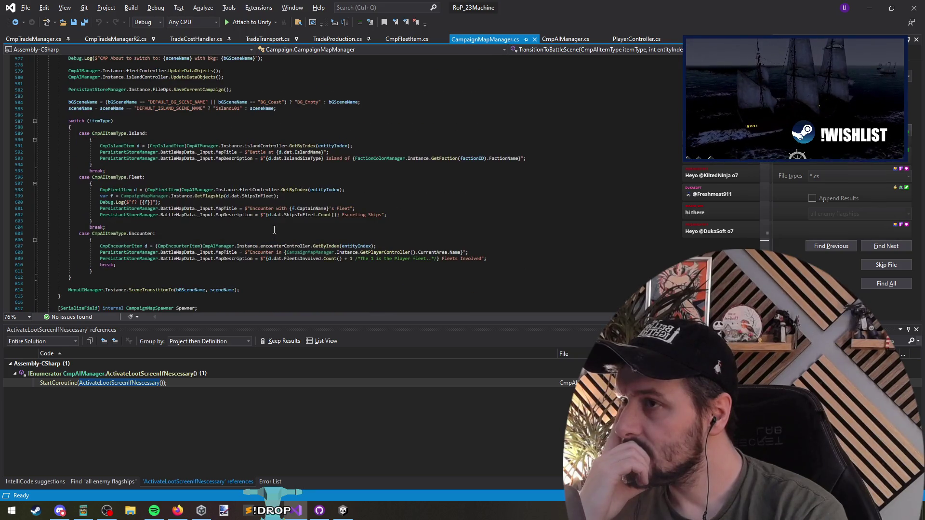
{"action": "scroll", "coordinate": [274, 230], "scroll_direction": "down", "scroll_amount": 2}
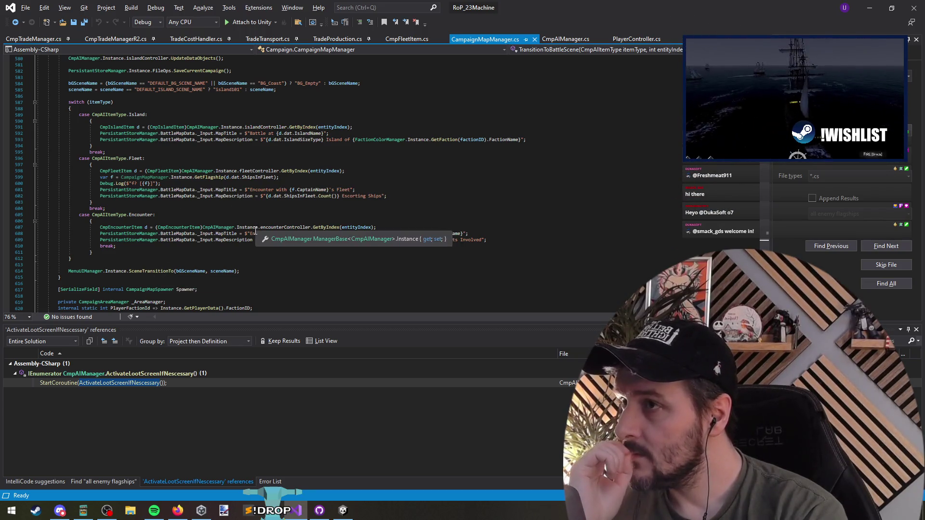
{"action": "scroll", "coordinate": [255, 192], "scroll_direction": "up", "scroll_amount": 5}
{"action": "scroll", "coordinate": [255, 192], "scroll_direction": "up", "scroll_amount": 20}
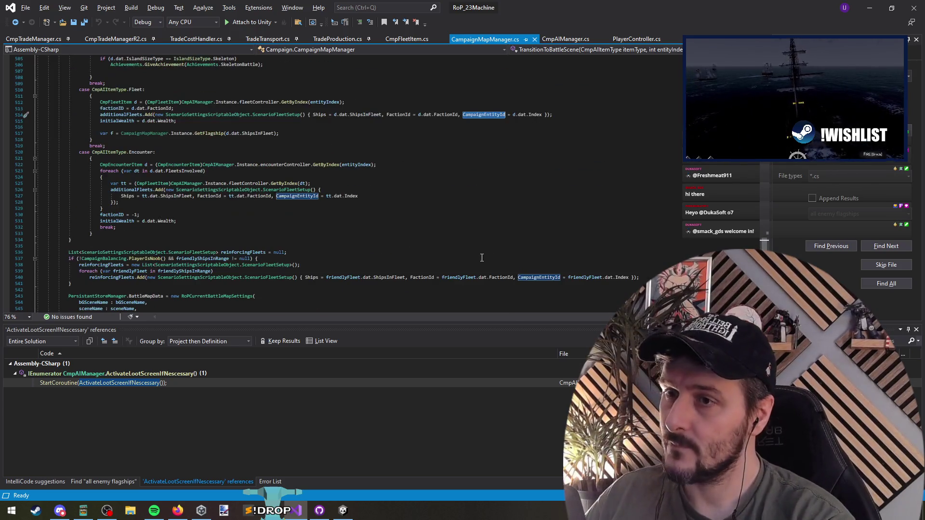
Search the file for campaignEntityId, review entityIndex's uses, then switch to PersistantStoreManager.cs
{"action": "key", "text": "ctrl+f"}
{"action": "key", "text": "Return"}
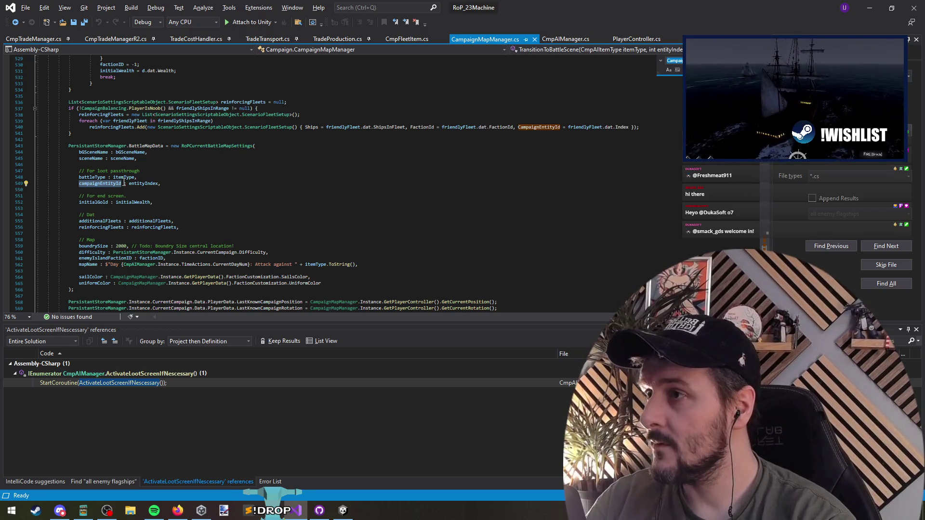
{"action": "double_click", "coordinate": [143, 184]}
{"action": "scroll", "coordinate": [256, 212], "scroll_direction": "up", "scroll_amount": 14}
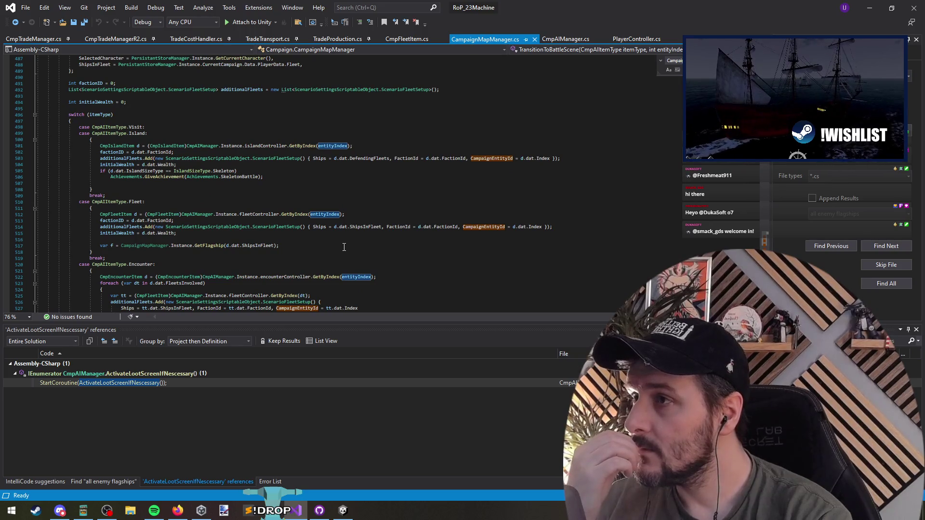
{"action": "scroll", "coordinate": [341, 245], "scroll_direction": "down", "scroll_amount": 2}
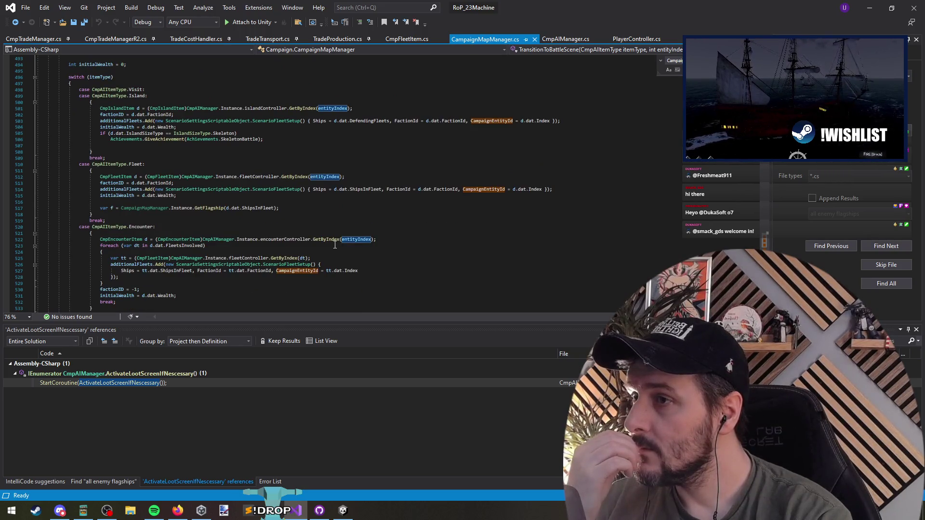
{"action": "scroll", "coordinate": [274, 190], "scroll_direction": "up", "scroll_amount": 5}
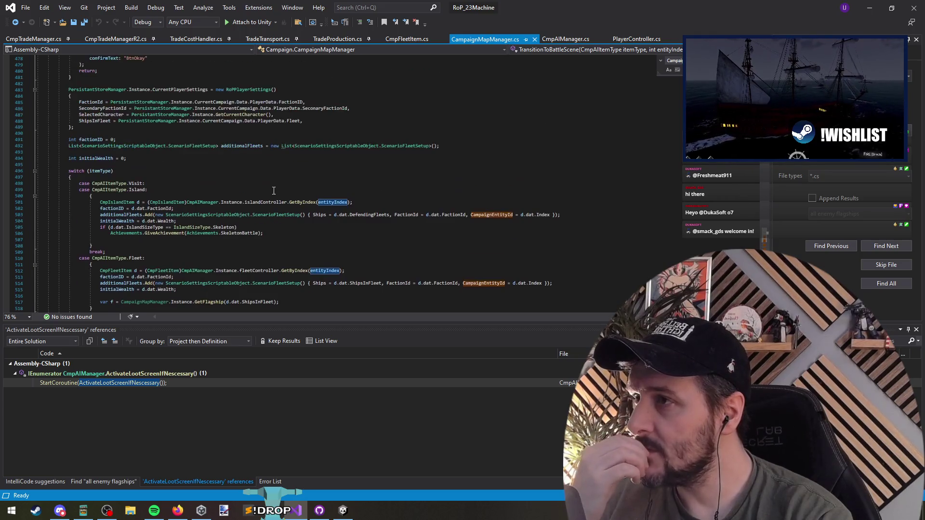
{"action": "scroll", "coordinate": [267, 202], "scroll_direction": "down", "scroll_amount": 17}
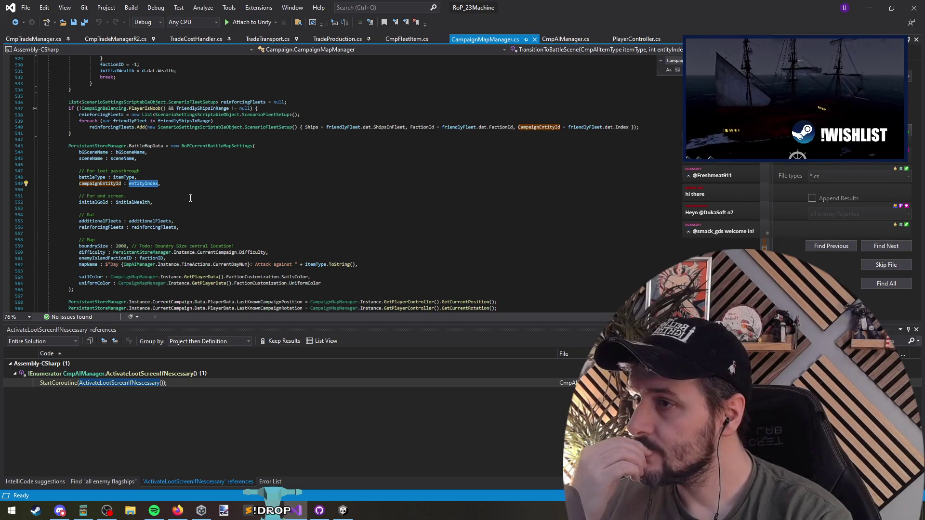
{"action": "scroll", "coordinate": [193, 202], "scroll_direction": "down", "scroll_amount": 14}
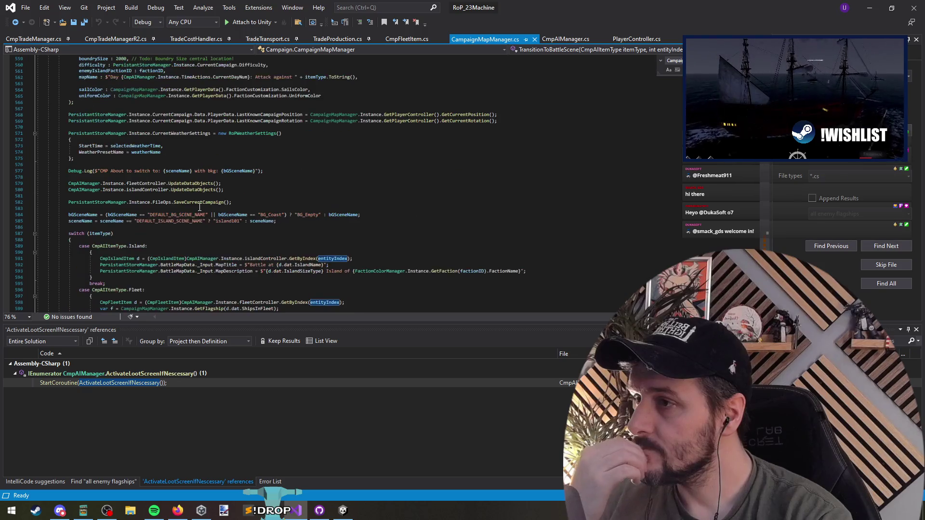
{"action": "scroll", "coordinate": [201, 210], "scroll_direction": "down", "scroll_amount": 5}
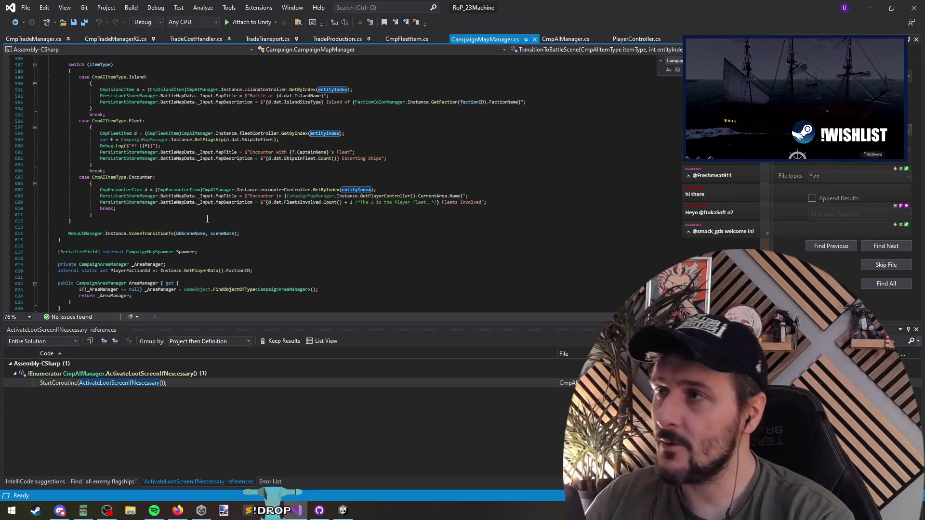
{"action": "scroll", "coordinate": [212, 210], "scroll_direction": "up", "scroll_amount": 20}
{"action": "key", "text": "ctrl+Tab"}
{"action": "key", "text": "ctrl+Tab"}
{"action": "key", "text": "ctrl+Tab"}
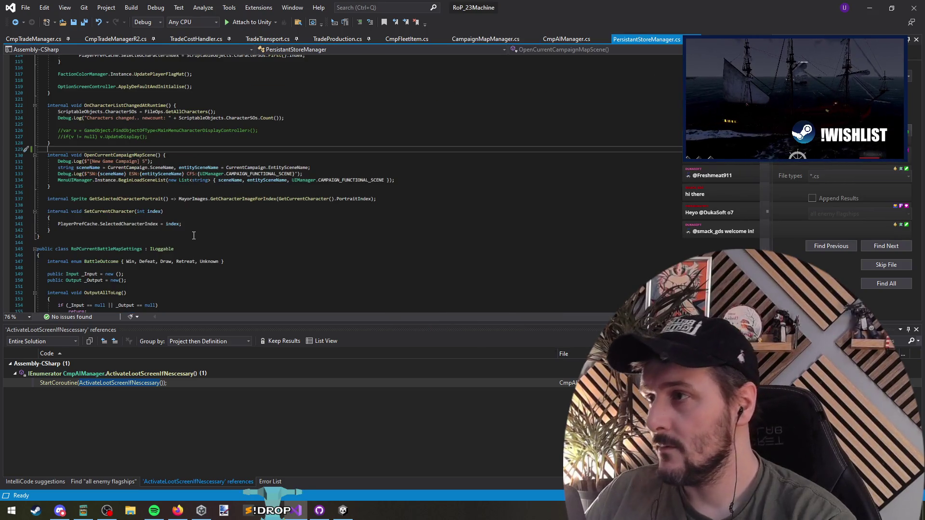
Shorten PersistantStoreManager.BattleMapData to BattleMapData in Update()'s log line and null check
{"action": "left_click", "coordinate": [191, 171]}
{"action": "double_click", "coordinate": [219, 169]}
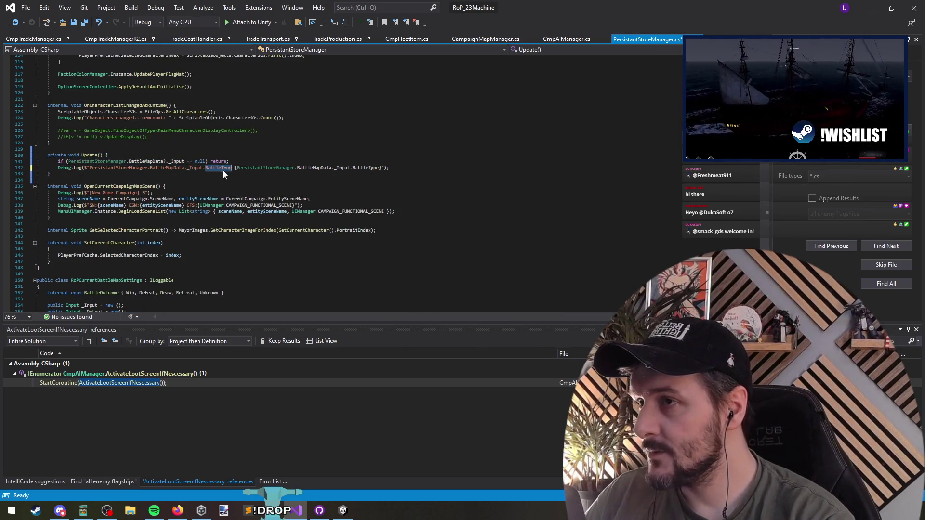
{"action": "left_click", "coordinate": [382, 168]}
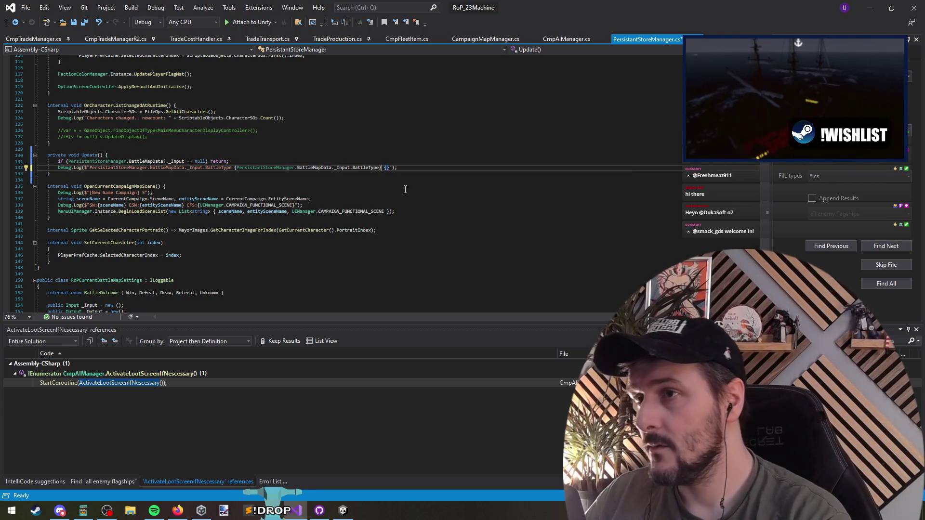
{"action": "key", "text": "Left"}
{"action": "key", "text": "Left"}
{"action": "key", "text": "Left"}
{"action": "key", "text": "ctrl+shift+Left"}
{"action": "key", "text": "ctrl+shift+Left"}
{"action": "key", "text": "ctrl+shift+Left"}
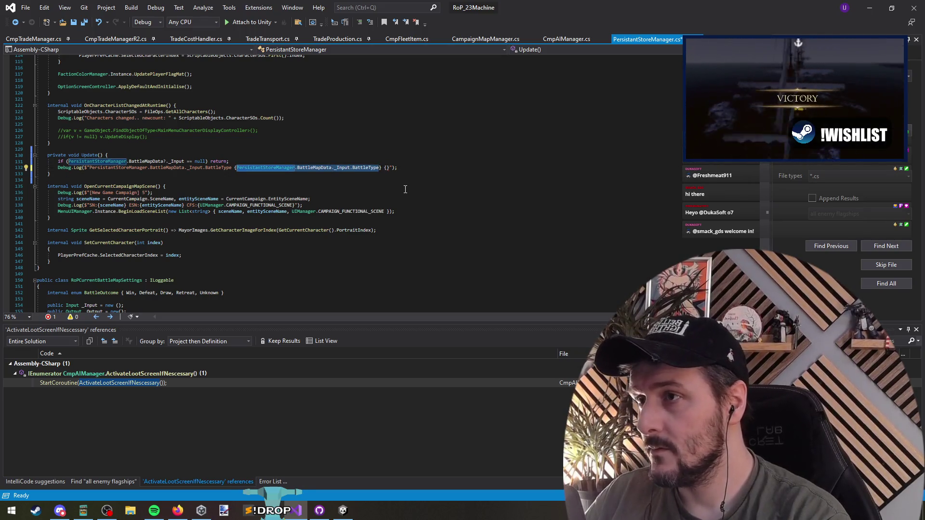
{"action": "key", "text": "ctrl+shift+Left"}
{"action": "key", "text": "ctrl+shift+Left"}
{"action": "key", "text": "ctrl+shift+Left"}
{"action": "key", "text": "ctrl+shift+Right"}
{"action": "key", "text": "ctrl+shift+Right"}
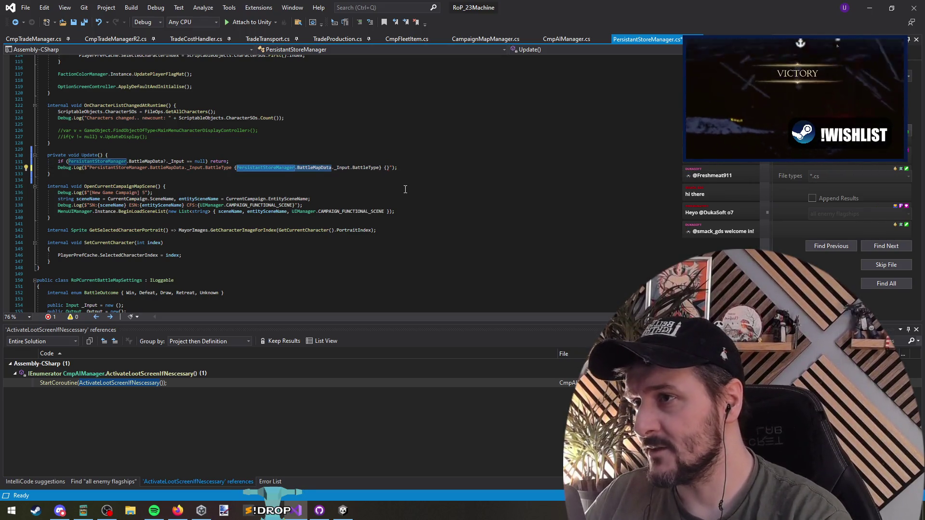
{"action": "type", "text": "BattleMapData"}
{"action": "key", "text": "Up"}
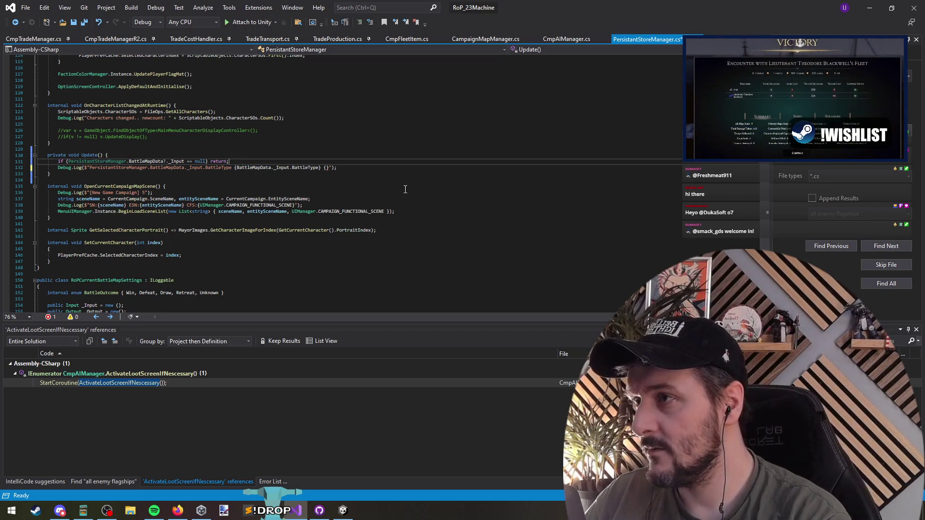
{"action": "key", "text": "ctrl+shift+Right"}
{"action": "key", "text": "ctrl+shift+Right"}
{"action": "key", "text": "Delete"}
Add {BattleMapData._Input.CampaignEntityId} to the Debug.Log message and save the script
{"action": "key", "text": "End"}
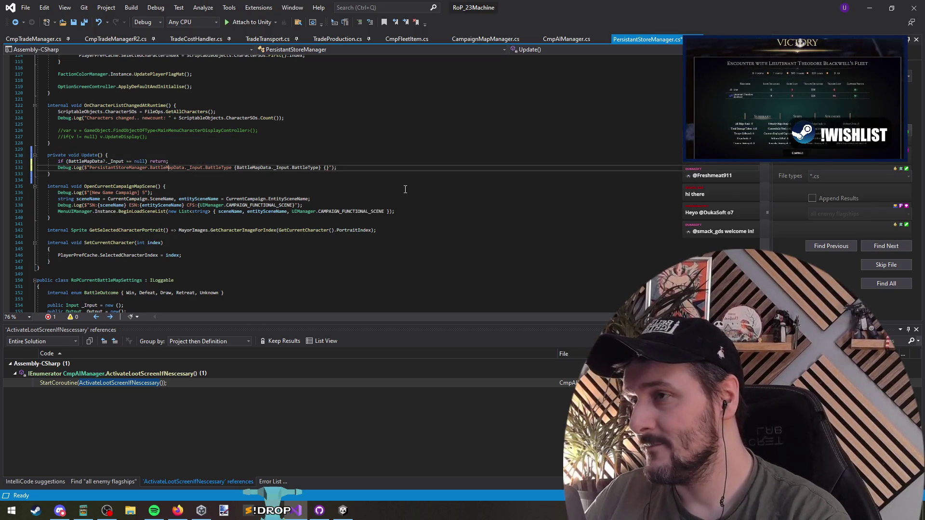
{"action": "key", "text": "Return"}
{"action": "key", "text": "Down"}
{"action": "key", "text": "End"}
{"action": "key", "text": "Left"}
{"action": "key", "text": "Left"}
{"action": "key", "text": "Left"}
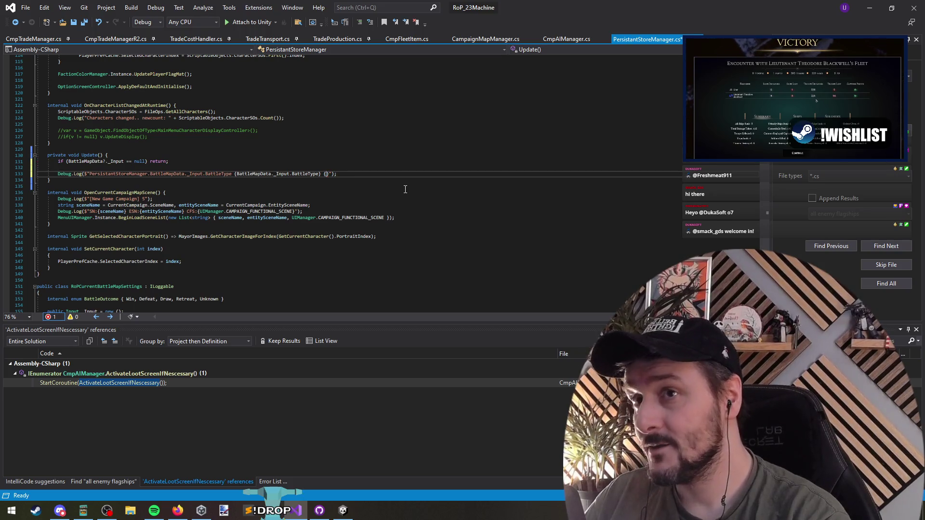
{"action": "type", "text": "Battl"}
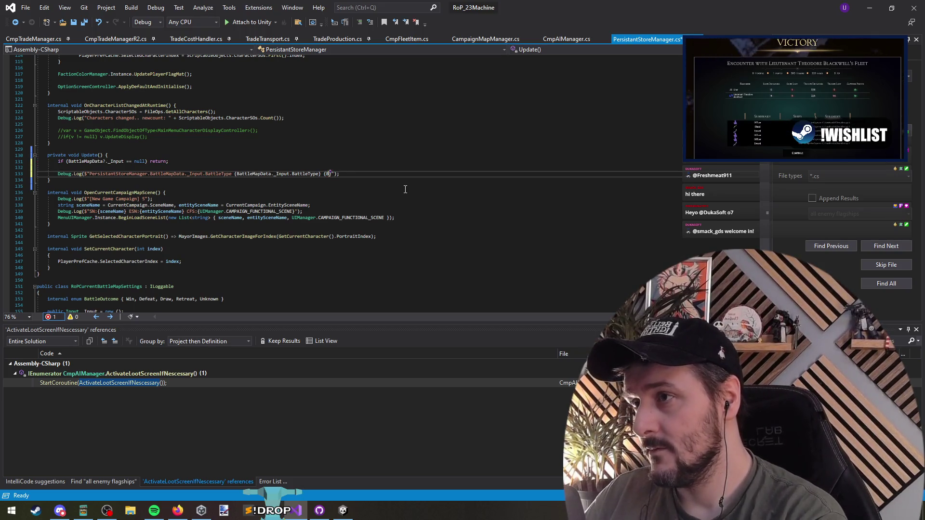
{"action": "type", "text": "eMap."}
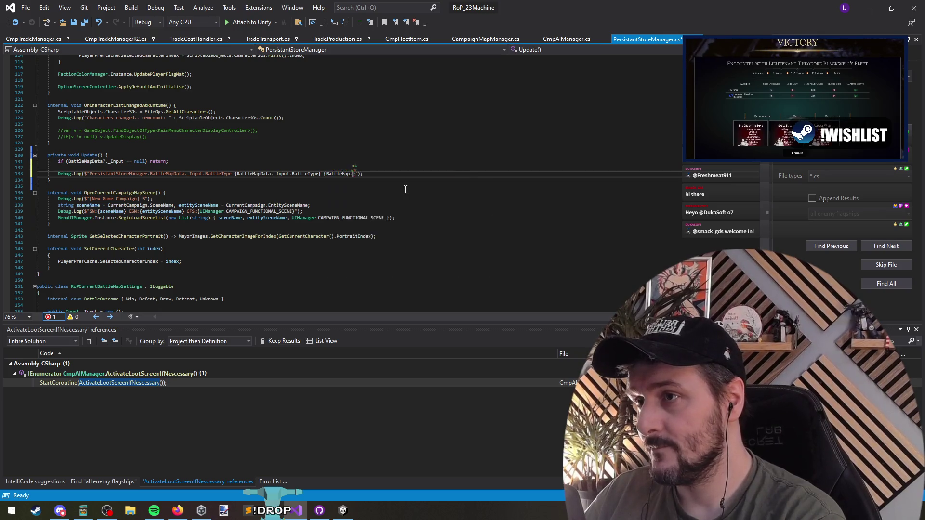
{"action": "type", "text": "Data."}
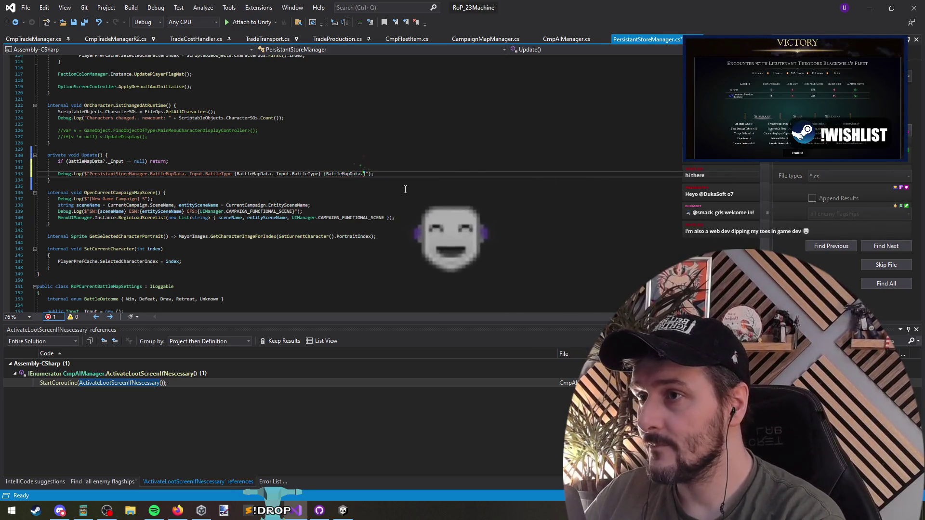
{"action": "type", "text": "_Input."}
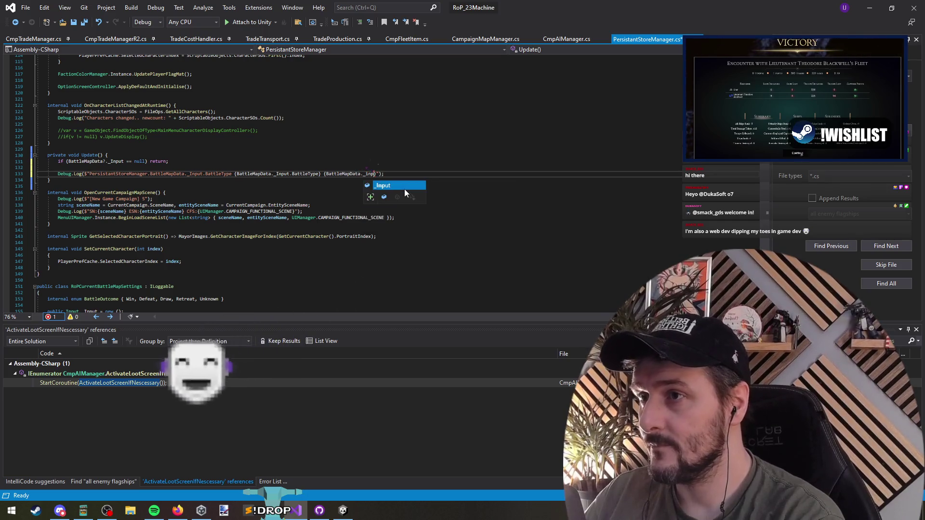
{"action": "type", "text": "index"}
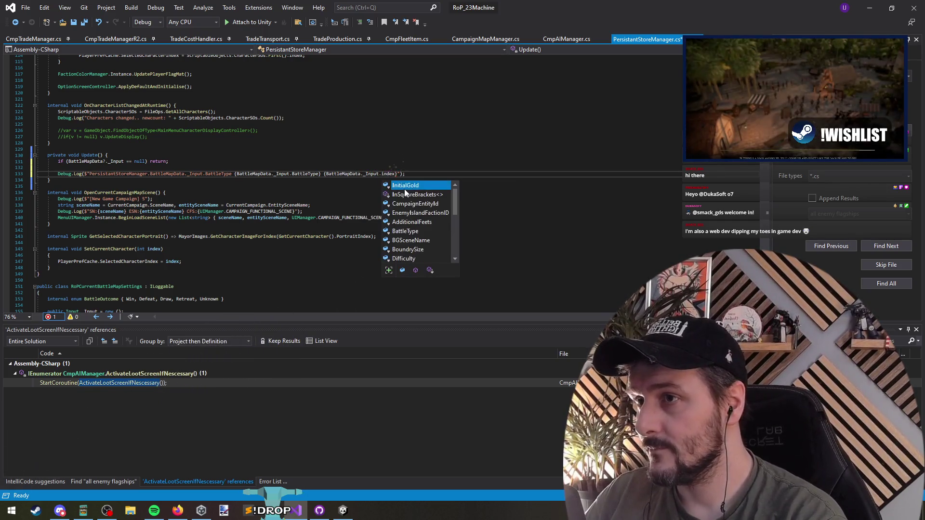
{"action": "key", "text": "Down"}
{"action": "key", "text": "Down"}
{"action": "key", "text": "Tab"}
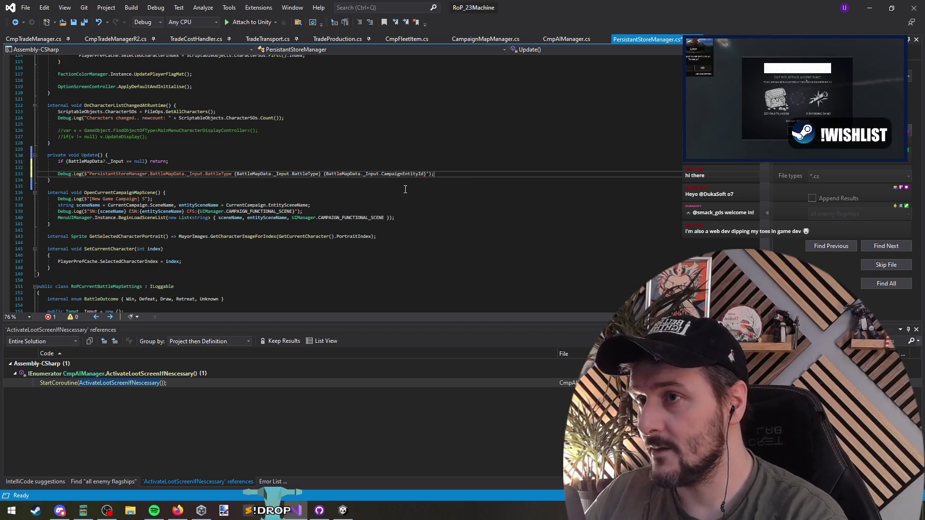
{"action": "left_click", "coordinate": [405, 189]}
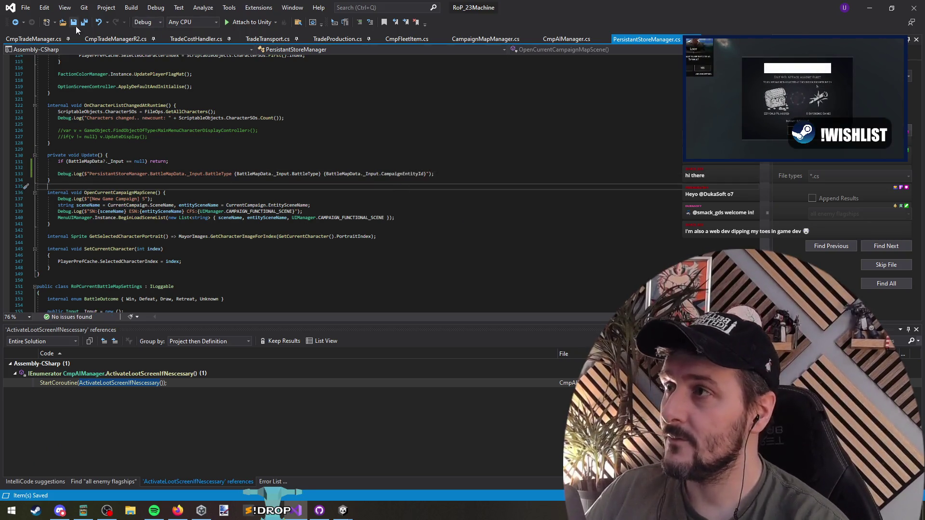
{"action": "key", "text": "alt+Tab"}
{"action": "key", "text": "alt+Tab"}
Stop and restart play mode so Unity loads the recompiled scripts
{"action": "left_click_drag", "start_coordinate": [90, 173], "coordinate": [232, 174]}
{"action": "key", "text": "alt+Tab"}
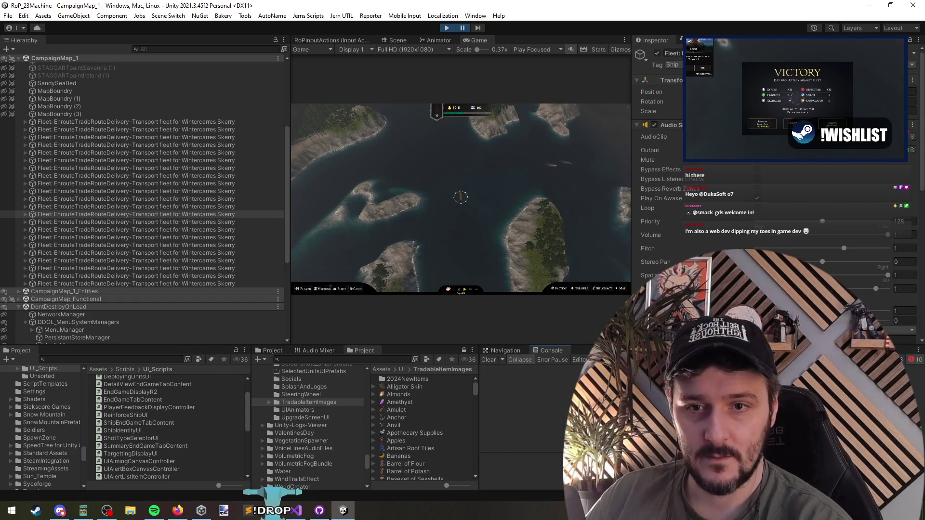
{"action": "left_click", "coordinate": [447, 28]}
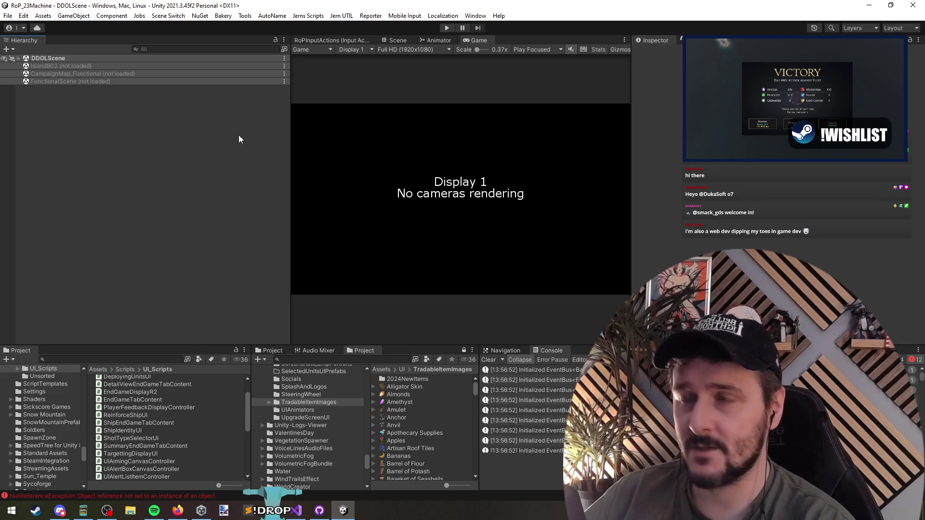
{"action": "left_click", "coordinate": [447, 28]}
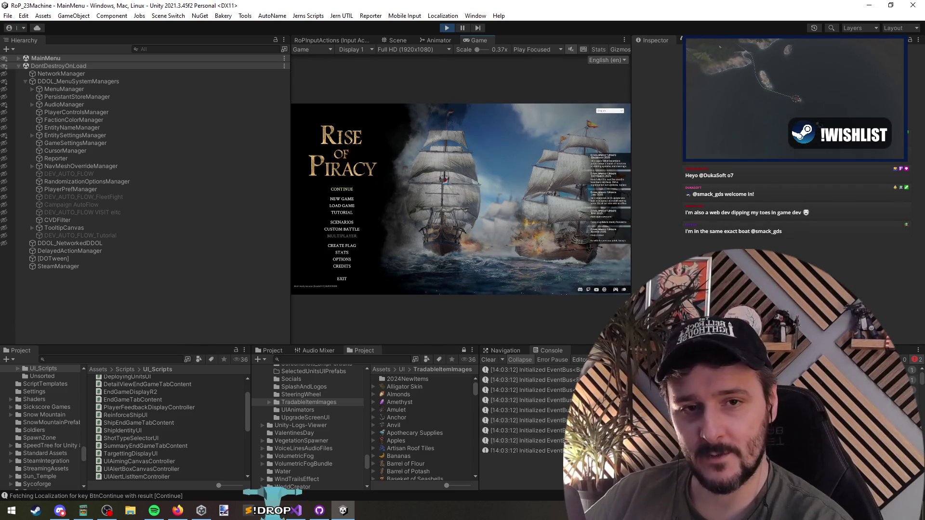
Refocus the running game and collapse DontDestroyOnLoad in the Hierarchy
{"action": "key", "text": "alt+Tab"}
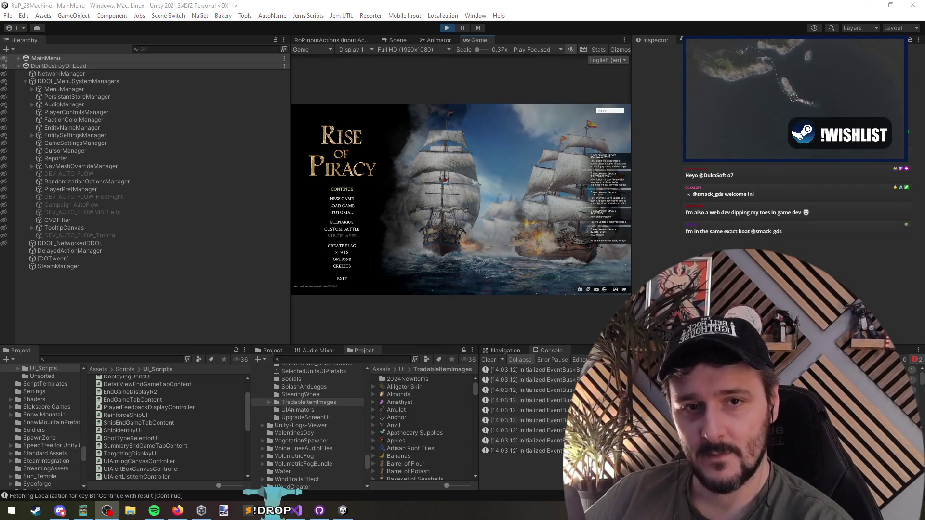
{"action": "key", "text": "alt+Tab"}
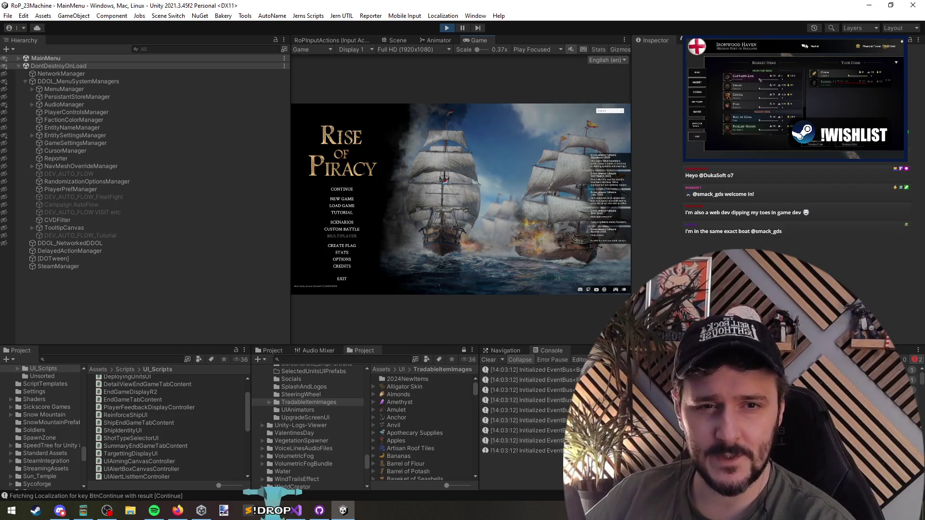
{"action": "key", "text": "alt+Tab"}
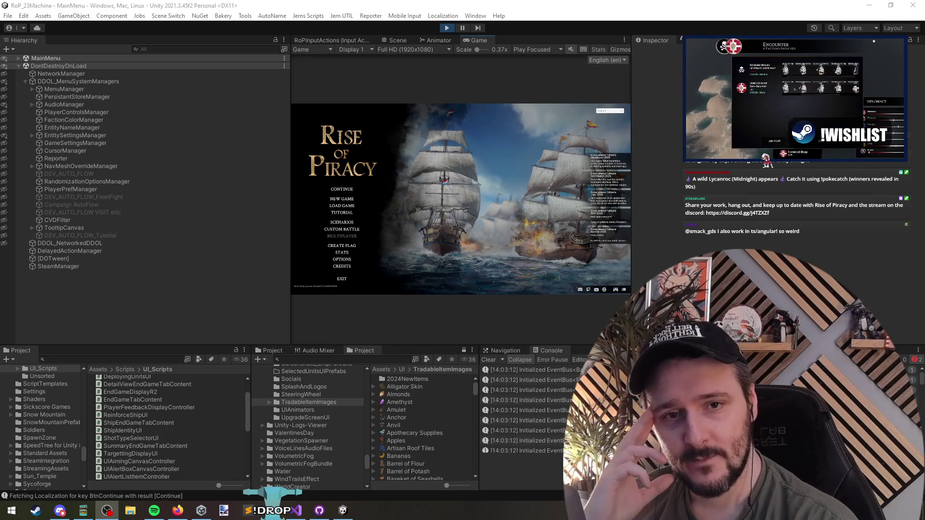
{"action": "left_click", "coordinate": [515, 209]}
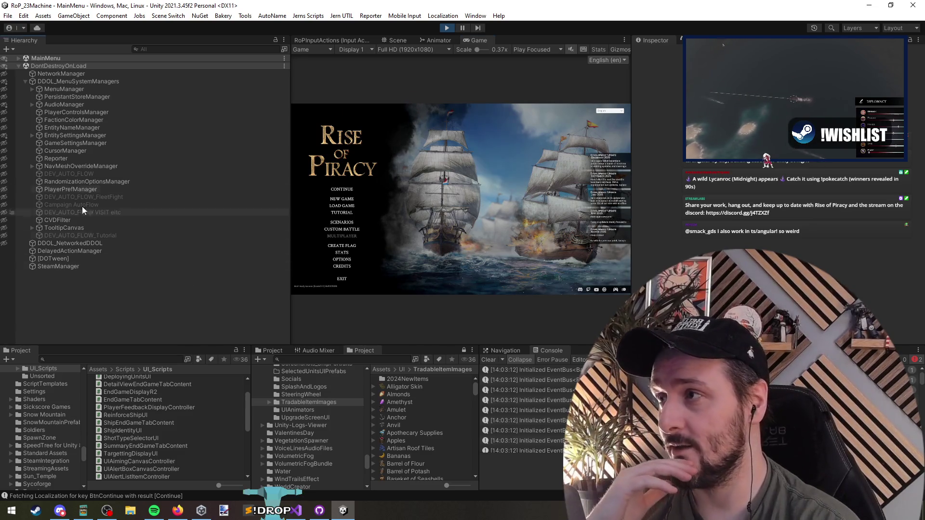
{"action": "left_click", "coordinate": [19, 68]}
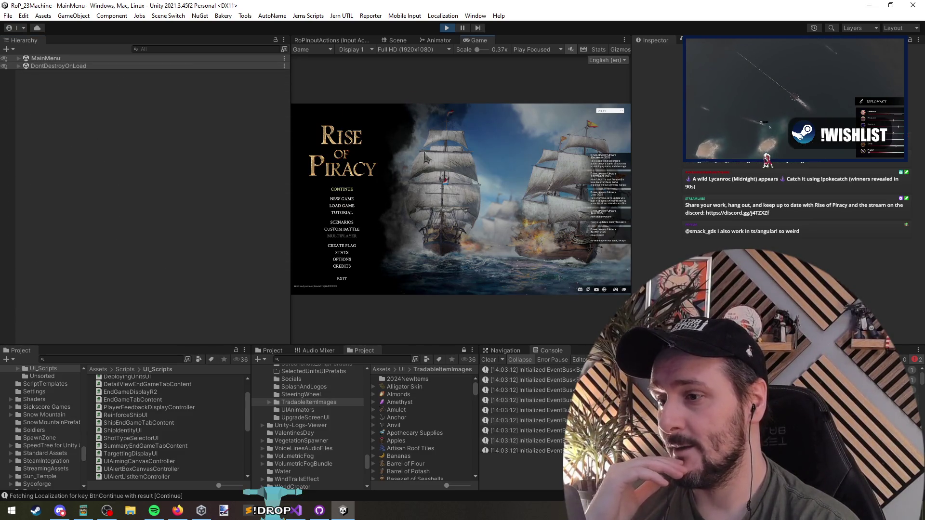
Check the BattleMapData._Input.BattleType log label in Visual Studio, then continue the saved campaign
{"action": "left_click", "coordinate": [298, 512]}
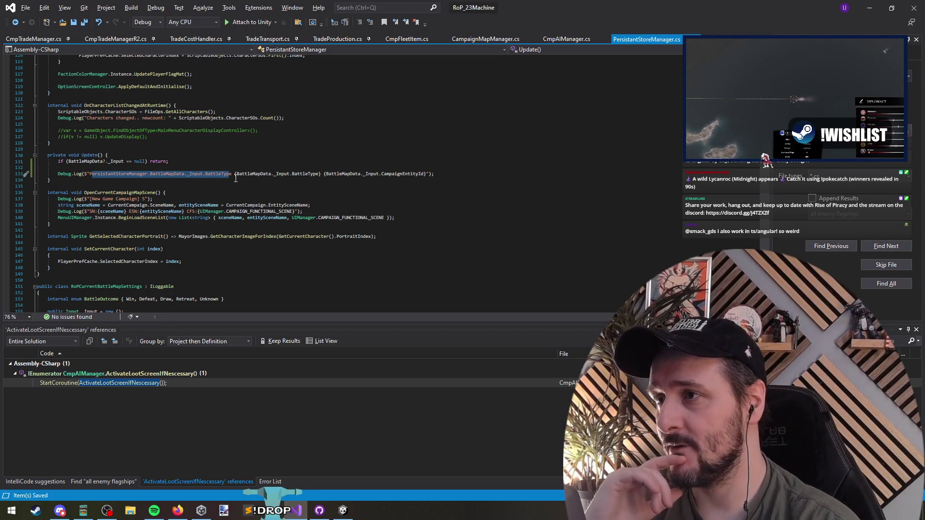
{"action": "left_click_drag", "start_coordinate": [231, 174], "coordinate": [94, 178]}
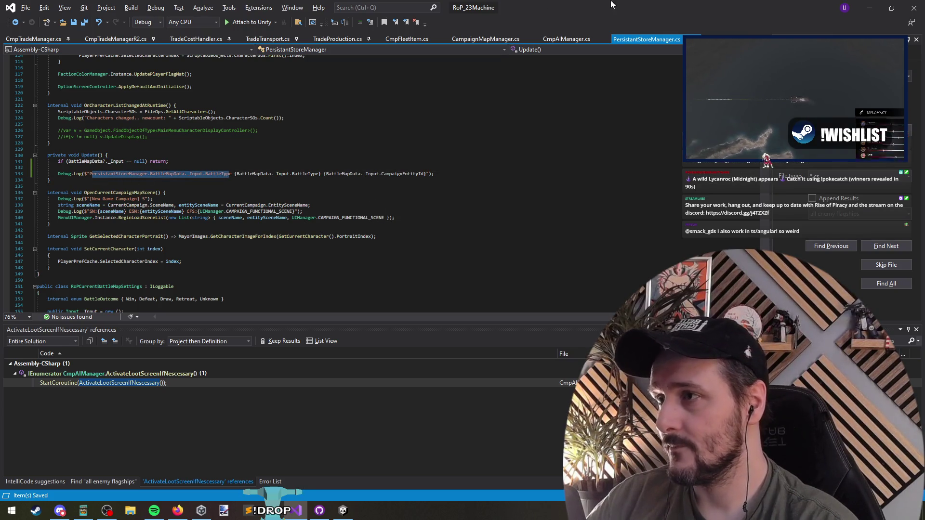
{"action": "key", "text": "alt+Tab"}
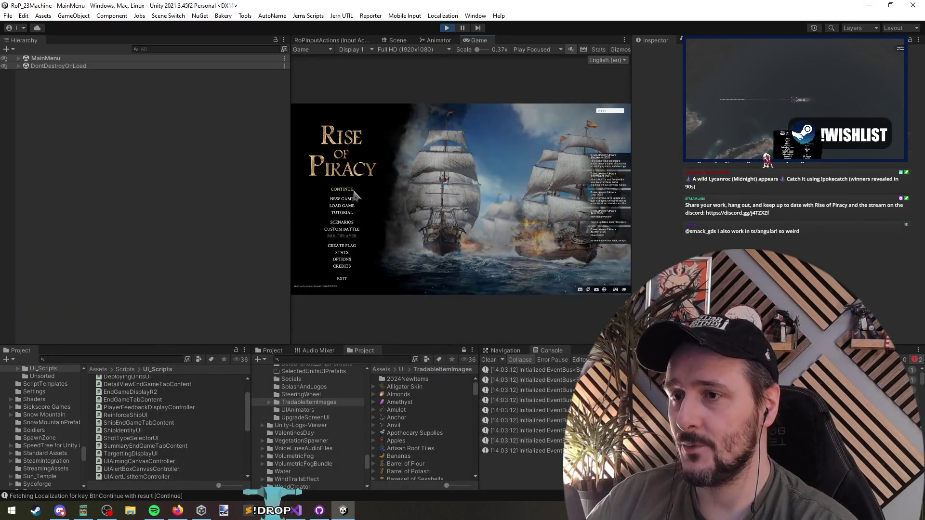
{"action": "left_click", "coordinate": [335, 192]}
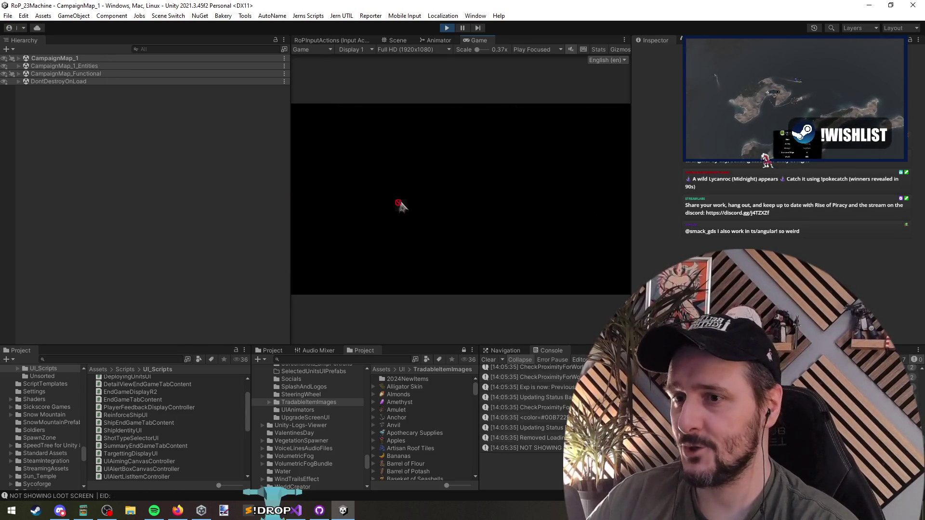
Expand CampaignMap_1 in the Hierarchy and select a range of the transport Fleet objects
{"action": "left_click", "coordinate": [64, 57]}
{"action": "key", "text": "Right"}
{"action": "left_click", "coordinate": [86, 267]}
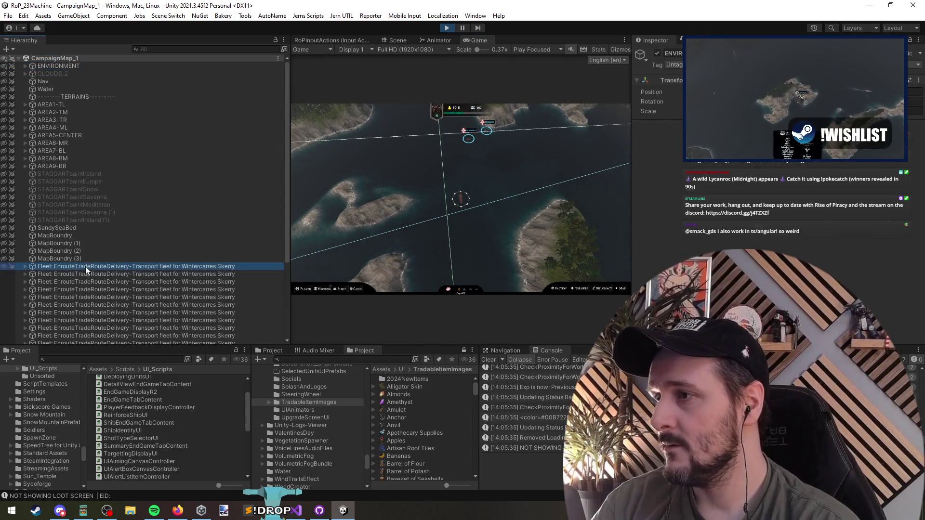
{"action": "scroll", "coordinate": [167, 194], "scroll_direction": "down", "scroll_amount": 5}
{"action": "left_click", "coordinate": [159, 319], "text": "shift"}
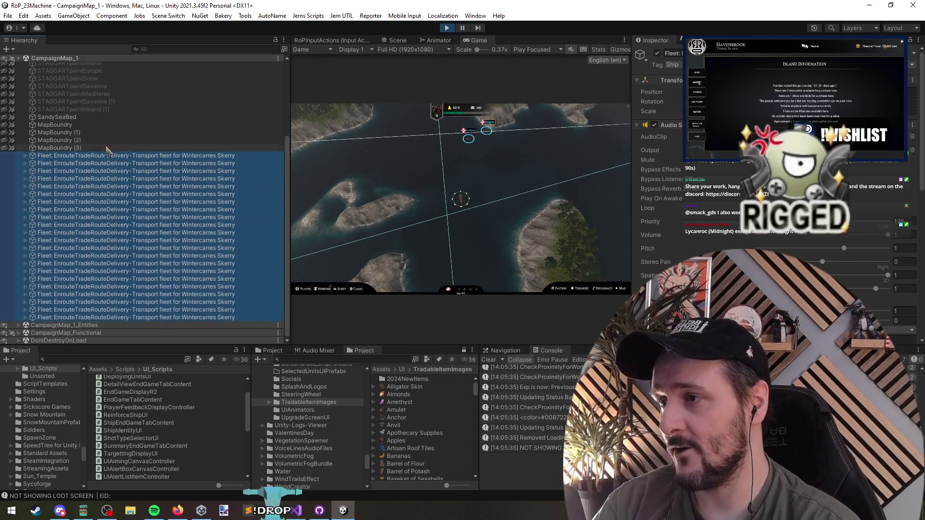
{"action": "left_click", "coordinate": [122, 304]}
{"action": "left_click", "coordinate": [134, 172], "text": "shift"}
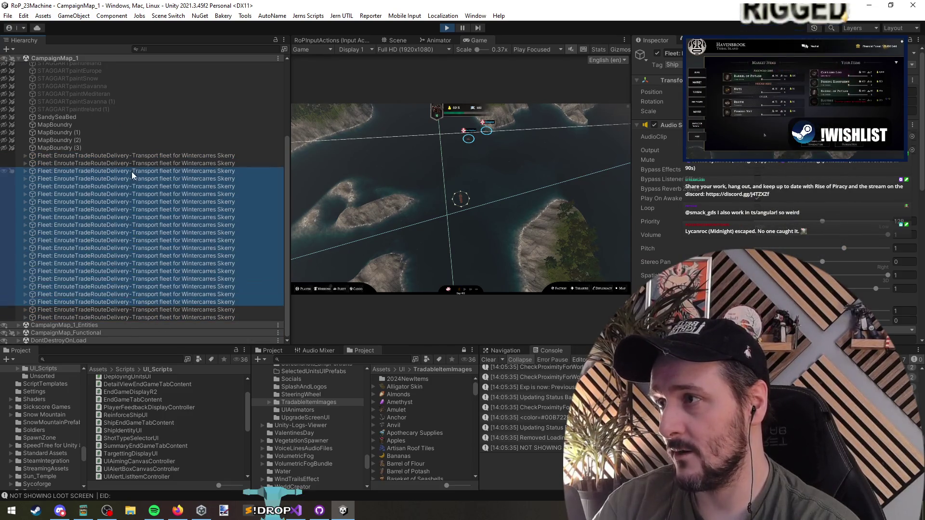
{"action": "left_click", "coordinate": [134, 164]}
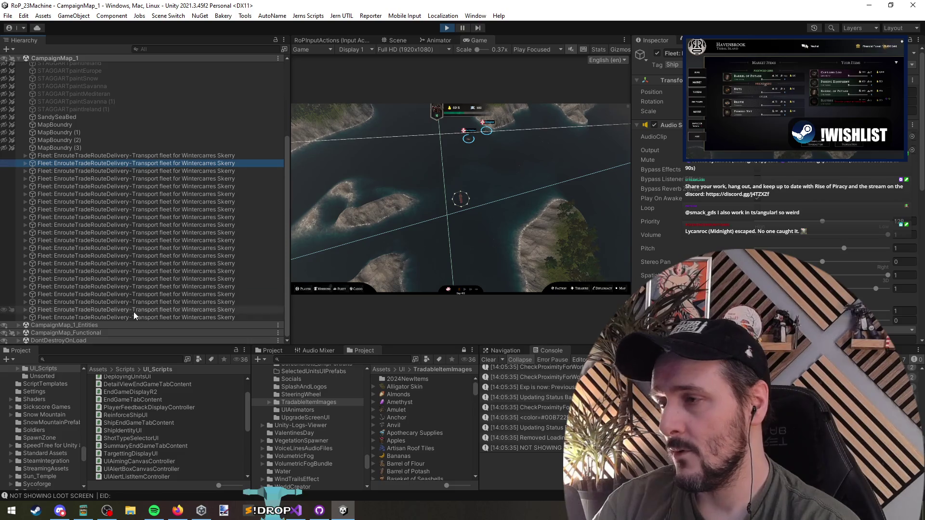
{"action": "left_click", "coordinate": [134, 310], "text": "shift"}
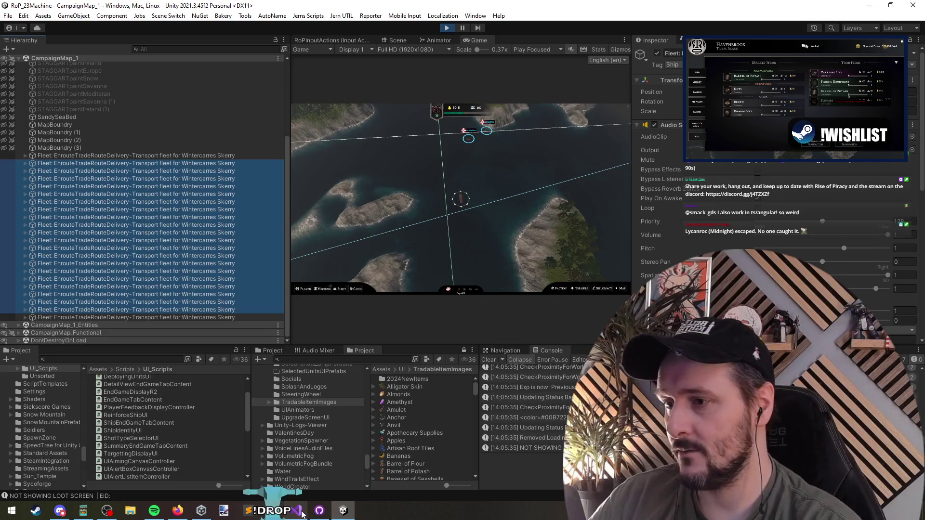
Deselect the log label text in Visual Studio, then return to Unity
{"action": "key", "text": "alt+Tab"}
{"action": "left_click", "coordinate": [197, 181]}
{"action": "key", "text": "Up"}
{"action": "key", "text": "Up"}
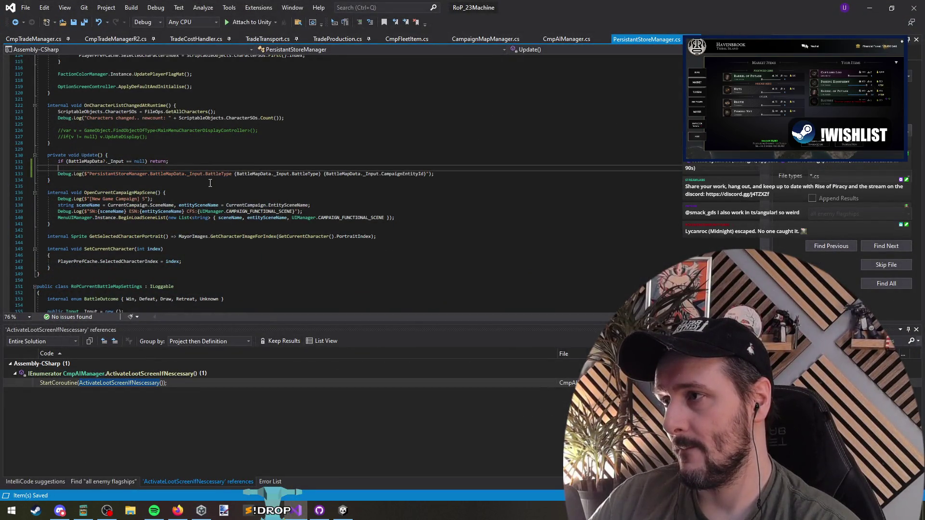
{"action": "key", "text": "alt+Tab"}
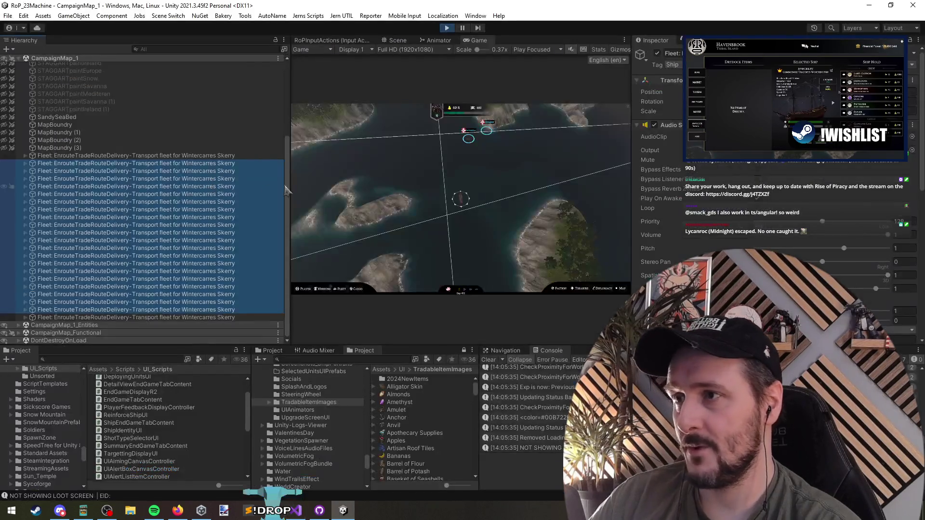
Pick individual transport fleets in the Hierarchy and bring up the Scene view
{"action": "left_click", "coordinate": [184, 164]}
{"action": "left_click", "coordinate": [197, 310]}
{"action": "left_click", "coordinate": [198, 164], "text": "shift"}
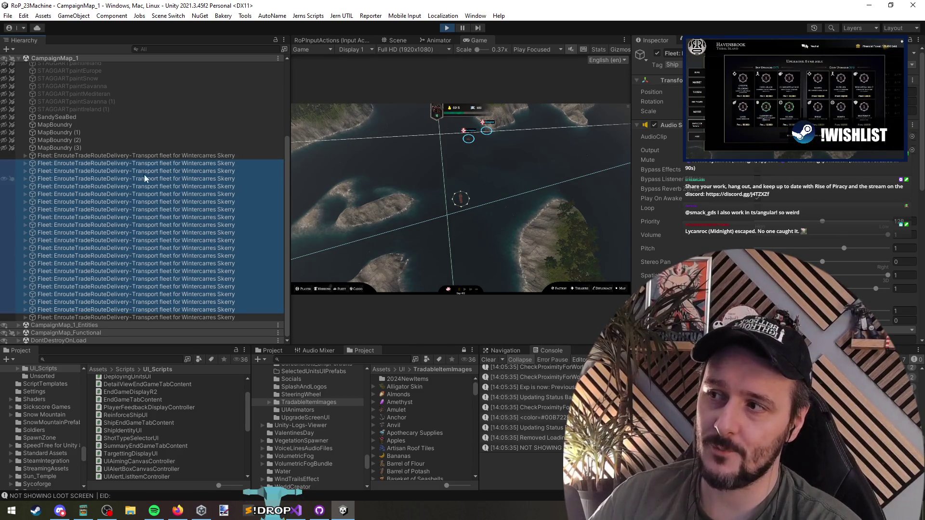
{"action": "left_click", "coordinate": [169, 256]}
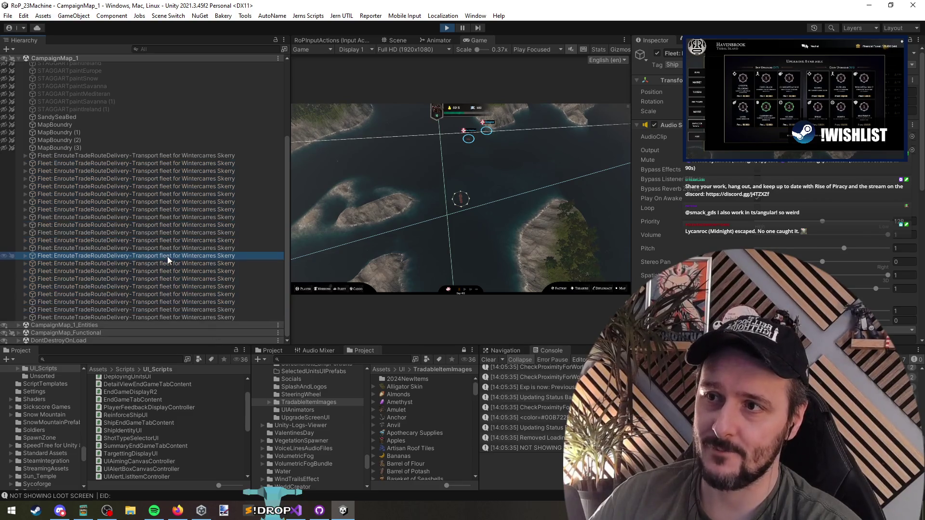
{"action": "left_click", "coordinate": [218, 180]}
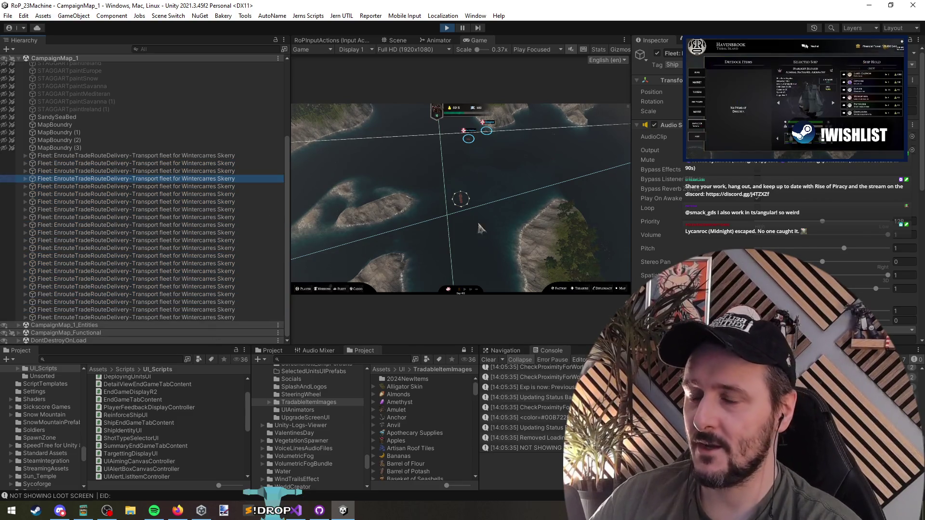
{"action": "left_click", "coordinate": [398, 40]}
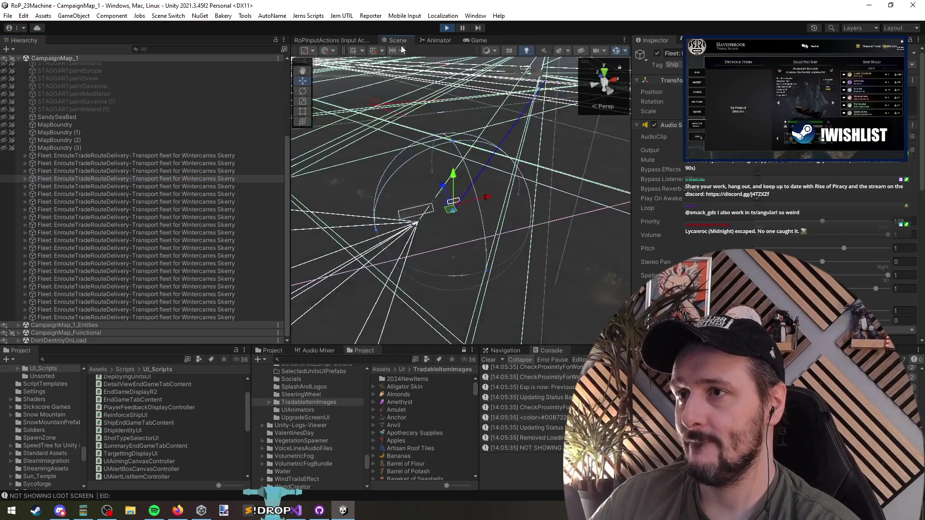
Frame a transport fleet in the Scene and step through each transport fleet in the Hierarchy
{"action": "double_click", "coordinate": [192, 194]}
{"action": "left_click", "coordinate": [207, 226]}
{"action": "left_click", "coordinate": [207, 264]}
{"action": "left_click", "coordinate": [206, 279]}
{"action": "left_click", "coordinate": [200, 217]}
{"action": "left_click", "coordinate": [199, 186]}
{"action": "left_click", "coordinate": [207, 241]}
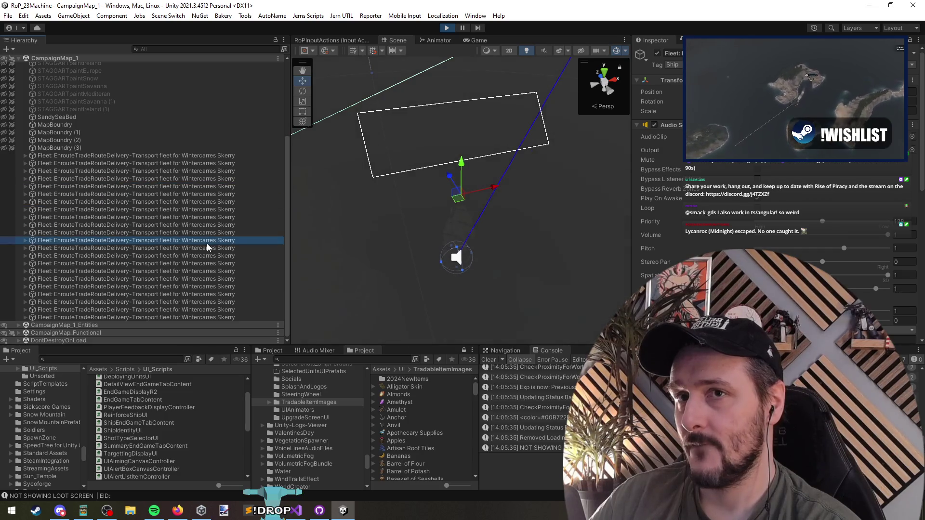
{"action": "left_click", "coordinate": [191, 157]}
{"action": "left_click", "coordinate": [191, 171]}
{"action": "left_click", "coordinate": [192, 202]}
{"action": "left_click", "coordinate": [194, 240]}
{"action": "left_click", "coordinate": [194, 279]}
{"action": "left_click", "coordinate": [196, 302]}
{"action": "left_click", "coordinate": [198, 317]}
{"action": "left_click", "coordinate": [195, 157], "text": "shift"}
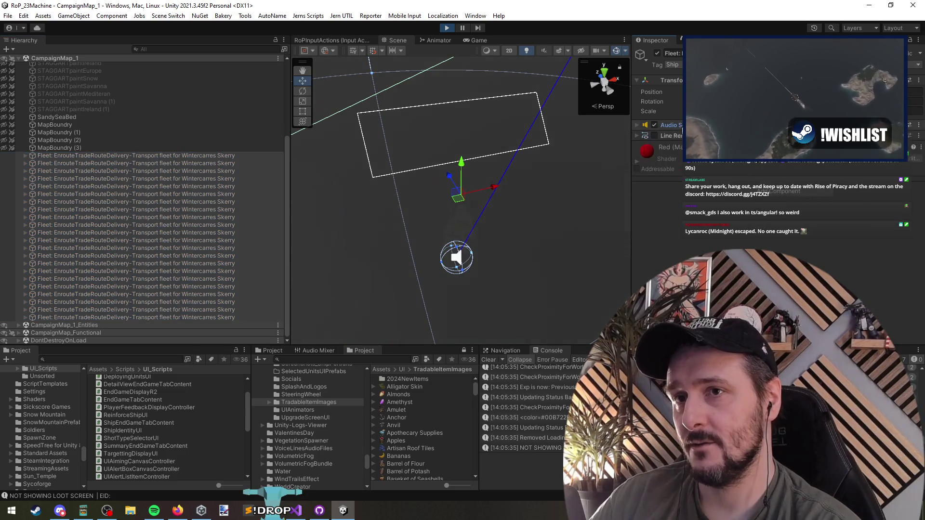
Orbit and zoom the Scene camera onto the first transport fleet's ship, then check the last fleets
{"action": "scroll", "coordinate": [711, 167], "scroll_direction": "down", "scroll_amount": 5}
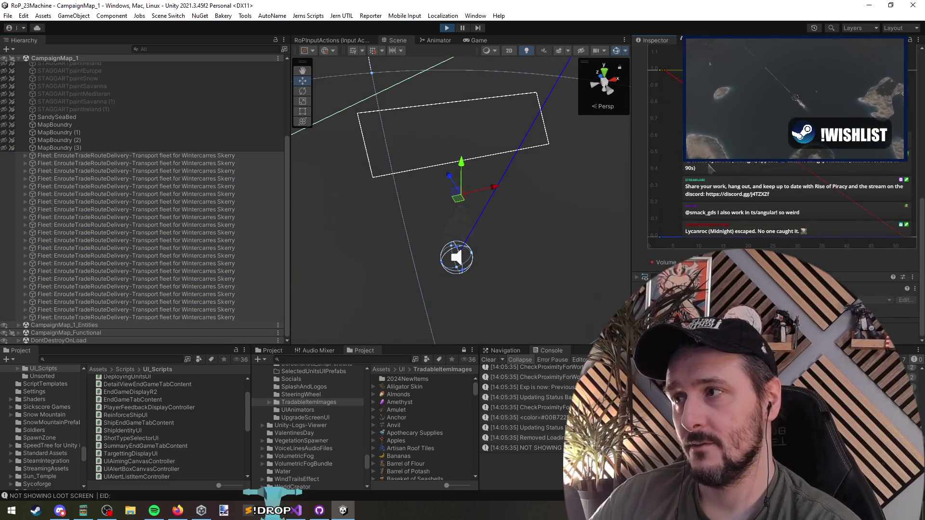
{"action": "left_click", "coordinate": [166, 161]}
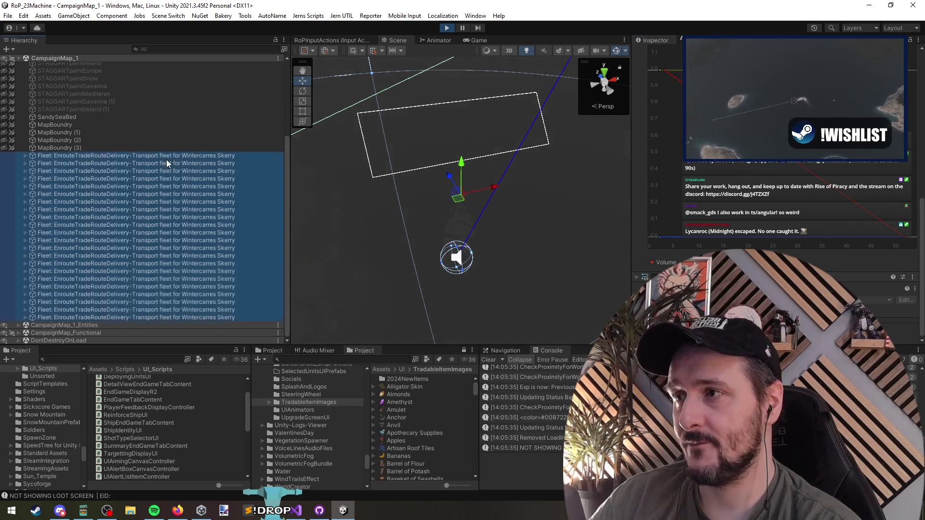
{"action": "left_click", "coordinate": [182, 155]}
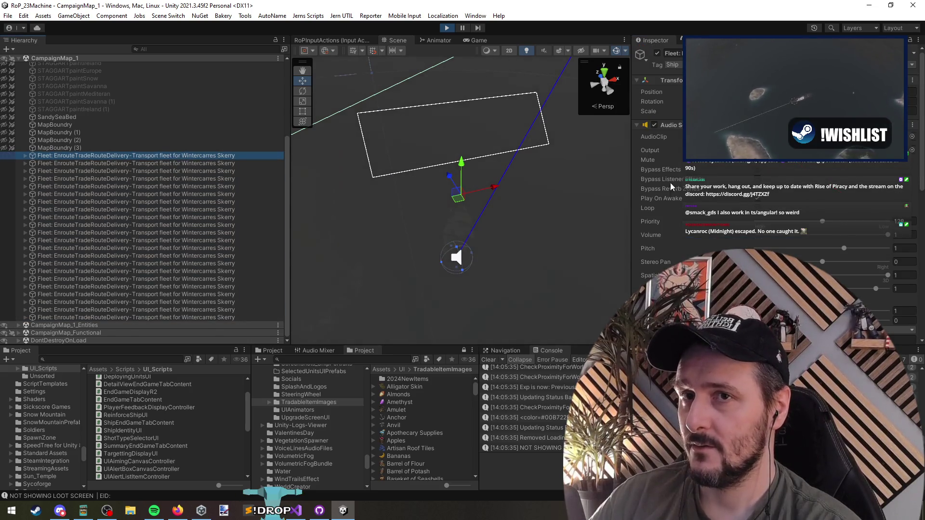
{"action": "mouse_move", "coordinate": [453, 196]}
{"action": "left_mouse_down"}
{"action": "mouse_move", "coordinate": [466, 135]}
{"action": "mouse_move", "coordinate": [531, 106]}
{"action": "mouse_move", "coordinate": [536, 233]}
{"action": "left_mouse_up"}
{"action": "double_click", "coordinate": [217, 163]}
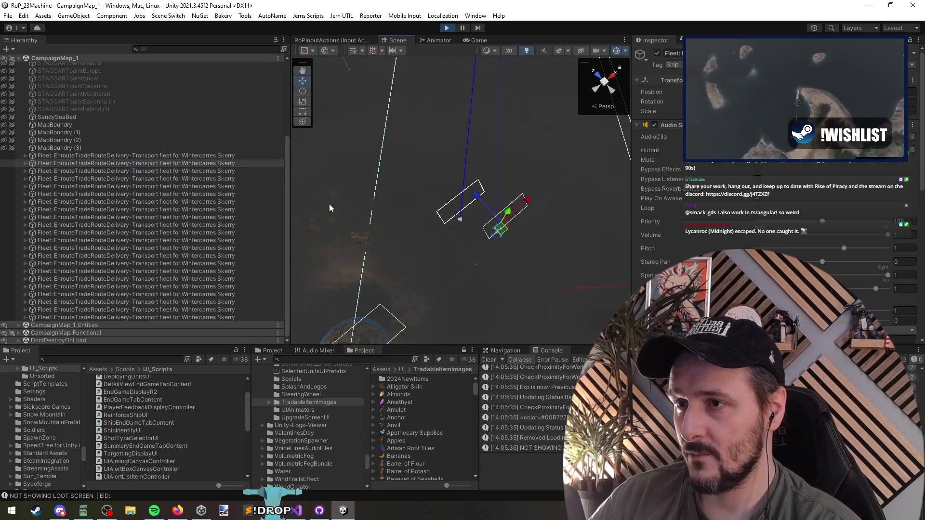
{"action": "left_click", "coordinate": [384, 230]}
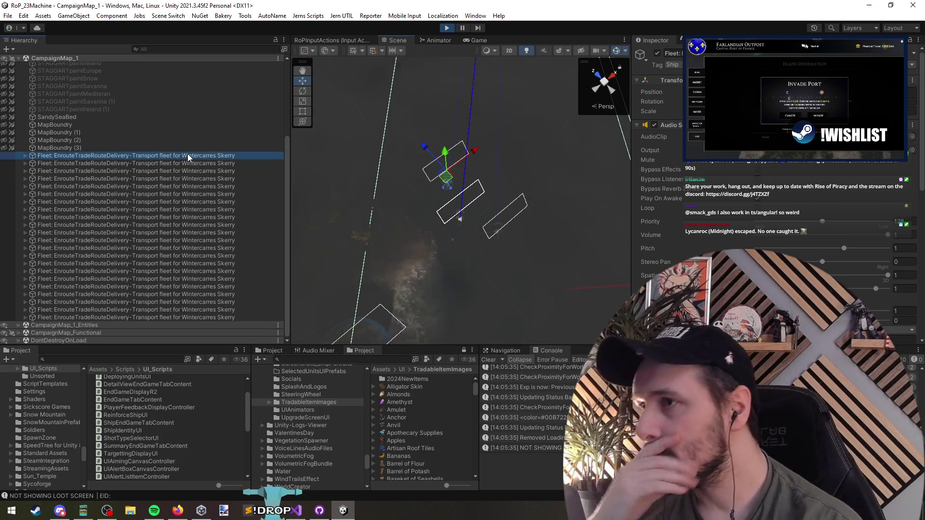
{"action": "left_click", "coordinate": [187, 155]}
{"action": "left_click", "coordinate": [218, 309]}
{"action": "left_click", "coordinate": [229, 317]}
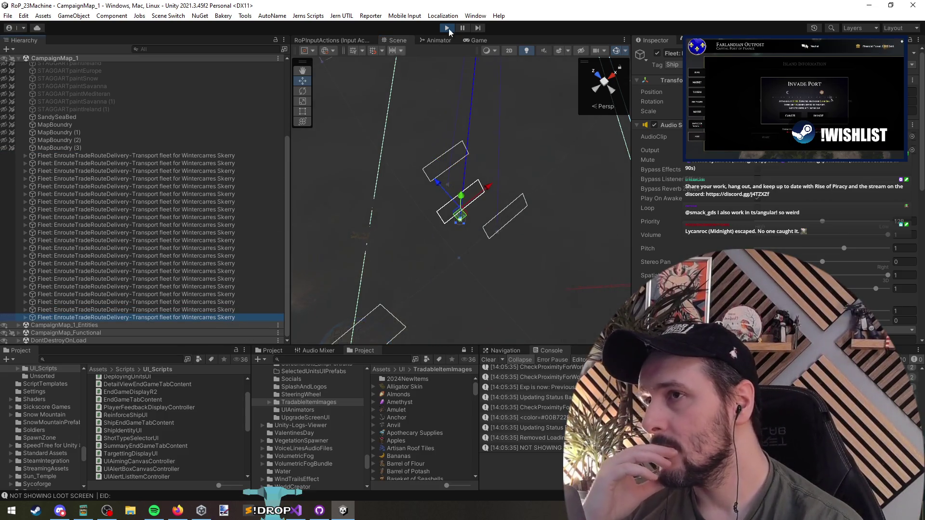
Select the Gilsano Skerry transport fleet and inspect it and its Transform options in the Scene view
{"action": "left_click", "coordinate": [475, 39]}
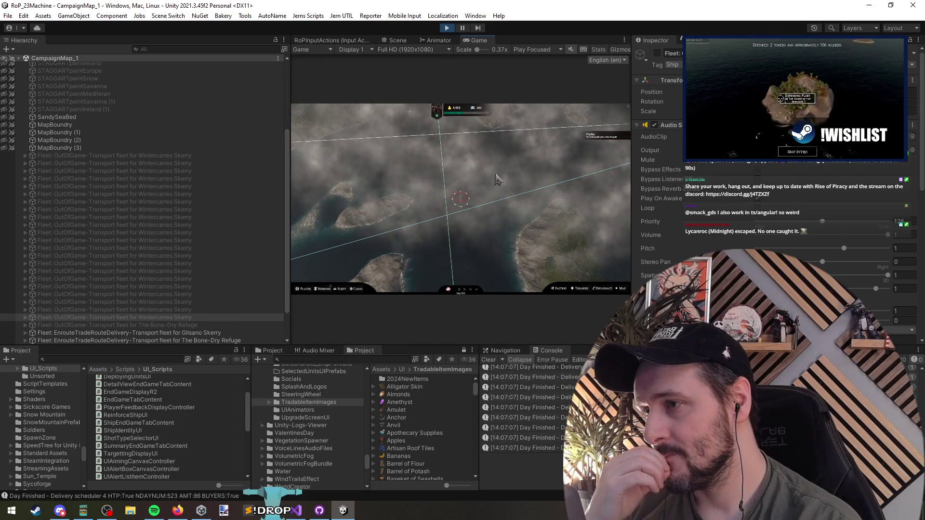
{"action": "left_click", "coordinate": [186, 332]}
{"action": "left_click", "coordinate": [414, 40]}
{"action": "mouse_move", "coordinate": [419, 169]}
{"action": "left_mouse_down"}
{"action": "mouse_move", "coordinate": [432, 118]}
{"action": "mouse_move", "coordinate": [347, 113]}
{"action": "mouse_move", "coordinate": [298, 159]}
{"action": "left_mouse_up"}
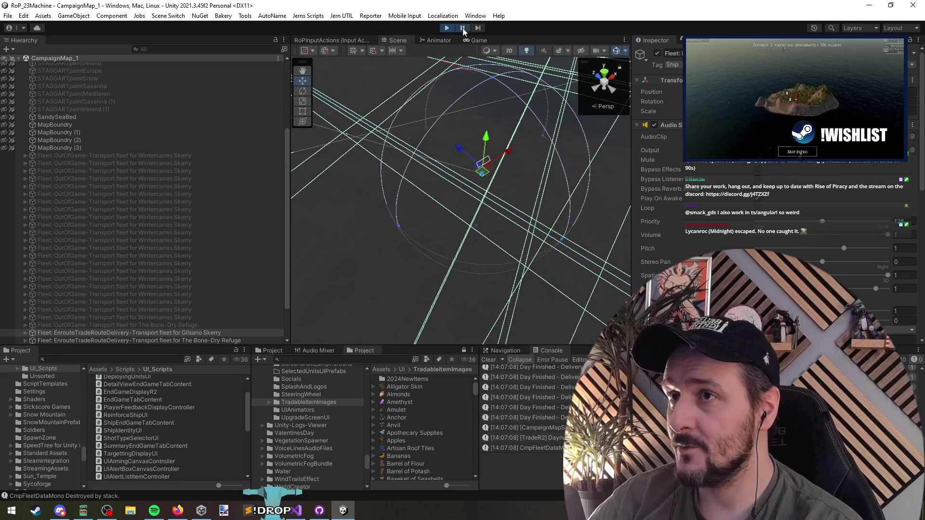
{"action": "scroll", "coordinate": [193, 289], "scroll_direction": "down", "scroll_amount": 2}
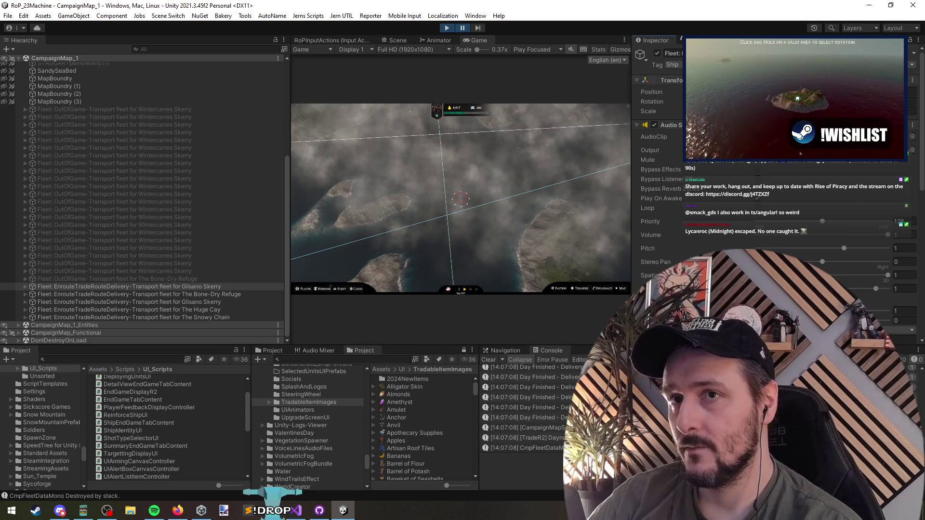
{"action": "right_click", "coordinate": [731, 101]}
{"action": "mouse_move", "coordinate": [819, 175]}
{"action": "left_click", "coordinate": [871, 176]}
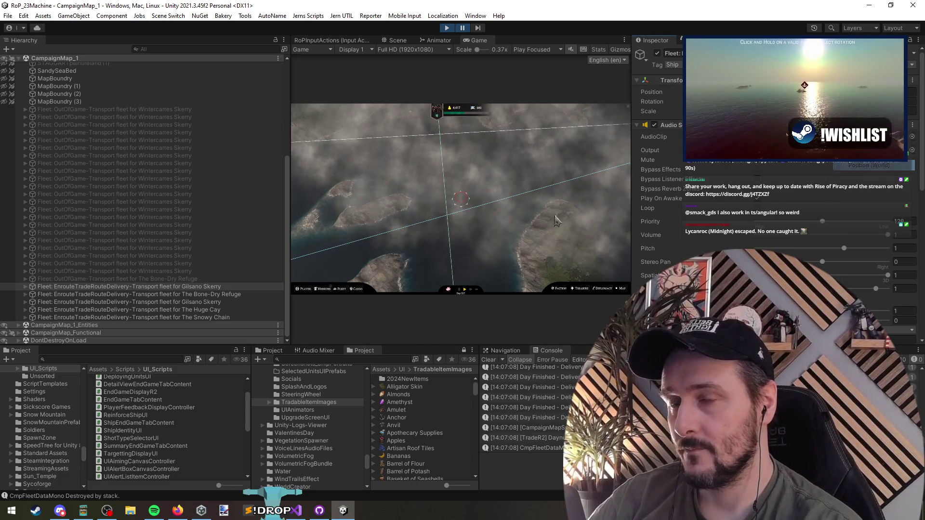
Select CampaignPlayer under CampaignMap_Functional and order the player's ship to sail toward the island
{"action": "left_click", "coordinate": [62, 333]}
{"action": "key", "text": "Right"}
{"action": "scroll", "coordinate": [100, 267], "scroll_direction": "down", "scroll_amount": 5}
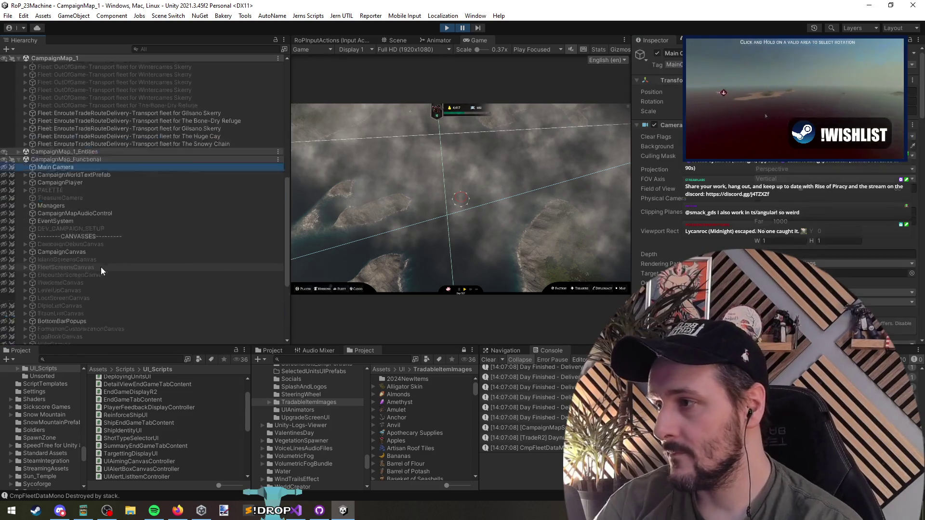
{"action": "key", "text": "Down"}
{"action": "key", "text": "Down"}
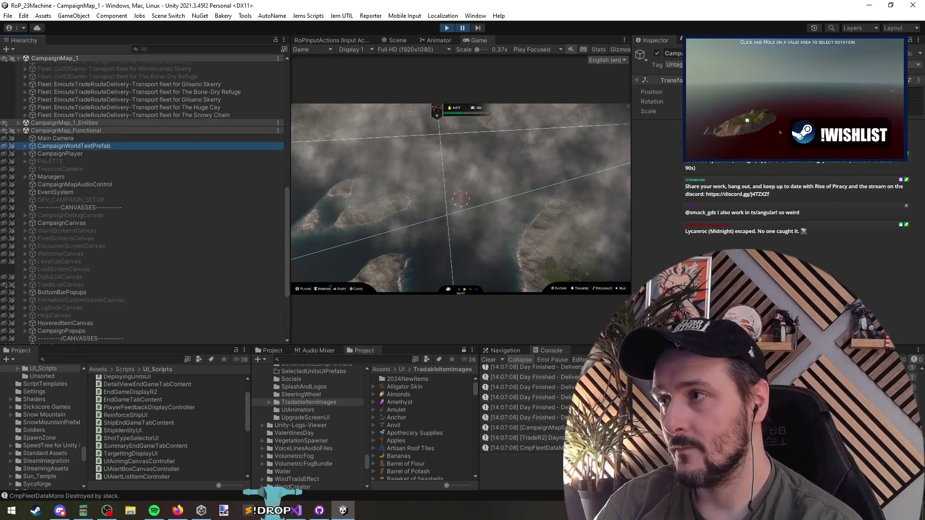
{"action": "key", "text": "Down"}
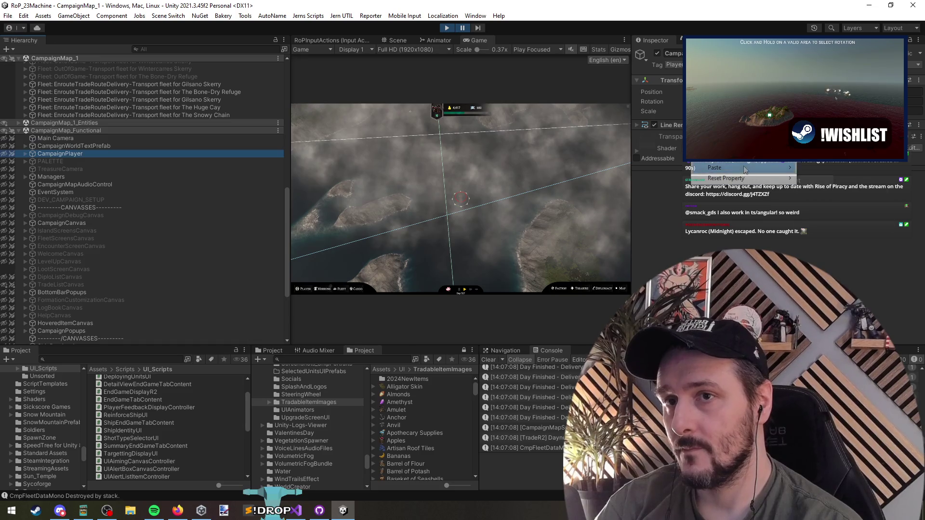
{"action": "left_click", "coordinate": [466, 31]}
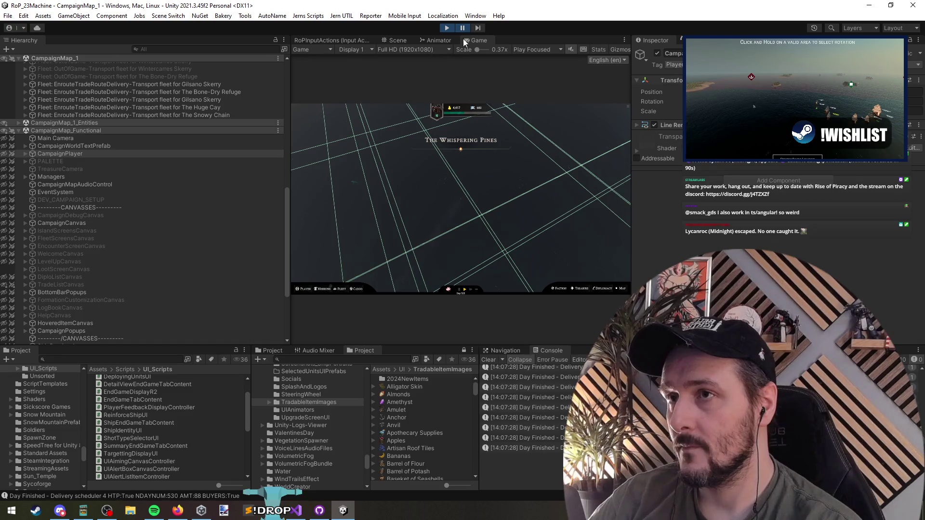
{"action": "left_click", "coordinate": [444, 176]}
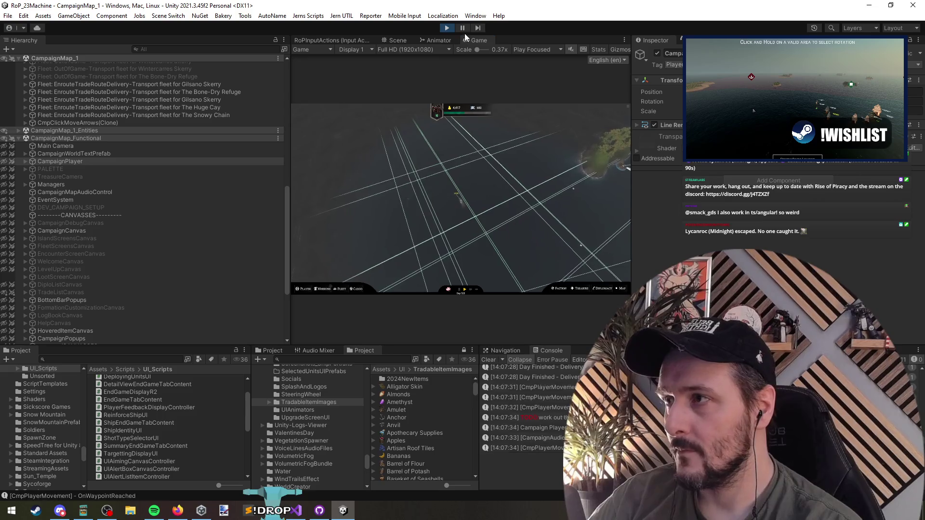
{"action": "left_click", "coordinate": [478, 227]}
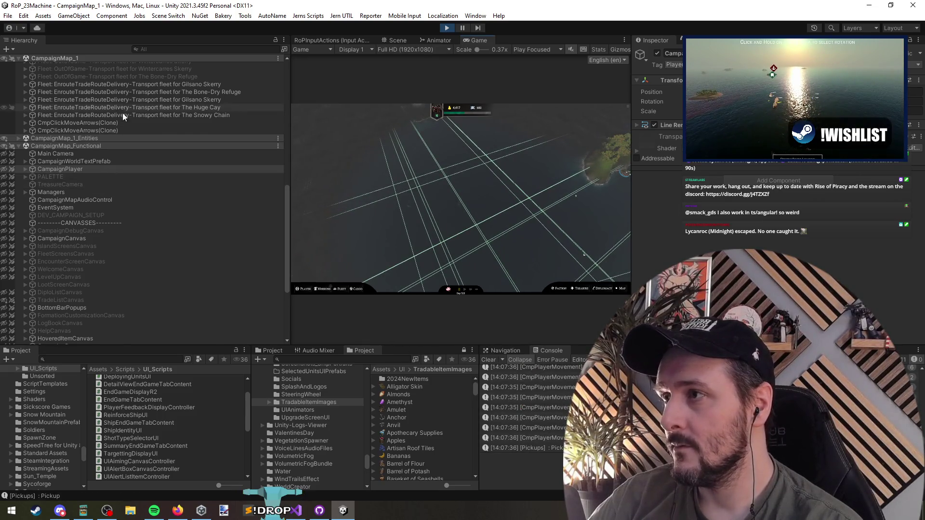
Reselect the Gilsano Skerry fleet and frame the Bone-Dry Refuge fleet in the Scene view
{"action": "scroll", "coordinate": [140, 120], "scroll_direction": "up", "scroll_amount": 2}
{"action": "left_click", "coordinate": [149, 115]}
{"action": "double_click", "coordinate": [148, 121]}
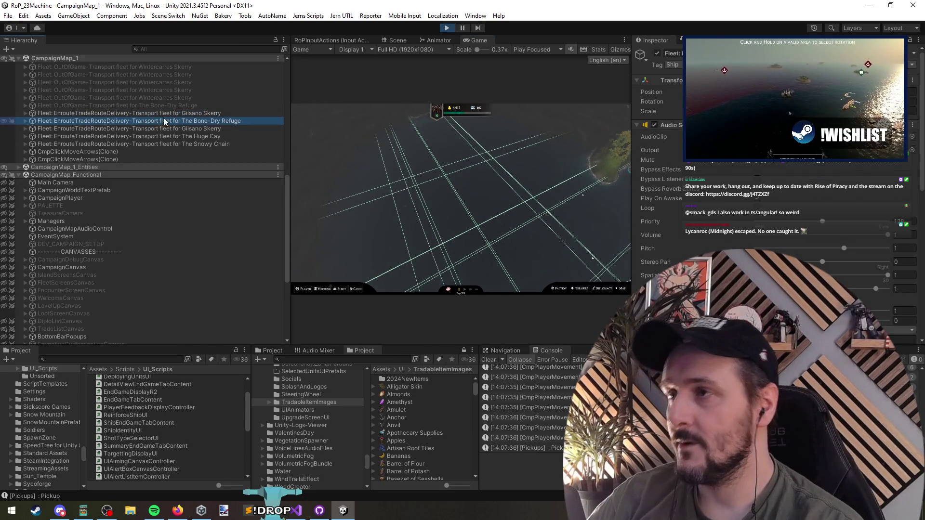
Frame the Huge Cay, Snowy Chain, Bone-Dry Refuge and Gilsano Skerry fleets in turn
{"action": "double_click", "coordinate": [157, 121]}
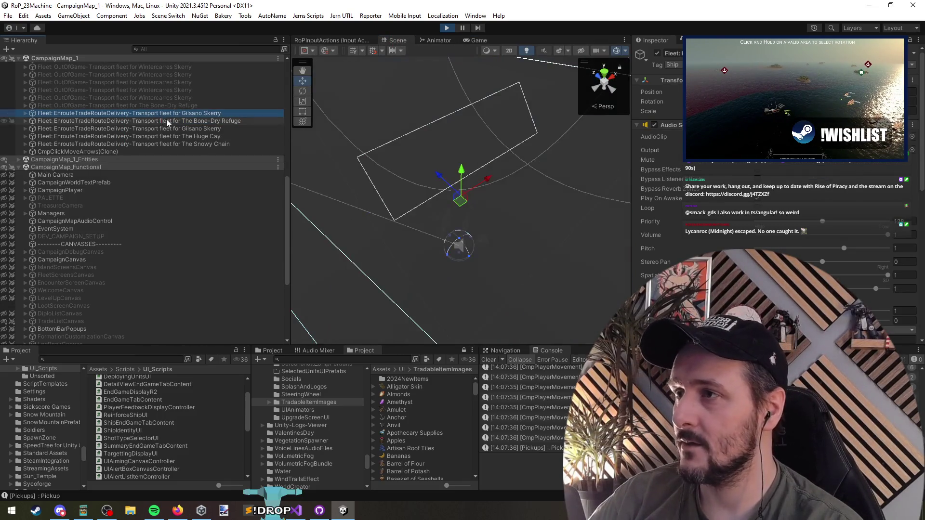
{"action": "double_click", "coordinate": [174, 128]}
{"action": "double_click", "coordinate": [177, 136]}
{"action": "double_click", "coordinate": [179, 143]}
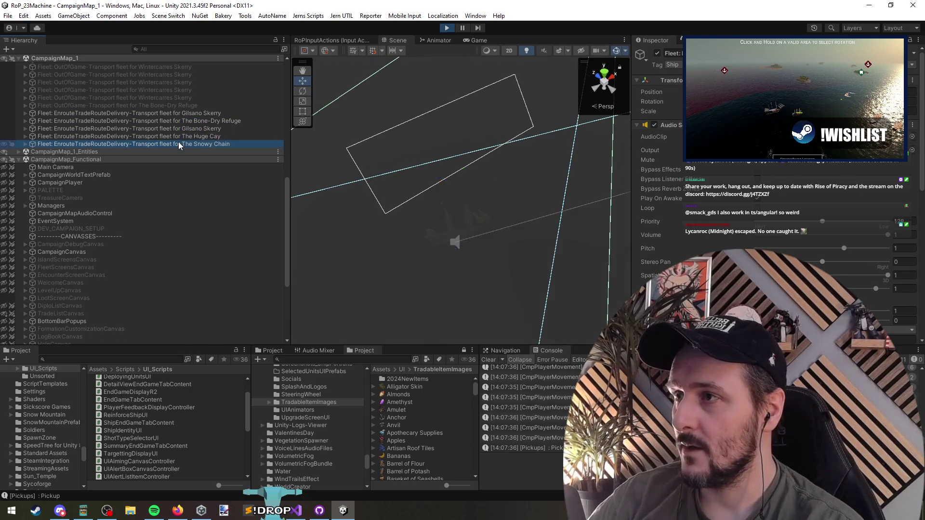
{"action": "double_click", "coordinate": [186, 120]}
{"action": "double_click", "coordinate": [185, 113]}
Copy the Gilsano Skerry fleet's Transform position
{"action": "right_click", "coordinate": [671, 80]}
{"action": "mouse_move", "coordinate": [723, 152]}
{"action": "left_click", "coordinate": [796, 186]}
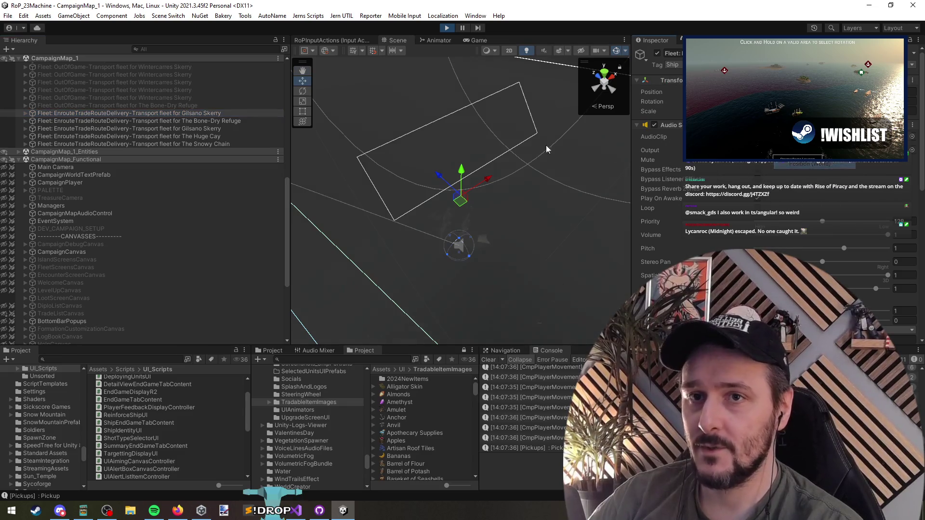
Paste that position onto CampaignPlayer's Transform and open Colonial Serenade's fleet information in the game
{"action": "left_click", "coordinate": [87, 182]}
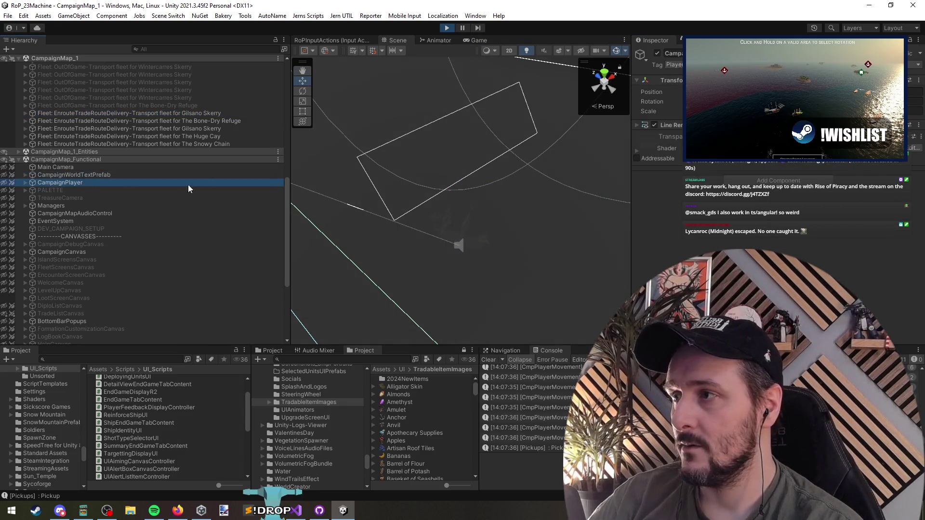
{"action": "right_click", "coordinate": [695, 80]}
{"action": "mouse_move", "coordinate": [730, 166]}
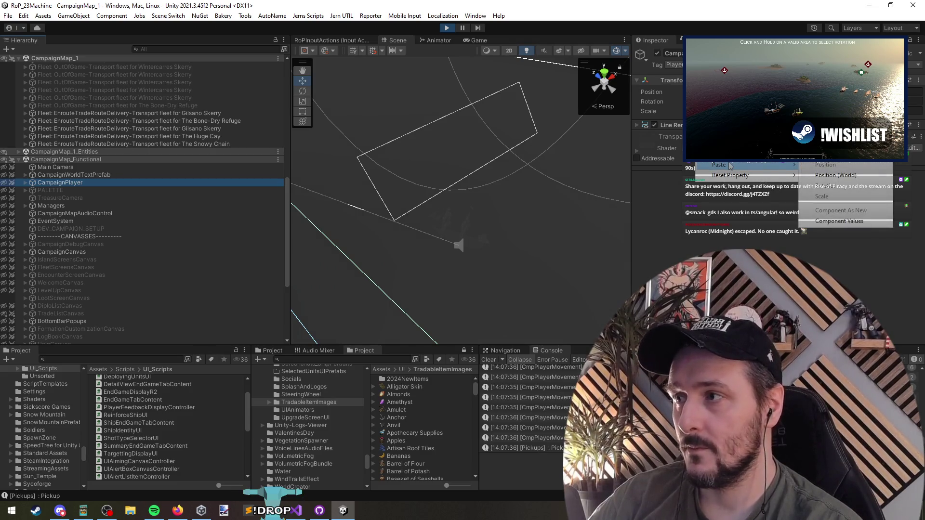
{"action": "left_click", "coordinate": [829, 176]}
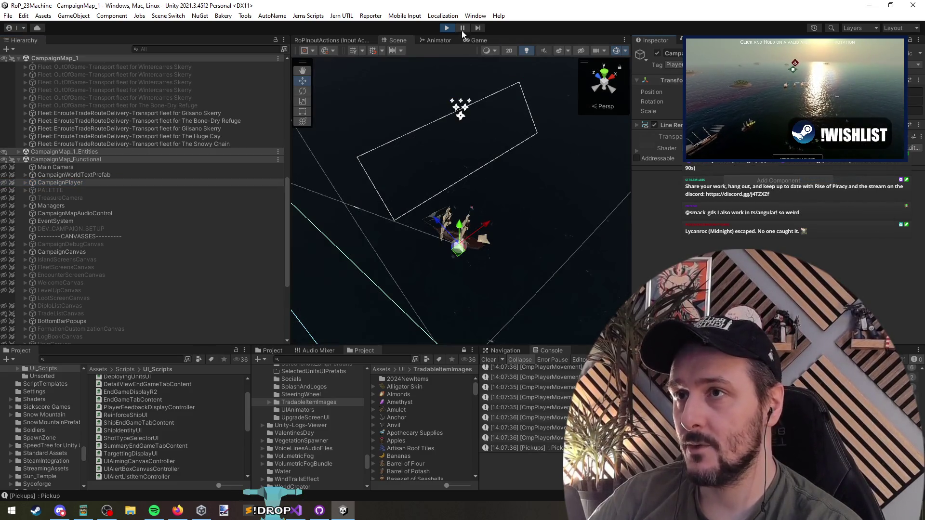
{"action": "left_click", "coordinate": [472, 41]}
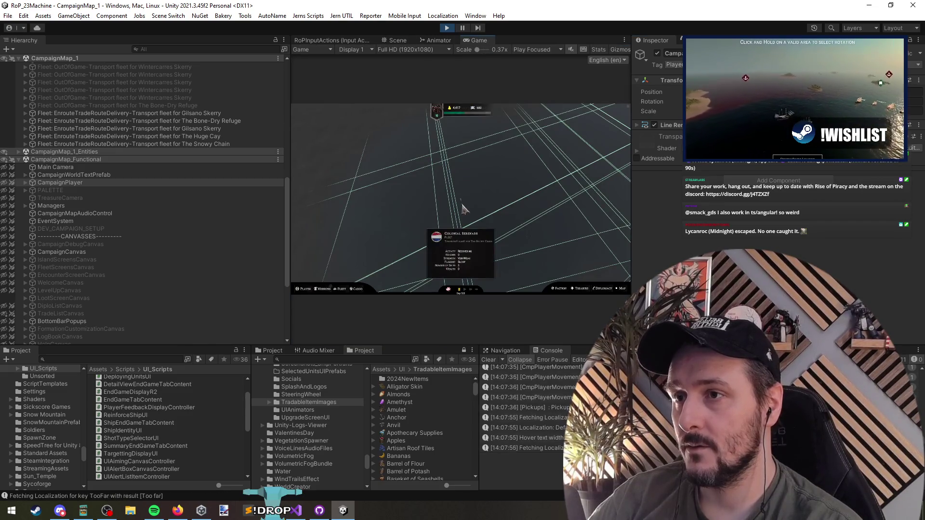
{"action": "left_click", "coordinate": [462, 208]}
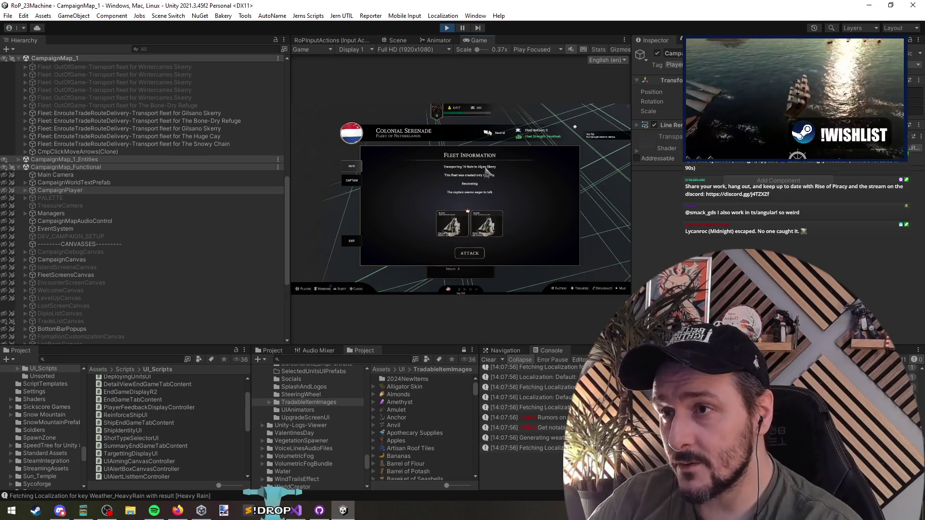
Enlarge the game view, choose Attack on the Colonial Serenade fleet, and clear the Console
{"action": "left_click_drag", "start_coordinate": [477, 50], "coordinate": [463, 49]}
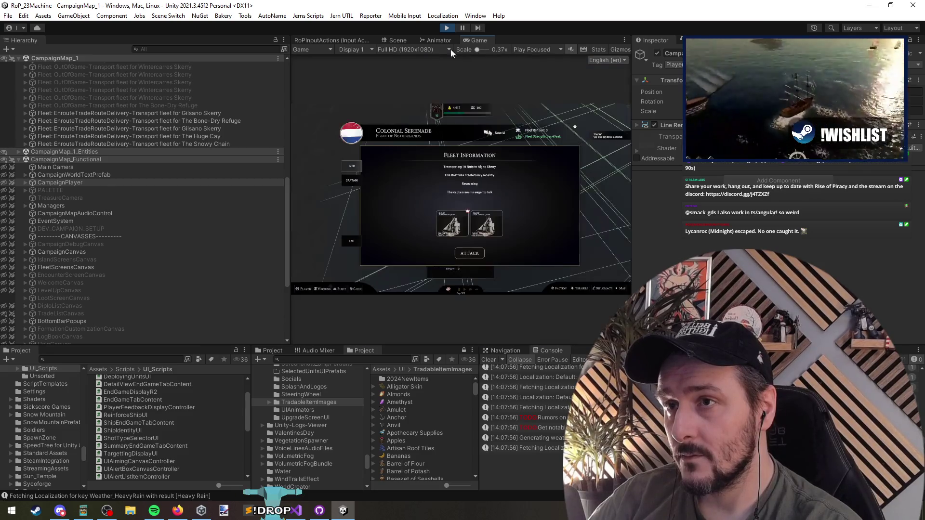
{"action": "left_click", "coordinate": [470, 253]}
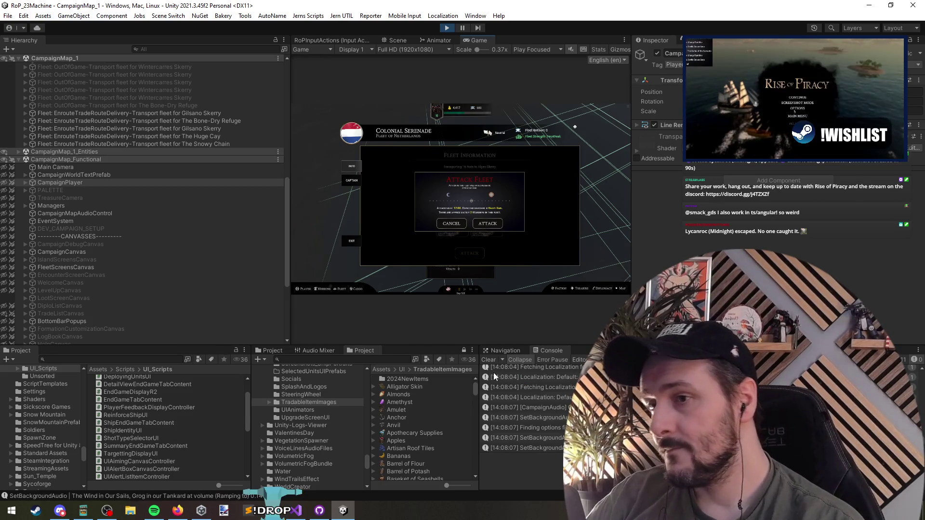
{"action": "left_click", "coordinate": [489, 359]}
Check the BattleType debug line in Visual Studio, confirm the attack, then stop play mode
{"action": "left_click", "coordinate": [285, 516]}
{"action": "left_click", "coordinate": [90, 174]}
{"action": "left_click", "coordinate": [232, 174], "text": "shift"}
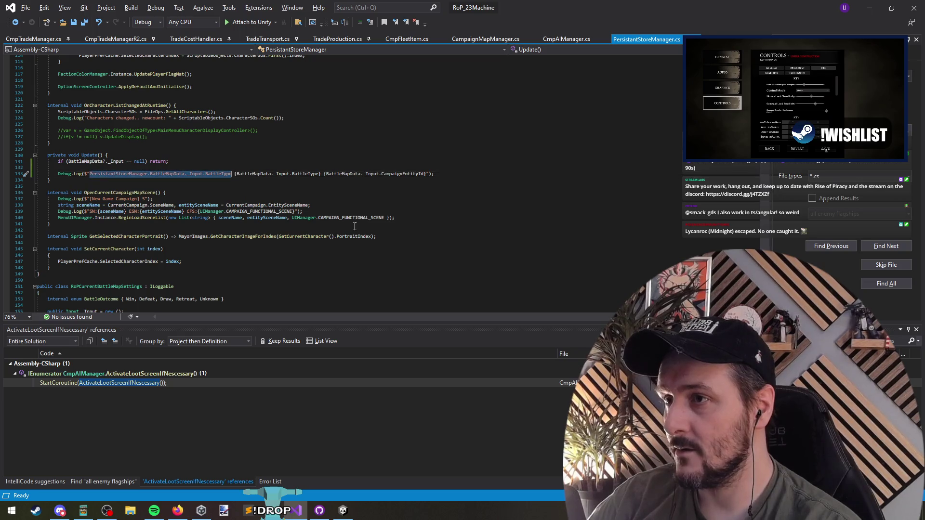
{"action": "key", "text": "alt+Tab"}
{"action": "key", "text": "alt+Tab"}
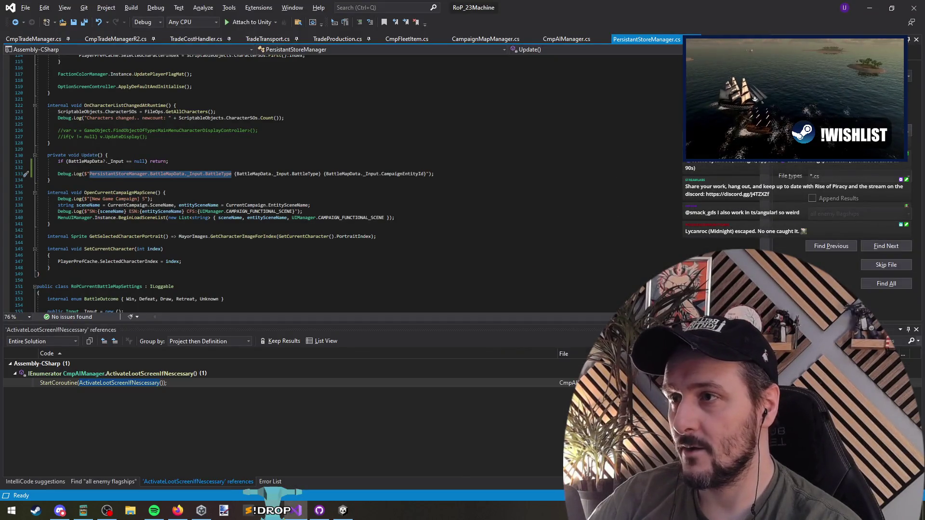
{"action": "key", "text": "alt+Tab"}
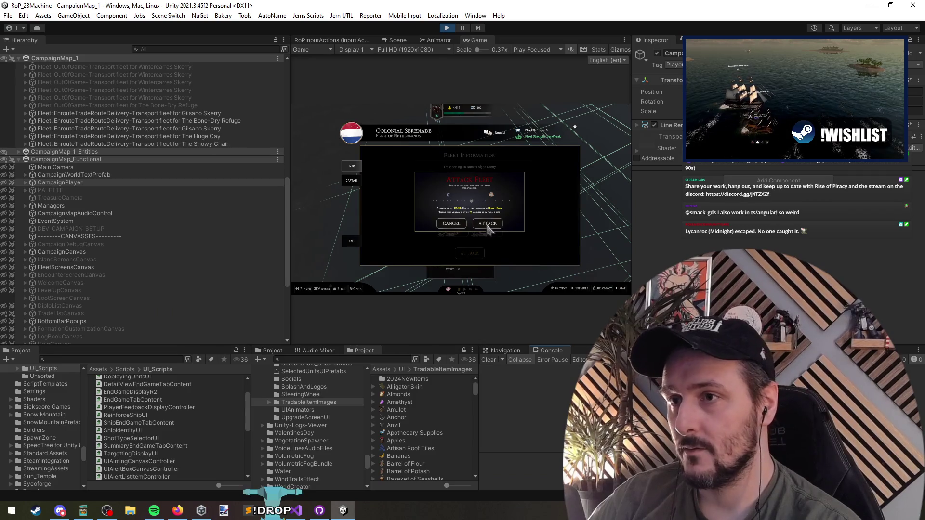
{"action": "left_click", "coordinate": [488, 225]}
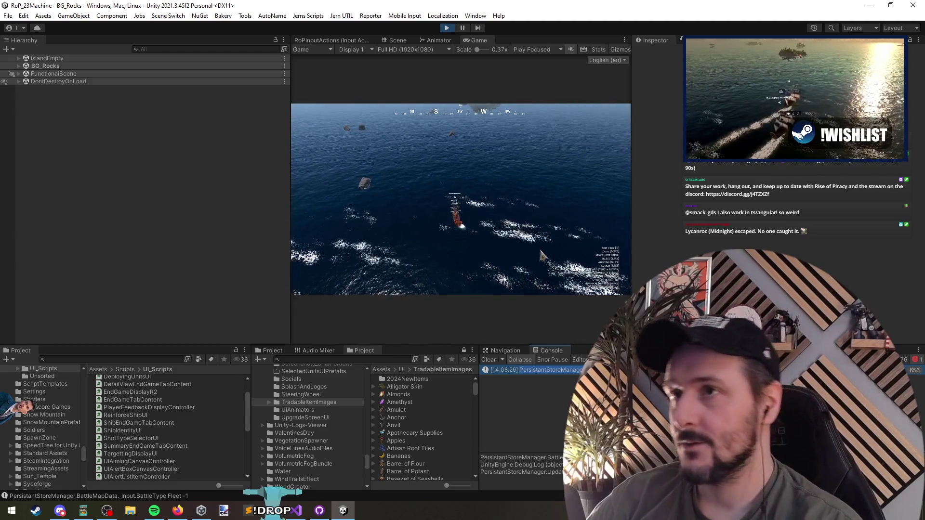
{"action": "key", "text": "ctrl+p"}
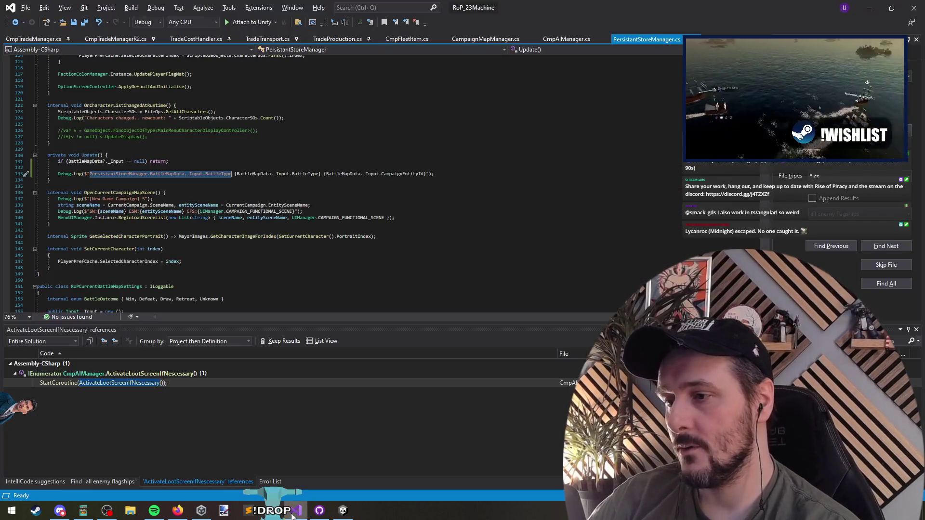
Return to Visual Studio and place the caret in PersistantStoreManager.cs's Update method
{"action": "key", "text": "alt+Tab"}
{"action": "left_click", "coordinate": [205, 199]}
{"action": "left_click", "coordinate": [199, 187]}
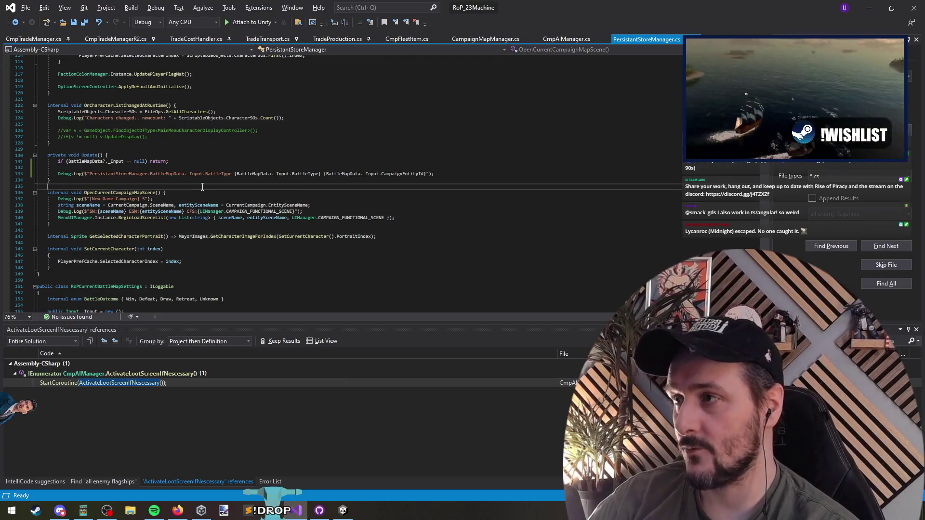
{"action": "key", "text": "ctrl+Tab"}
{"action": "key", "text": "Escape"}
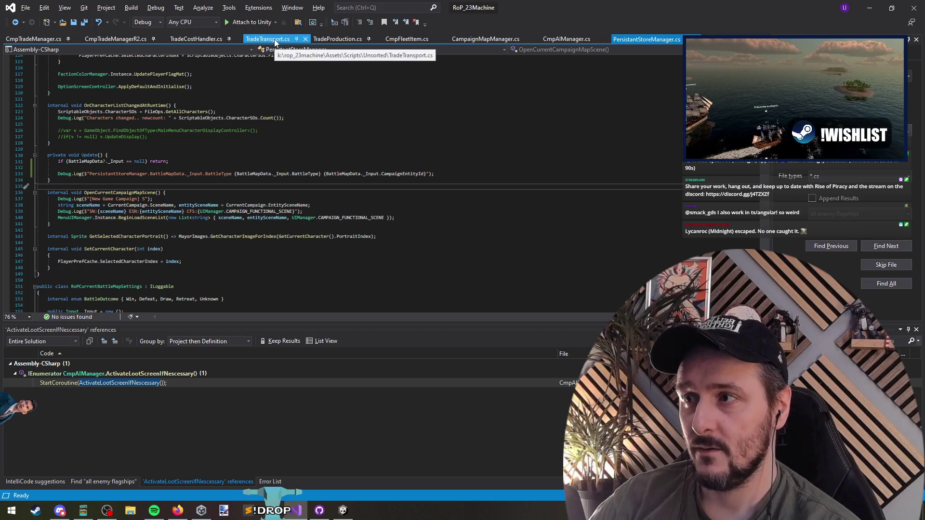
{"action": "left_click", "coordinate": [24, 39]}
{"action": "left_click", "coordinate": [637, 40]}
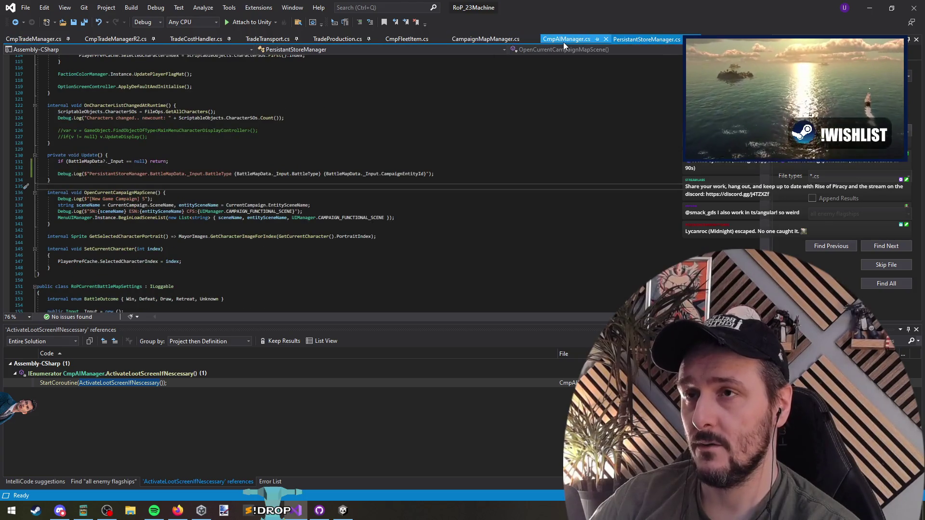
{"action": "left_click", "coordinate": [404, 161]}
Search Go to All for 'btnattack' and open the BtnConfirmAttack declaration
{"action": "key", "text": "ctrl+t"}
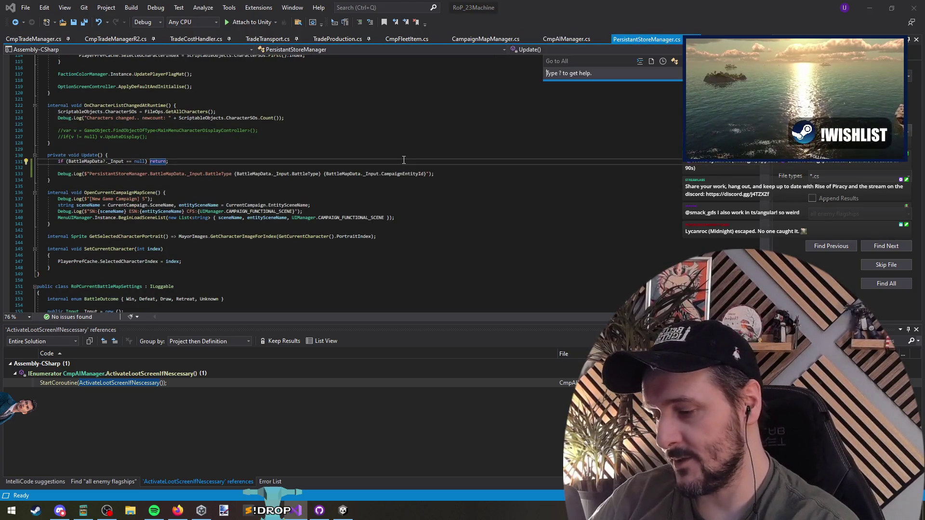
{"action": "type", "text": "btnattack"}
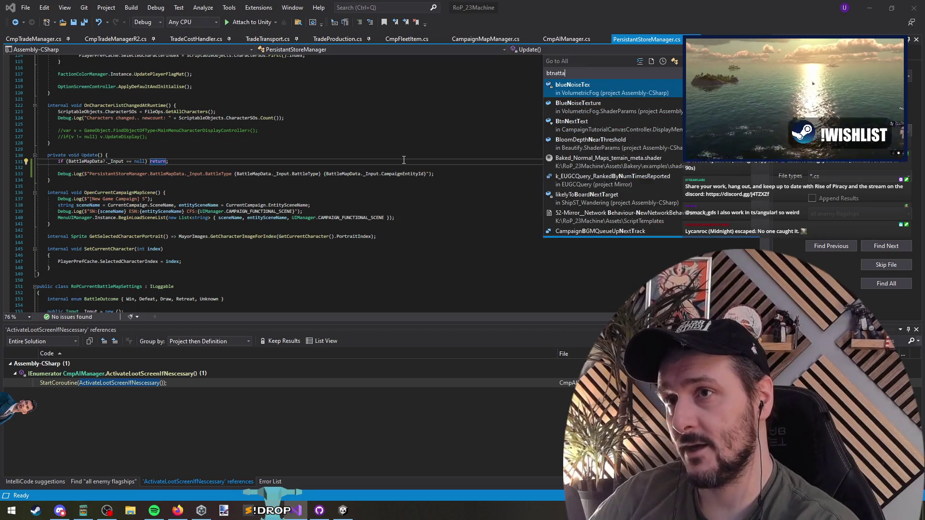
{"action": "key", "text": "Down"}
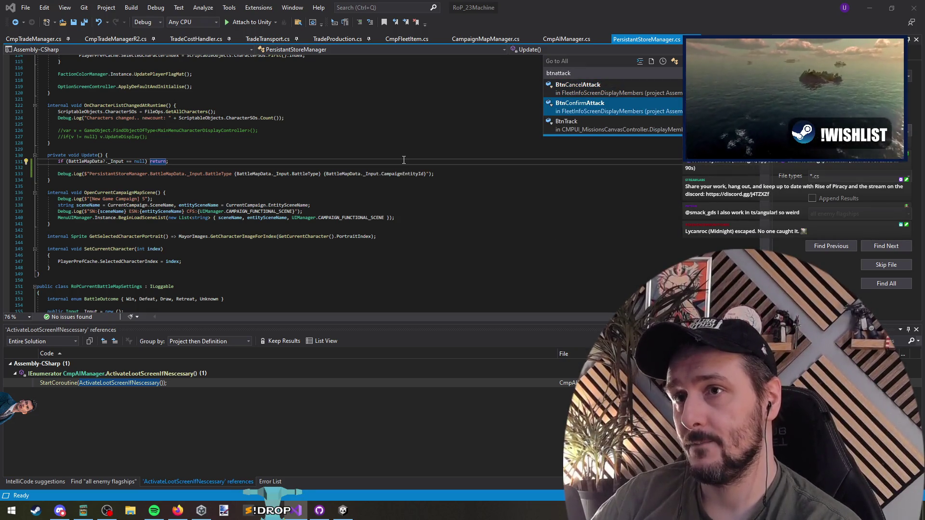
{"action": "key", "text": "Return"}
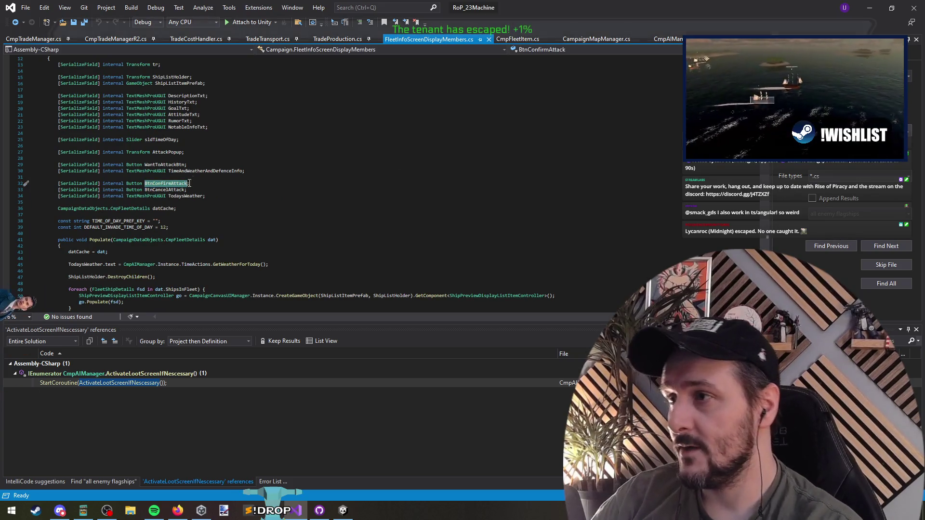
Find BtnConfirmAttack's usage and go to the existing log line in OnClick_ConfirmAttackFleet
{"action": "key", "text": "ctrl+f"}
{"action": "key", "text": "Return"}
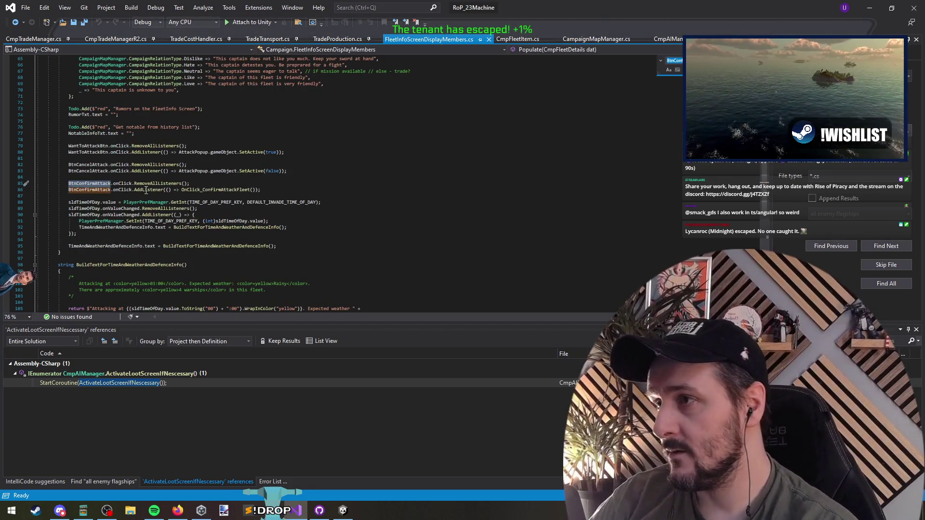
{"action": "left_click", "coordinate": [216, 190], "text": "ctrl"}
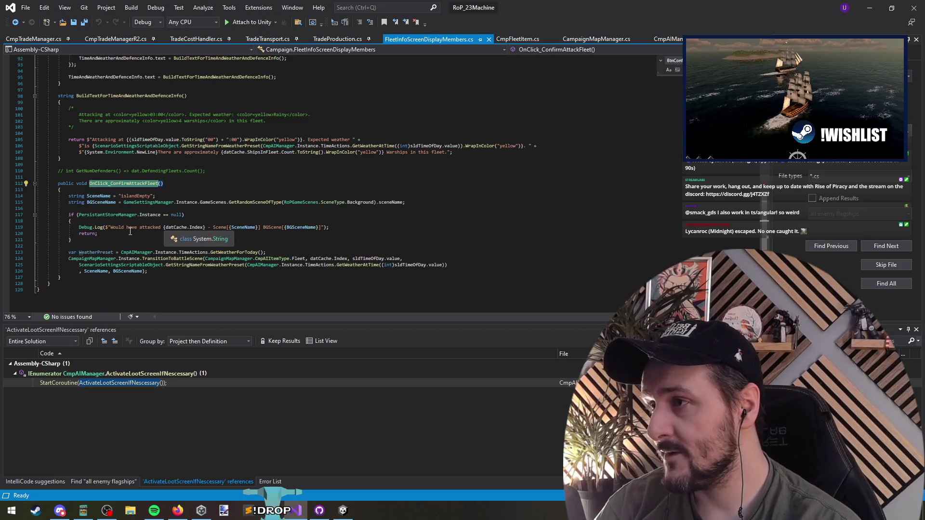
{"action": "mouse_move", "coordinate": [111, 227]}
{"action": "left_mouse_down"}
{"action": "mouse_move", "coordinate": [171, 228]}
{"action": "mouse_move", "coordinate": [163, 228]}
{"action": "left_mouse_up"}
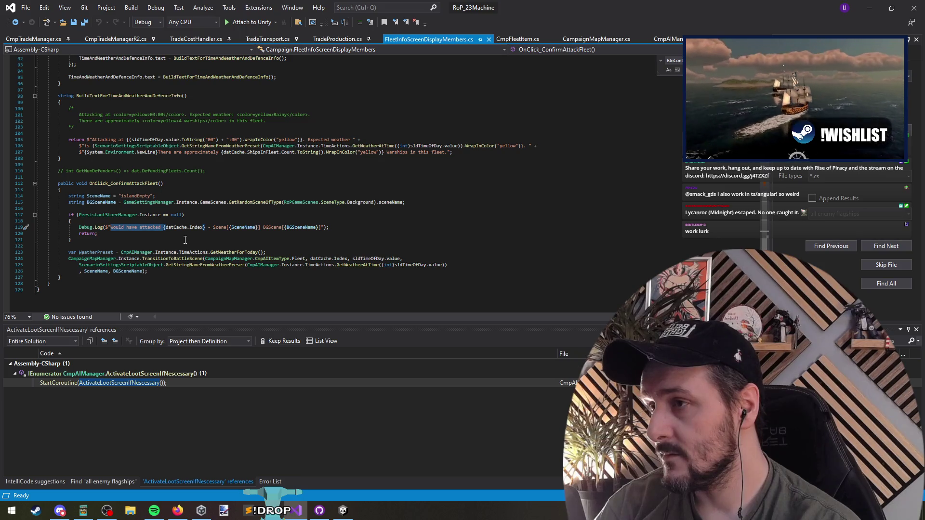
{"action": "double_click", "coordinate": [181, 228]}
{"action": "left_click", "coordinate": [171, 210]}
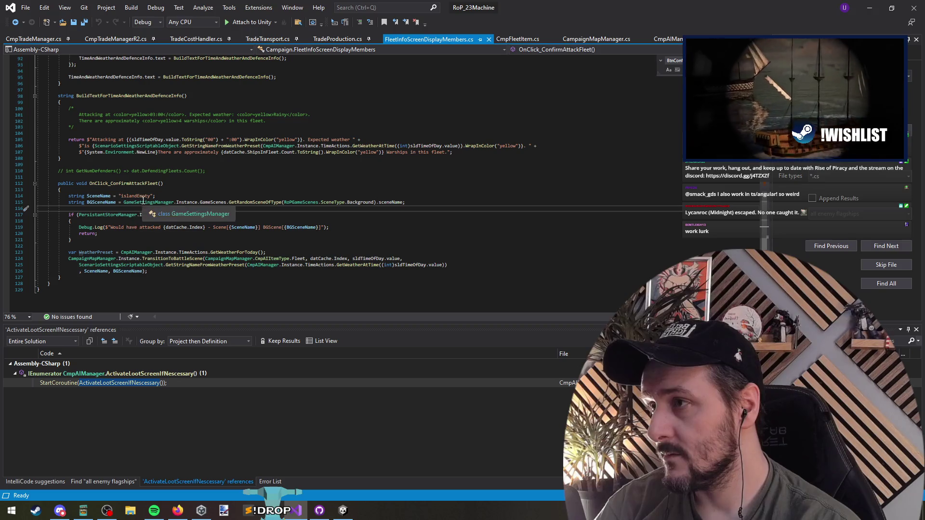
Add Debug.Log($"Attacking Fleet: {datCache.Index}"), save, and go to TransitionToBattleScene's definition
{"action": "key", "text": "Return"}
{"action": "key", "text": "Return"}
{"action": "type", "text": "d"}
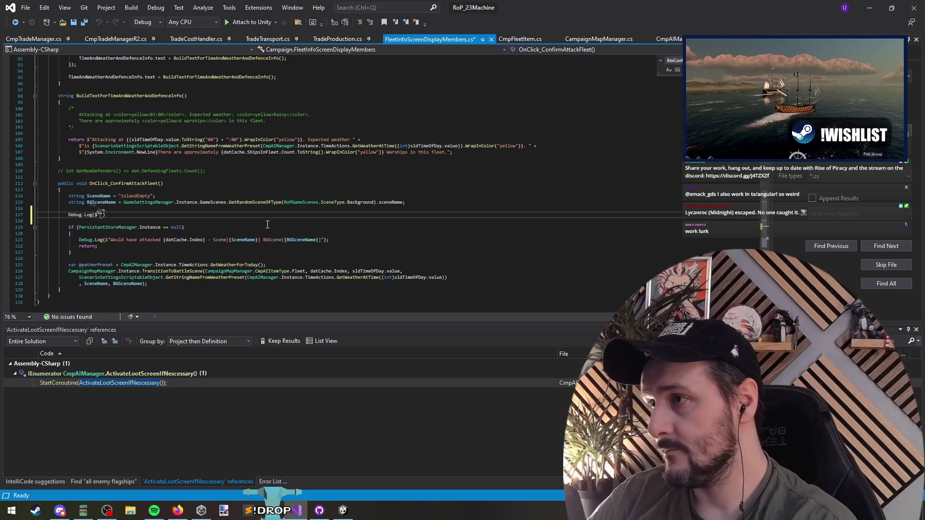
{"action": "type", "text": "$\"Attacking Fleet: {"}
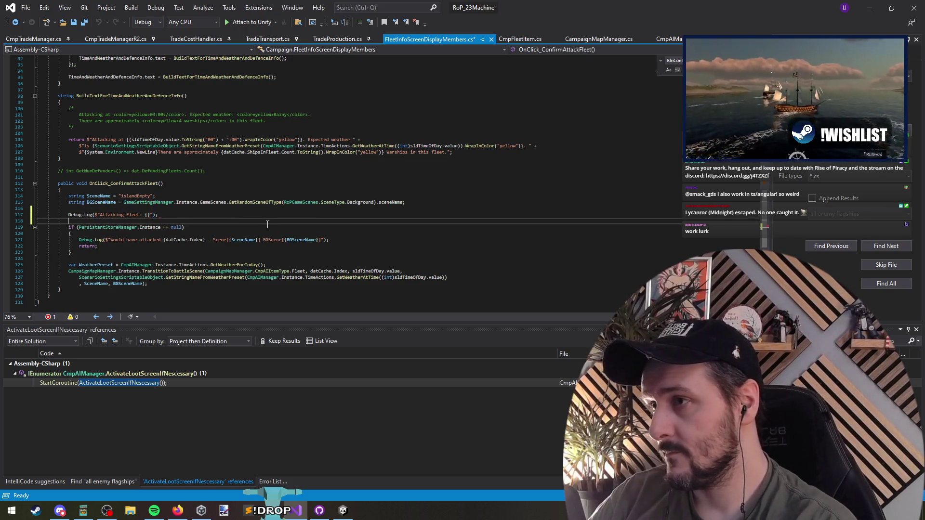
{"action": "key", "text": "Down"}
{"action": "key", "text": "Down"}
{"action": "key", "text": "Down"}
{"action": "key", "text": "ctrl+shift+Right"}
{"action": "key", "text": "ctrl+shift+Right"}
{"action": "key", "text": "ctrl+shift+Right"}
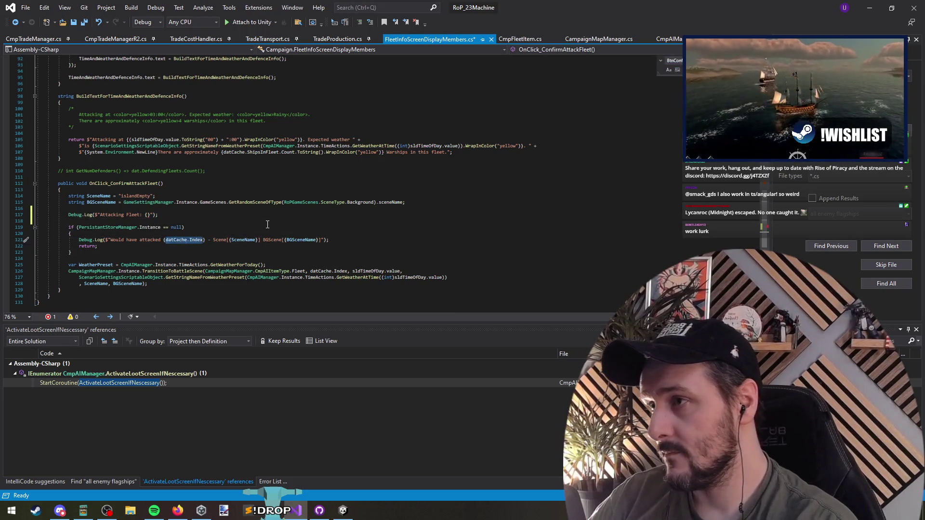
{"action": "key", "text": "Up"}
{"action": "key", "text": "Up"}
{"action": "key", "text": "Up"}
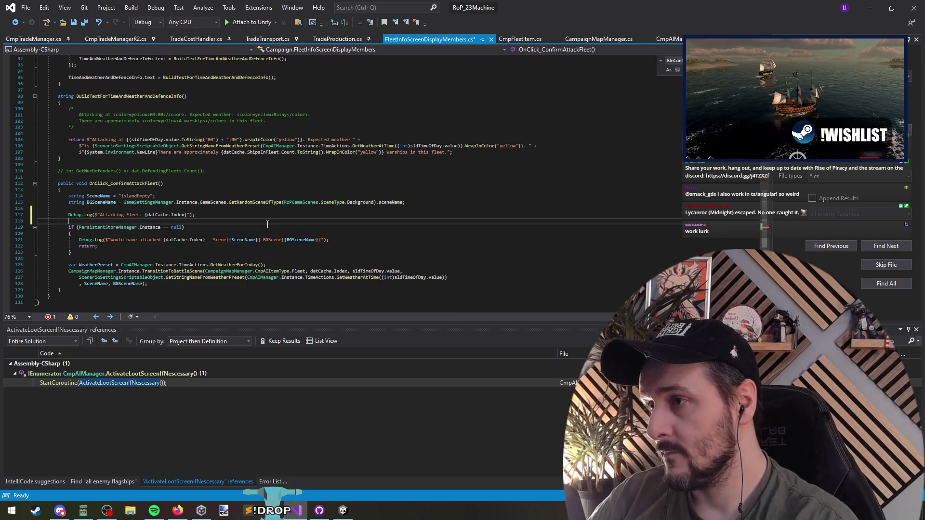
{"action": "key", "text": "ctrl+s"}
{"action": "left_click", "coordinate": [166, 271]}
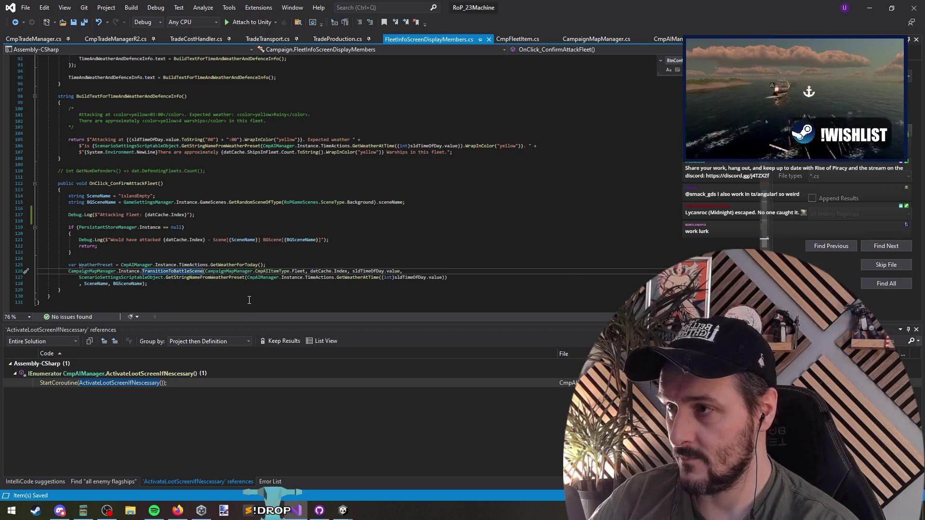
{"action": "key", "text": "F12"}
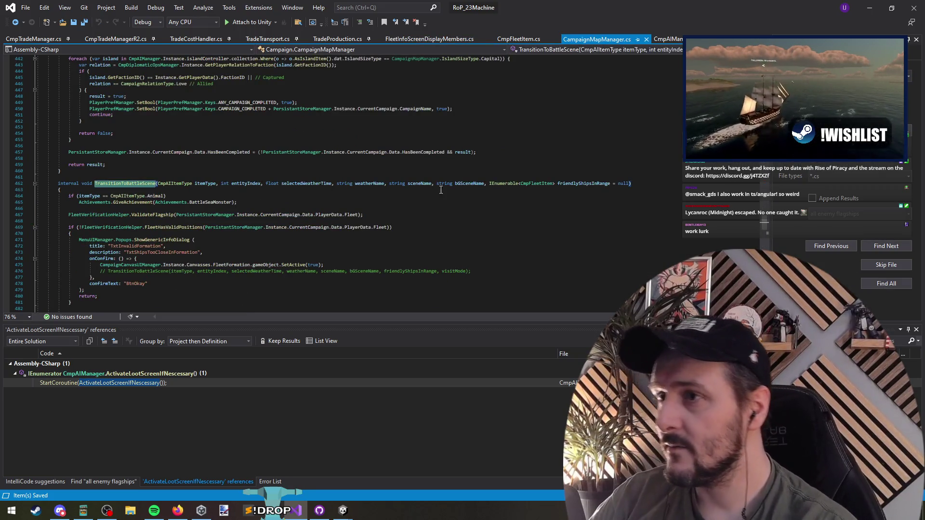
{"action": "left_click", "coordinate": [259, 184]}
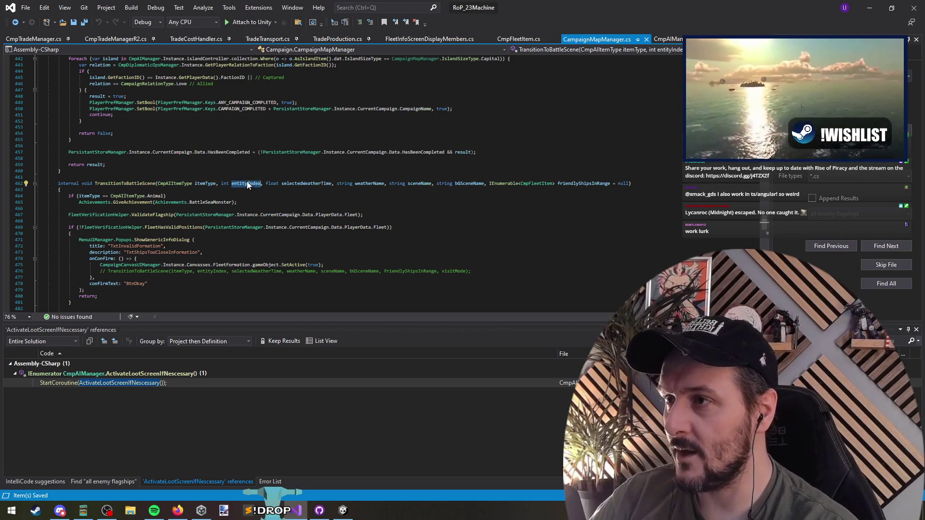
{"action": "scroll", "coordinate": [308, 205], "scroll_direction": "down", "scroll_amount": 2}
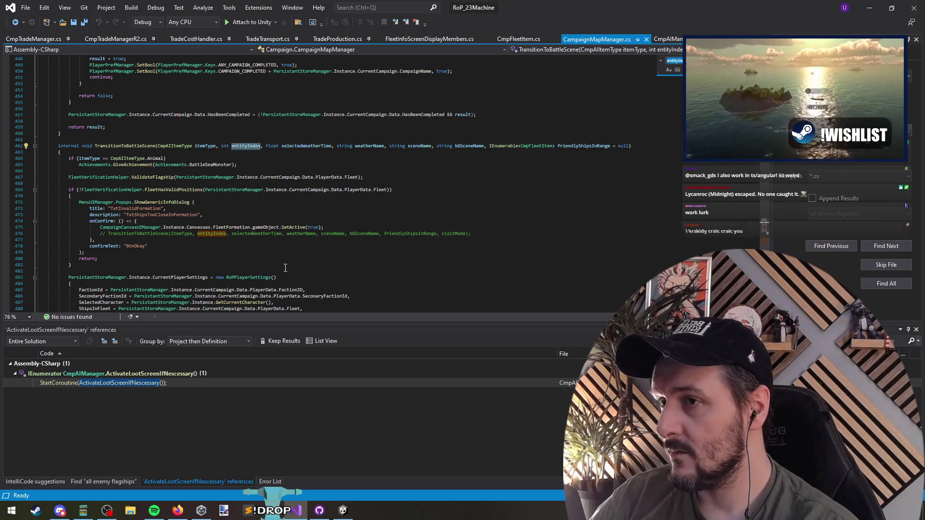
{"action": "scroll", "coordinate": [286, 268], "scroll_direction": "down", "scroll_amount": 14}
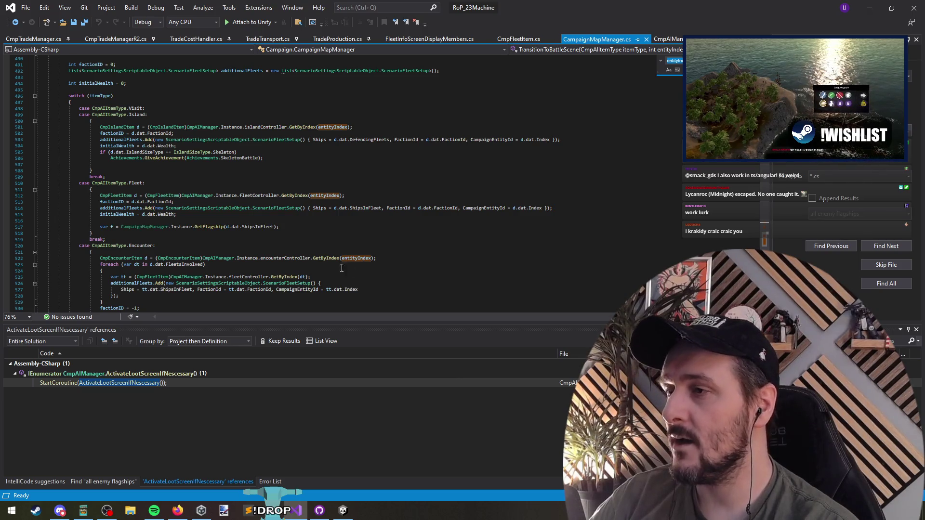
{"action": "left_click_drag", "start_coordinate": [193, 218], "coordinate": [7, 205]}
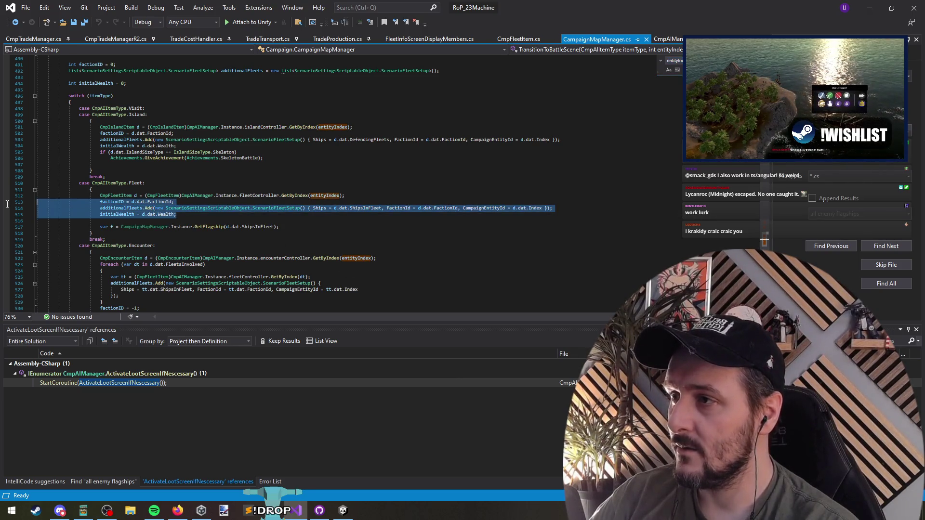
{"action": "left_click", "coordinate": [175, 214]}
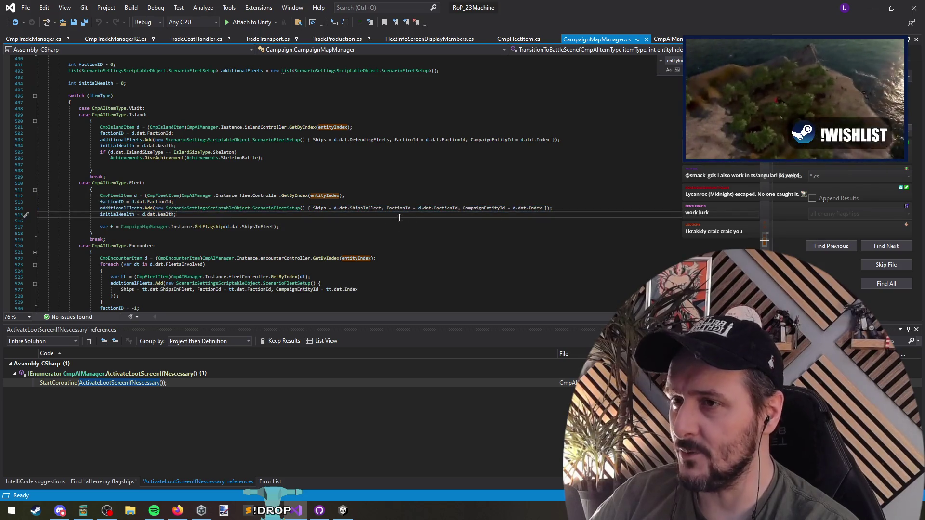